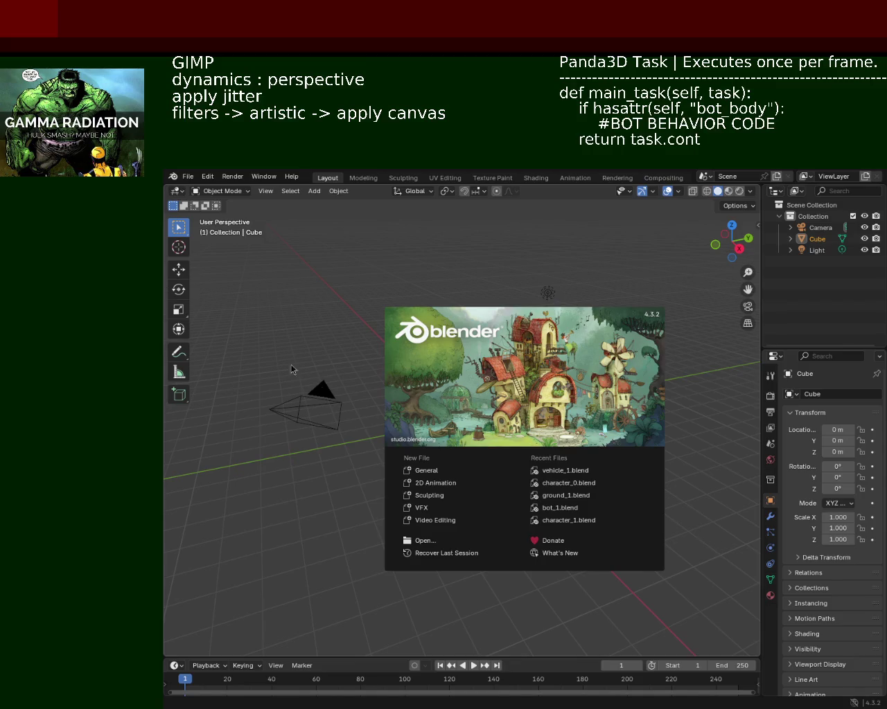
Dismiss the splash screen and open vehicle_1.blend from the recent files
click(404, 275)
click(188, 176)
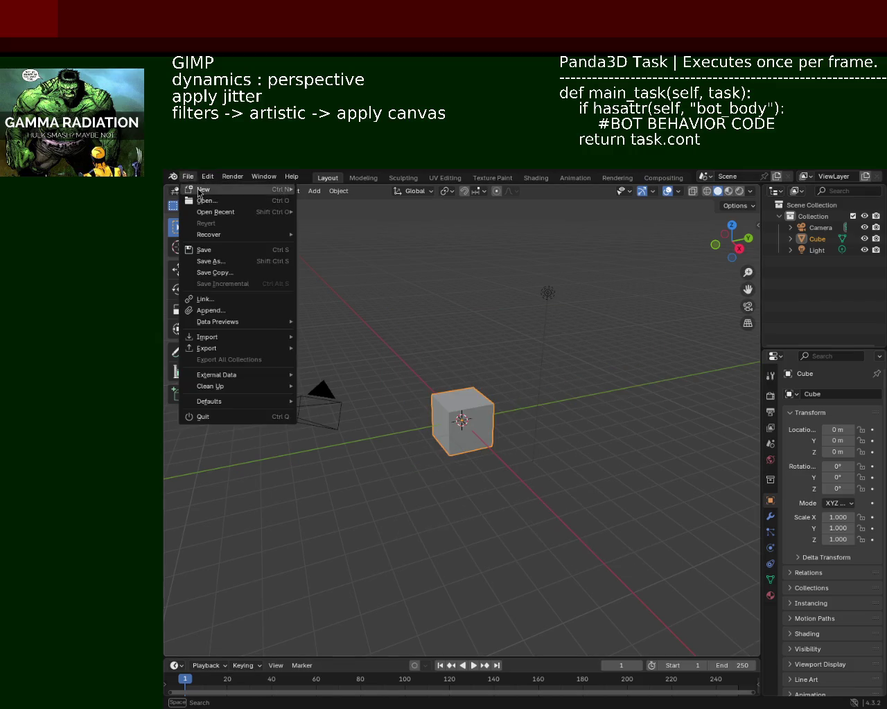
mouse_move(215, 212)
click(392, 214)
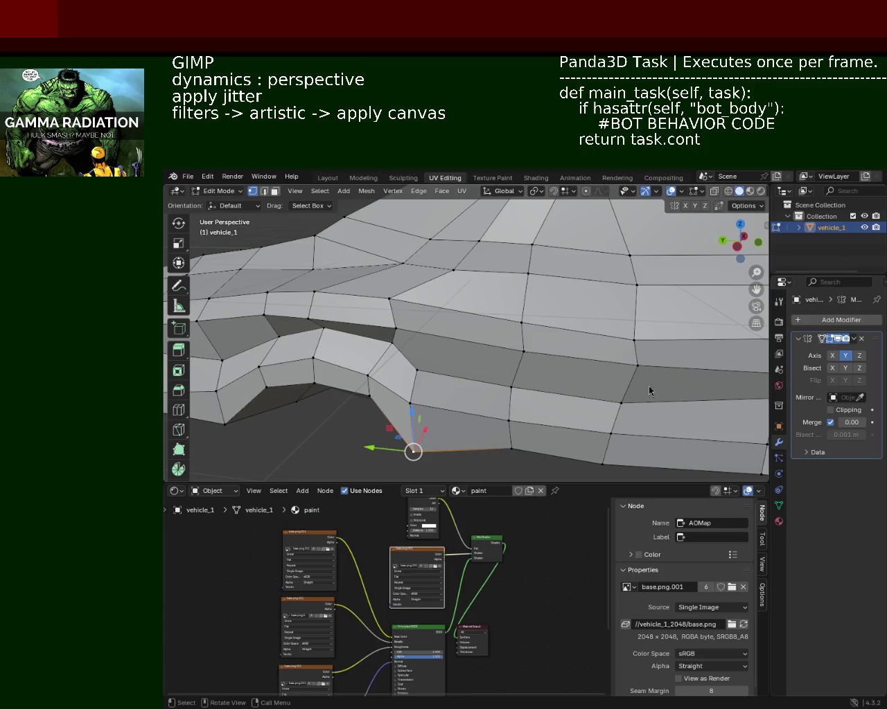
Inspect the car from several angles, then slide the selected vertex sideways along X
scroll(614, 357, down, 5)
mouse_move(615, 358)
middle_down()
mouse_move(545, 352)
mouse_move(510, 293)
mouse_move(307, 256)
mouse_move(389, 272)
mouse_move(623, 290)
middle_up()
scroll(546, 352, up, 4)
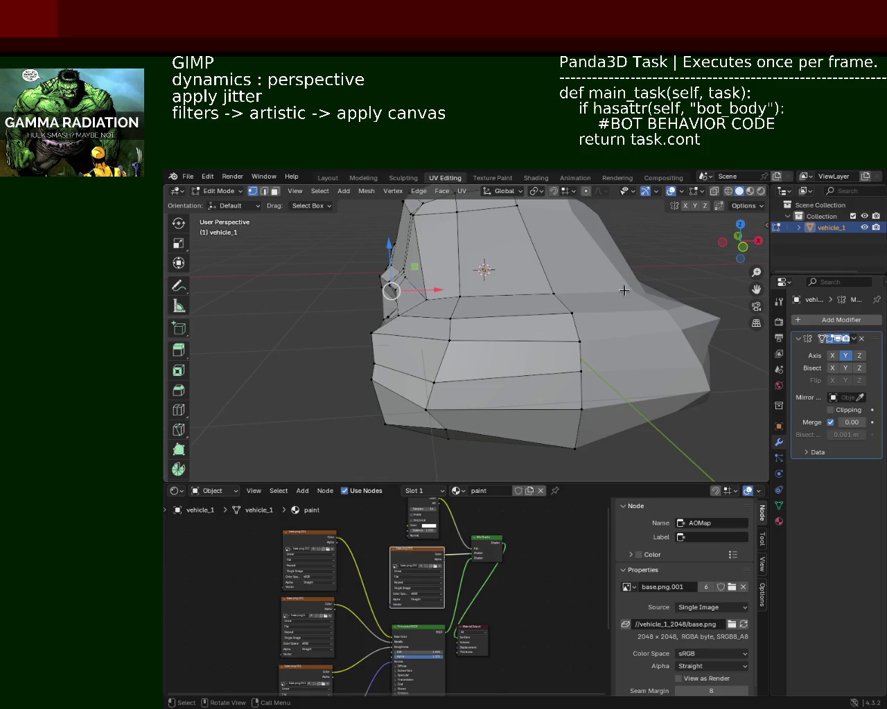
scroll(352, 301, down, 5)
middle_drag(353, 301, 437, 295)
scroll(437, 295, up, 5)
scroll(431, 256, down, 2)
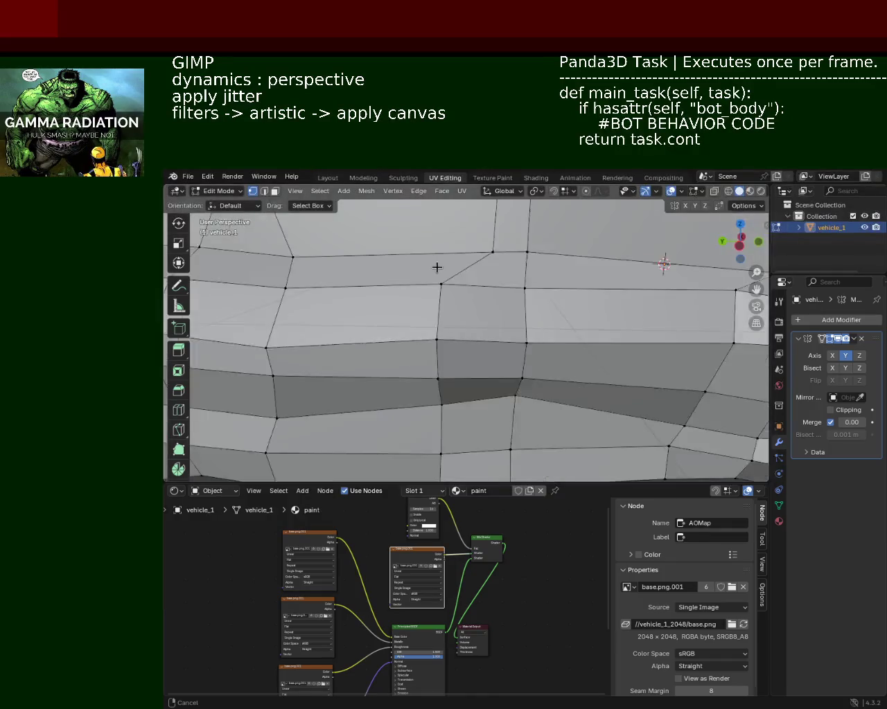
scroll(437, 265, down, 2)
mouse_move(623, 303)
middle_down()
mouse_move(456, 283)
mouse_move(431, 291)
middle_up()
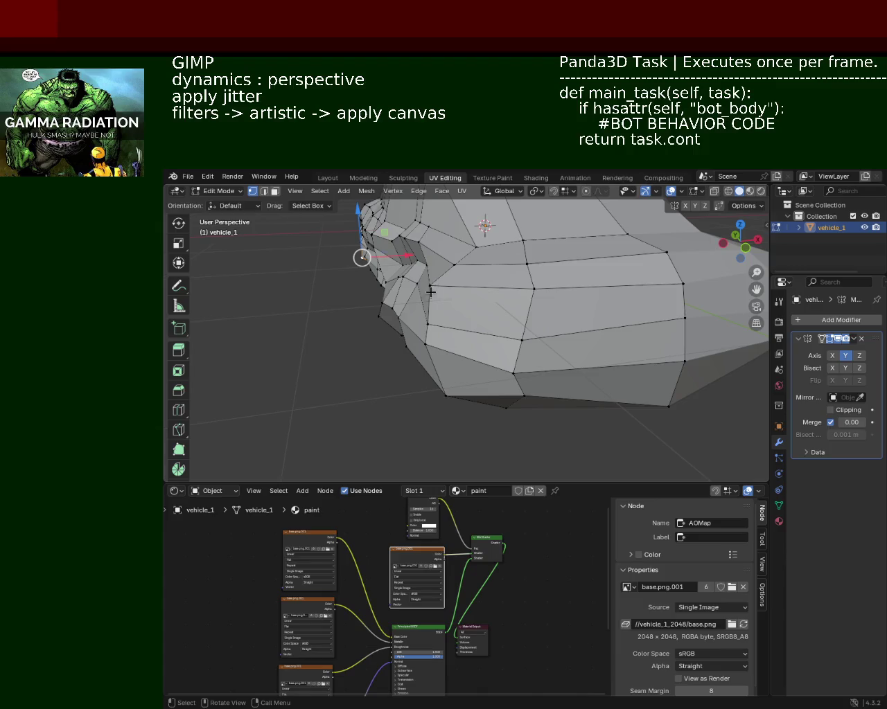
shift+right_drag(434, 293, 425, 344)
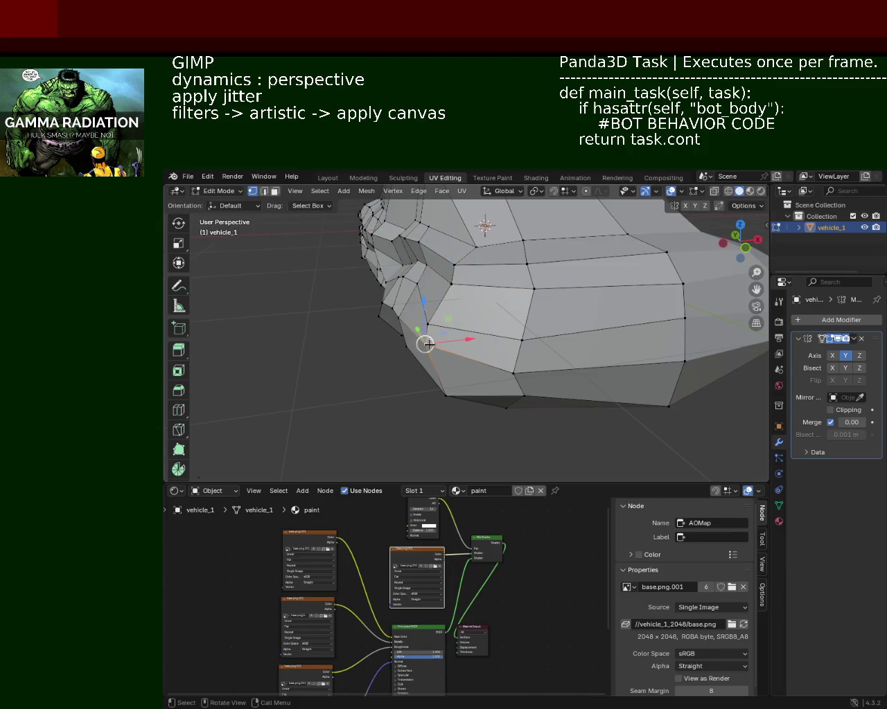
key(g)
key(x)
click(485, 326)
Move one front lower-edge vertex vertically and shift another lower vertex along X
mouse_move(485, 326)
middle_down()
mouse_move(483, 319)
mouse_move(531, 302)
middle_up()
click(543, 297)
key(g)
key(z)
click(540, 328)
click(368, 357)
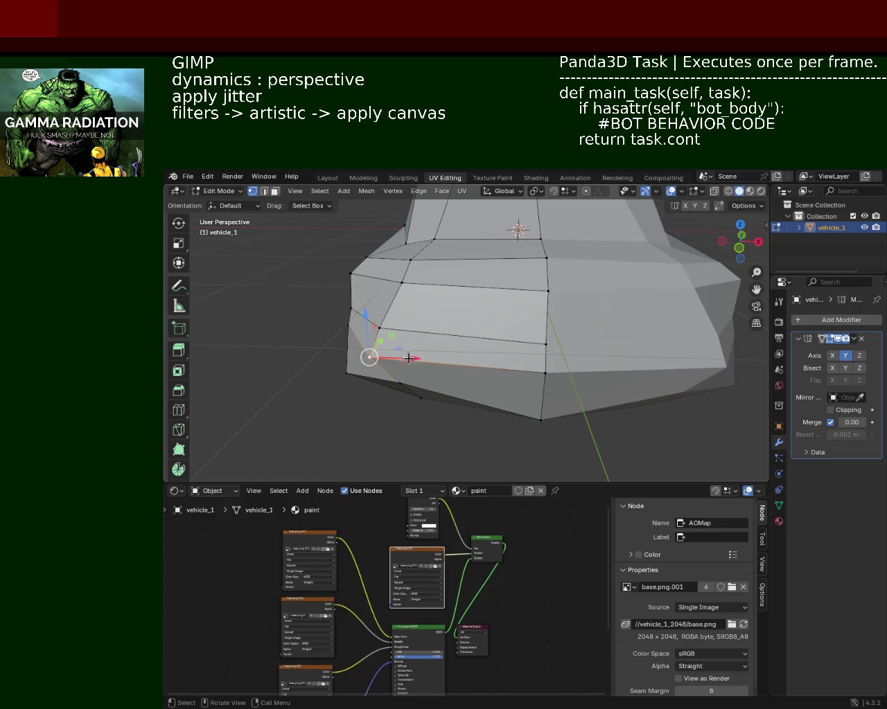
key(g)
key(x)
click(418, 385)
Push two nose vertices sideways along the X axis
middle_drag(418, 385, 403, 370)
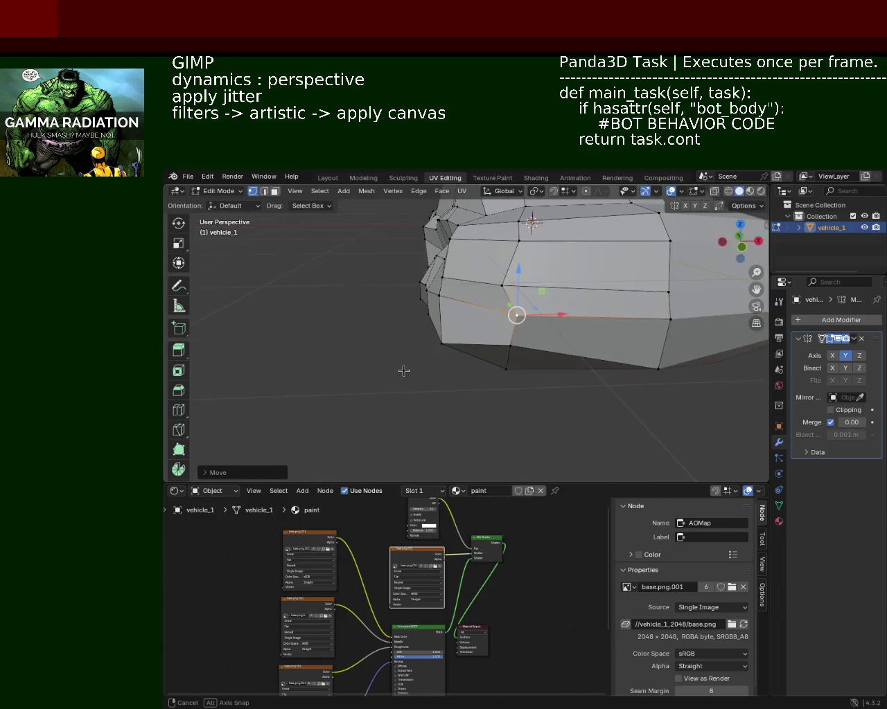
click(437, 338)
key(g)
key(x)
click(468, 332)
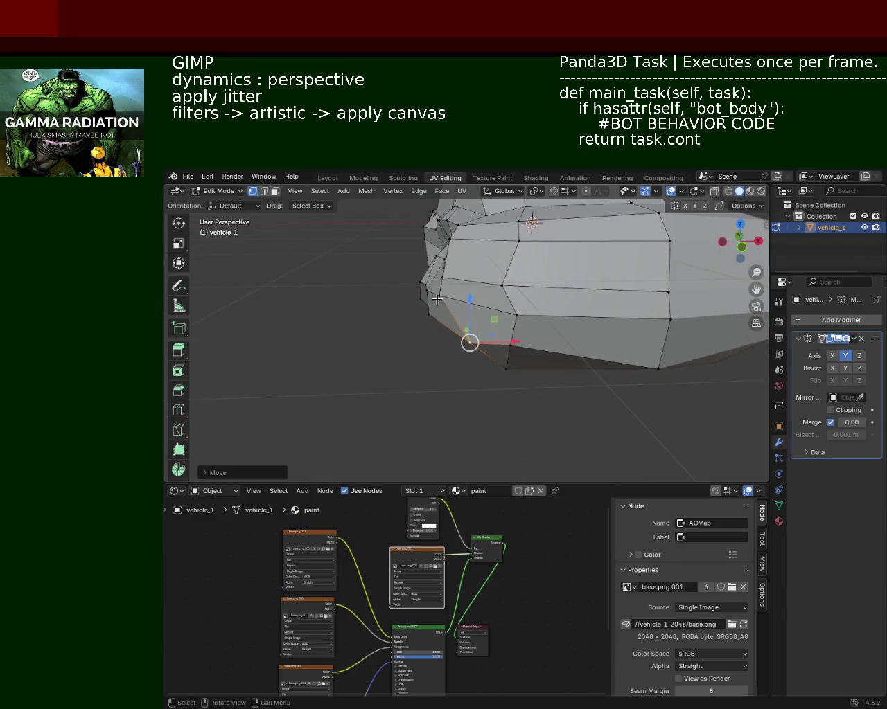
click(442, 284)
key(g)
key(x)
click(478, 294)
Shift a vertex on the front edge sideways along X
mouse_move(478, 294)
middle_down()
mouse_move(487, 304)
mouse_move(444, 316)
middle_up()
click(429, 305)
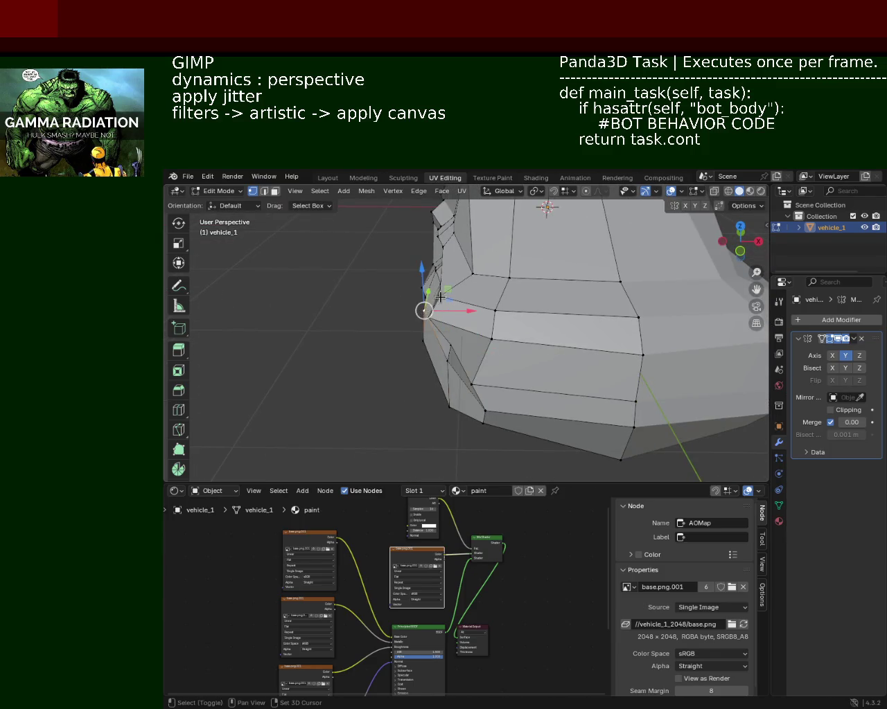
key(g)
key(x)
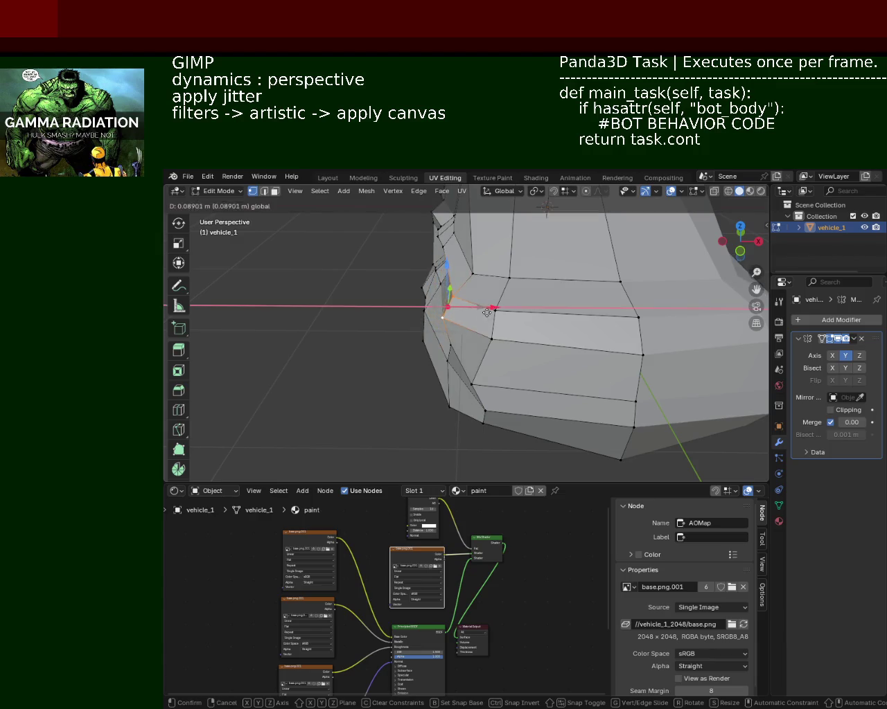
click(495, 311)
Lower the bottom front corner vertex and a neighbouring bottom vertex along Z
middle_drag(495, 312, 519, 317)
click(580, 394)
key(g)
key(z)
click(475, 368)
click(445, 360)
mouse_move(446, 361)
middle_down()
mouse_move(467, 340)
mouse_move(479, 302)
middle_up()
key(g)
key(z)
click(463, 294)
Slide a sill vertex sideways along the X axis
click(592, 292)
middle_drag(596, 274, 408, 322)
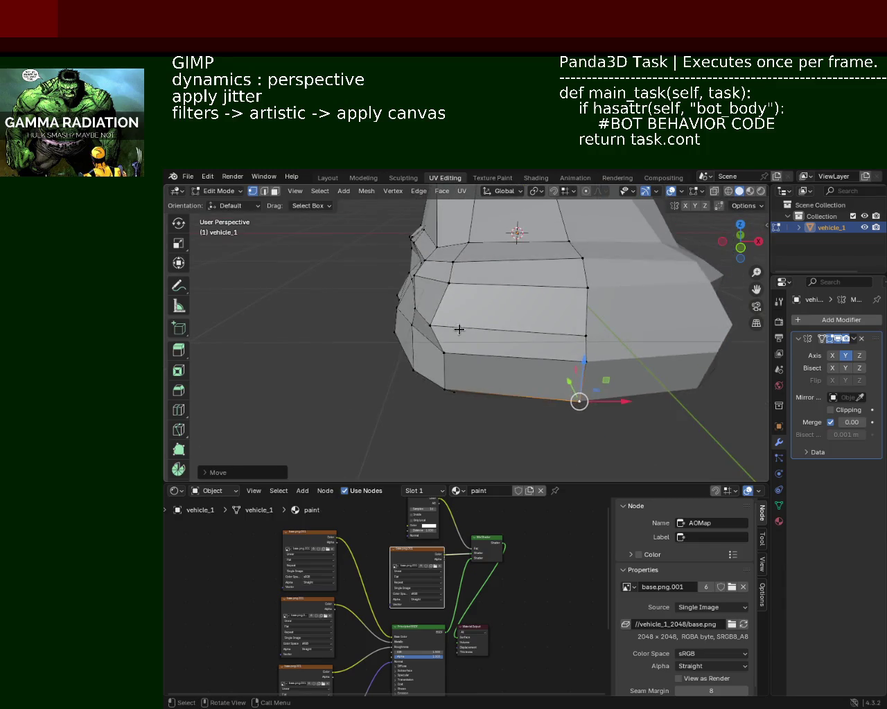
click(430, 325)
key(g)
key(x)
click(495, 315)
Fine-tune the height of the selected front-side vertex with two Z moves
mouse_move(563, 340)
middle_down()
mouse_move(593, 350)
mouse_move(524, 321)
middle_up()
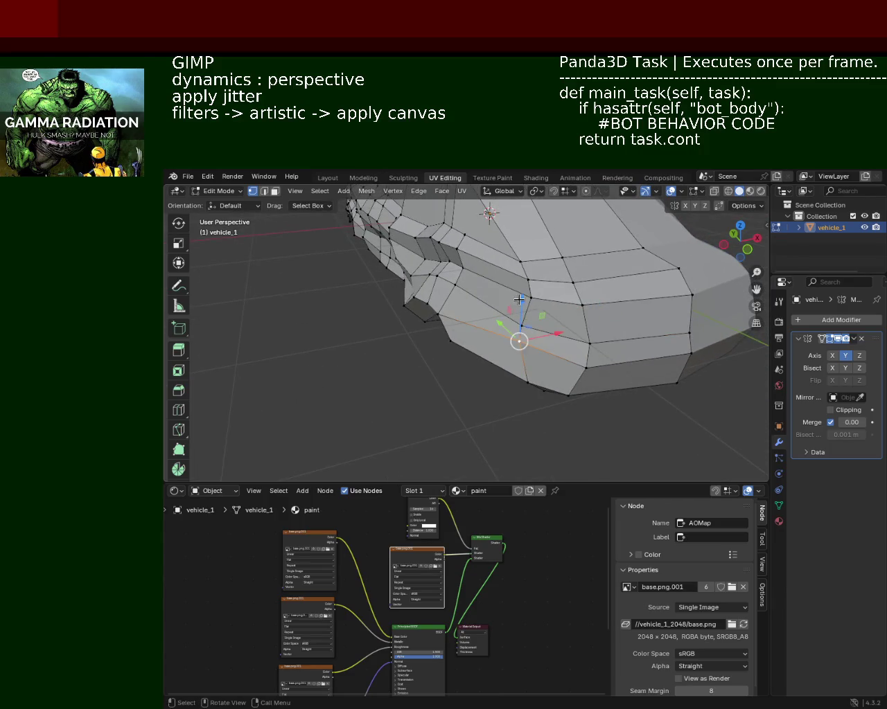
key(g)
key(z)
click(524, 322)
key(g)
key(z)
click(519, 324)
Undo the last tweak and move the selected vertex sideways along X instead
mouse_move(520, 323)
middle_down()
mouse_move(456, 324)
mouse_move(472, 300)
middle_up()
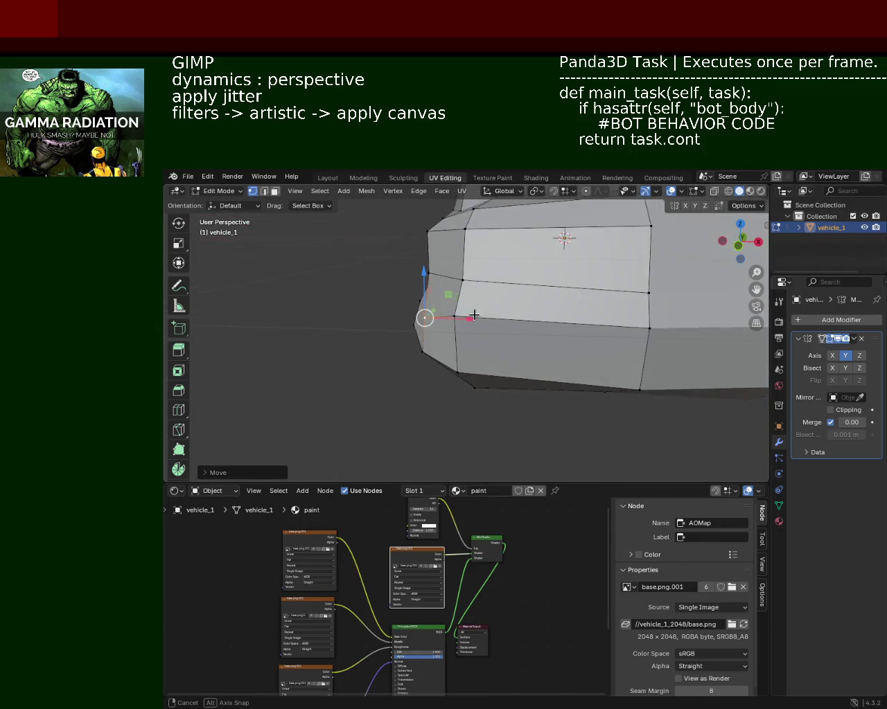
key(ctrl+z)
key(ctrl+z)
key(g)
key(x)
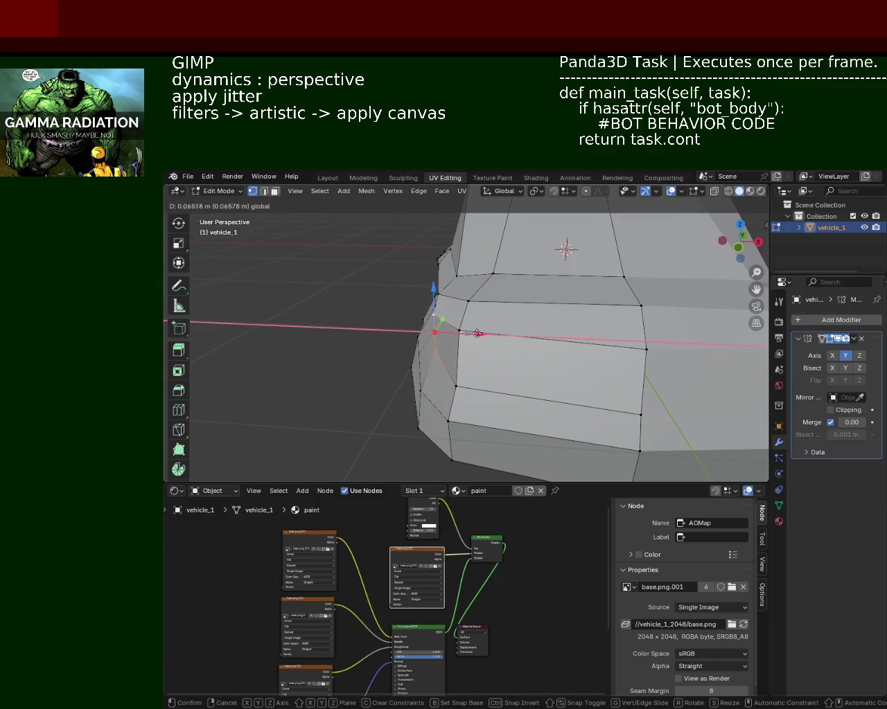
click(476, 333)
Select a nose-corner vertex and push it outward 0.12 m along X
mouse_move(476, 333)
middle_down()
mouse_move(491, 314)
mouse_move(487, 288)
middle_up()
click(487, 287)
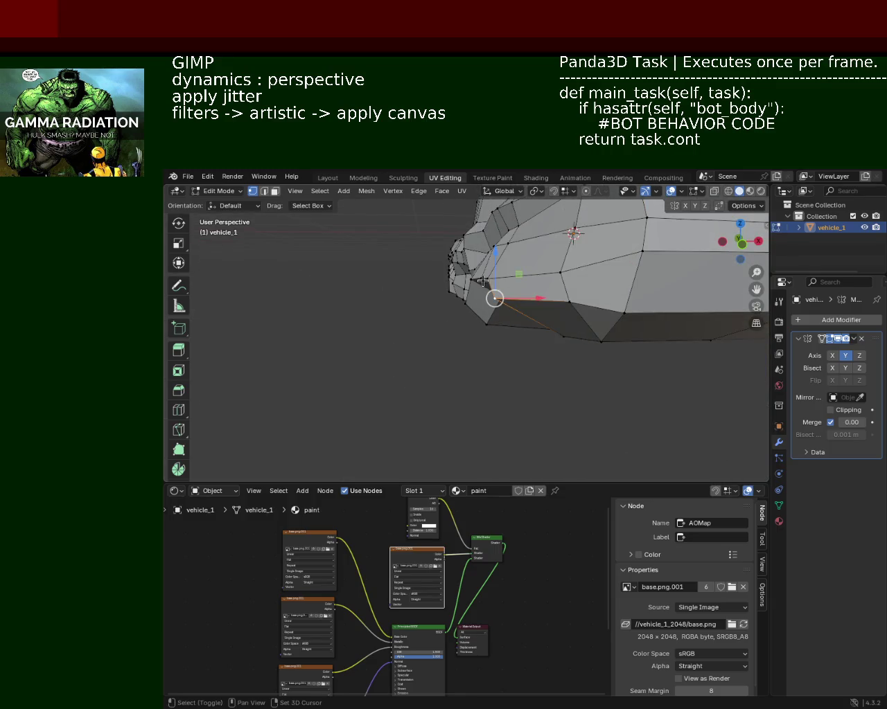
click(492, 291)
drag(518, 290, 530, 288)
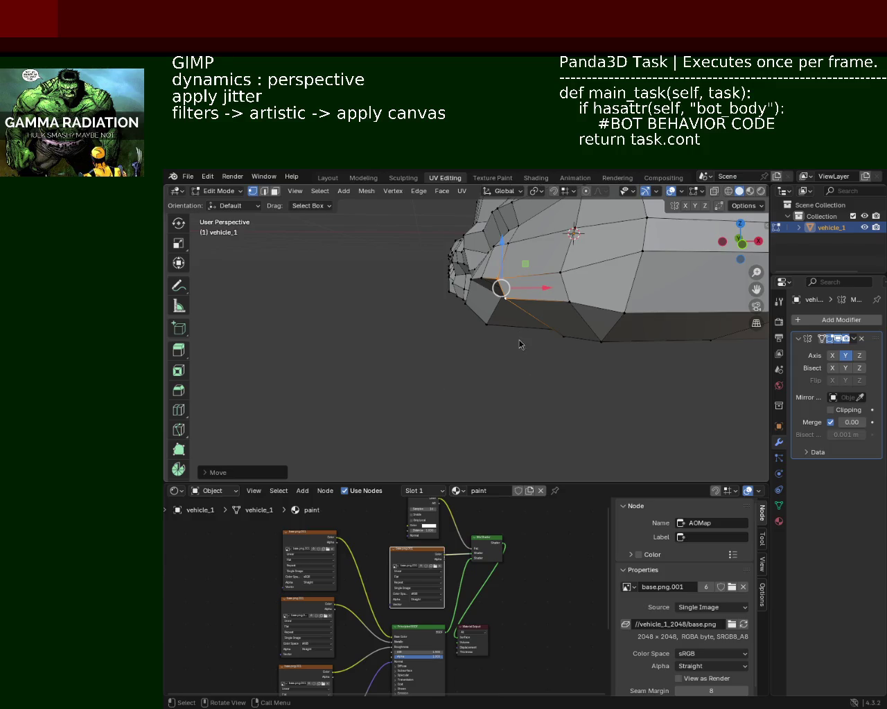
Drag the node-editor border down to enlarge the 3D view, then orbit onto the car's front
middle_drag(567, 272, 521, 261)
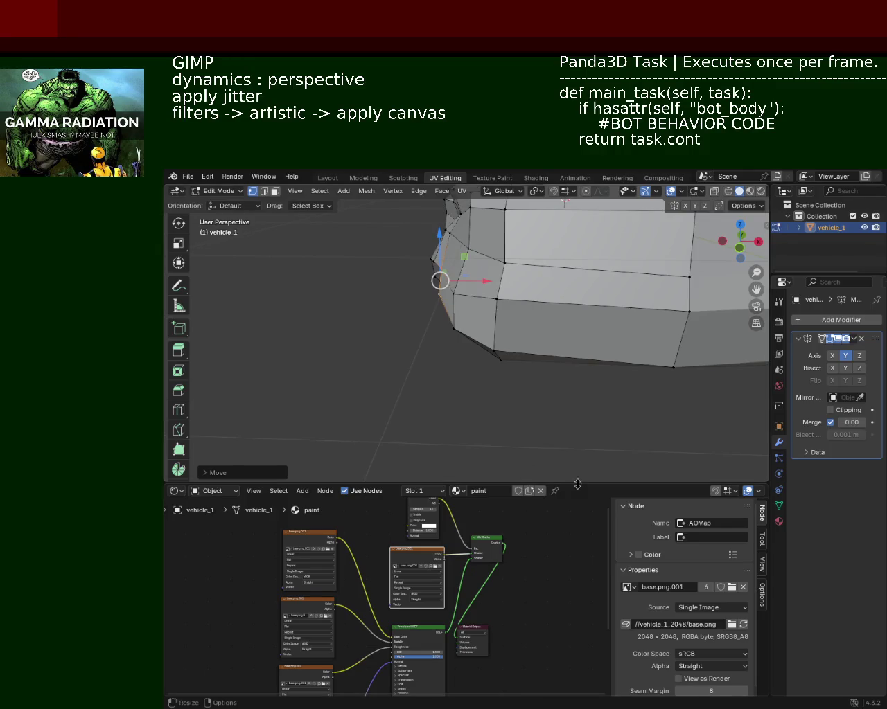
drag(579, 484, 579, 547)
mouse_move(574, 416)
middle_down()
mouse_move(562, 361)
mouse_move(545, 420)
mouse_move(560, 362)
middle_up()
Raise the lower front corner vertex, lower the top one, and nudge the middle one
click(576, 346)
key(g)
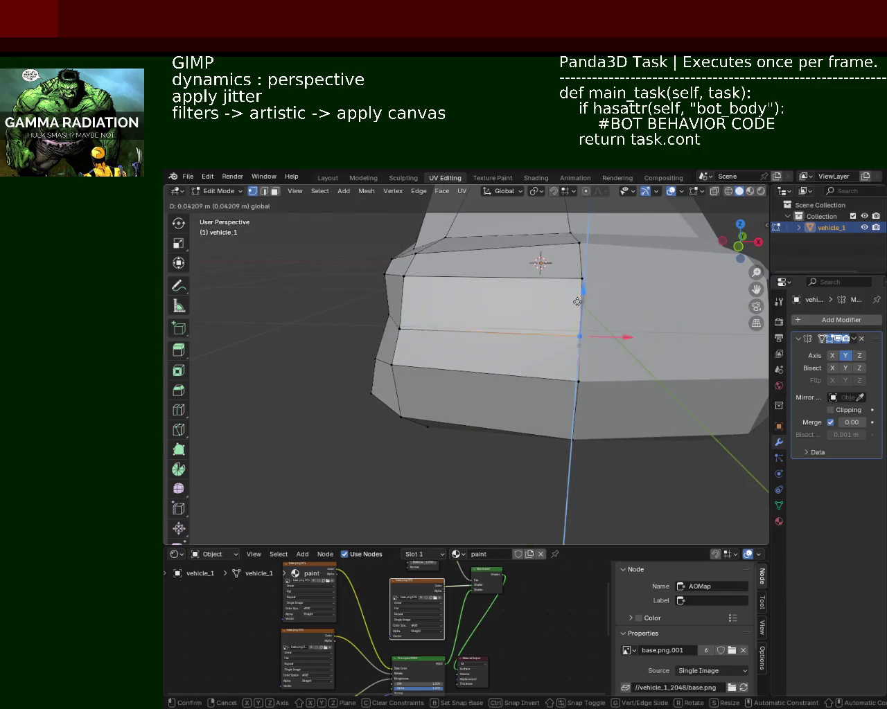
click(578, 334)
click(582, 279)
click(584, 241)
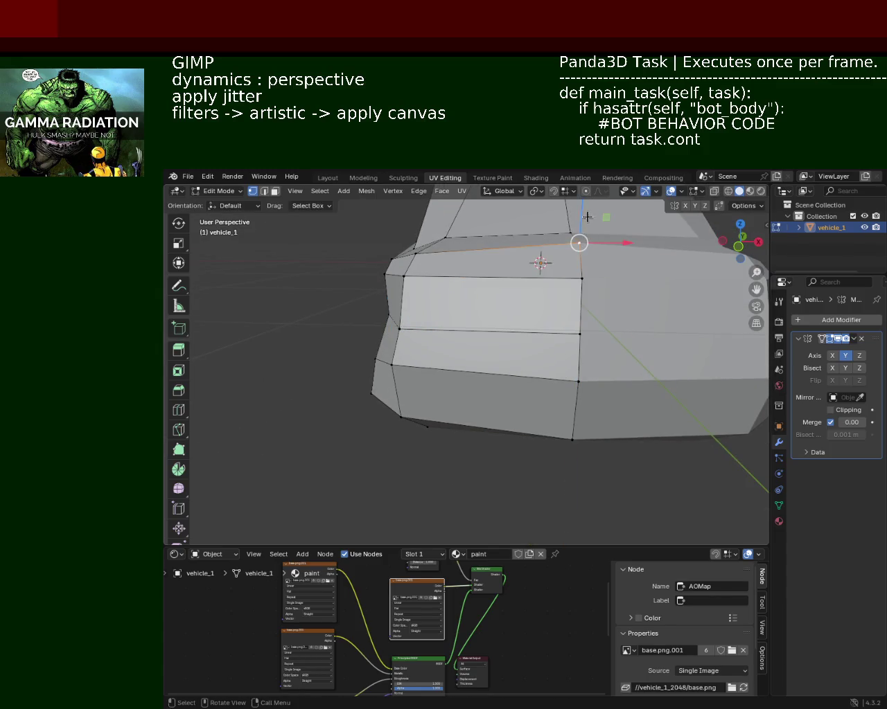
key(g)
click(583, 256)
click(582, 279)
key(g)
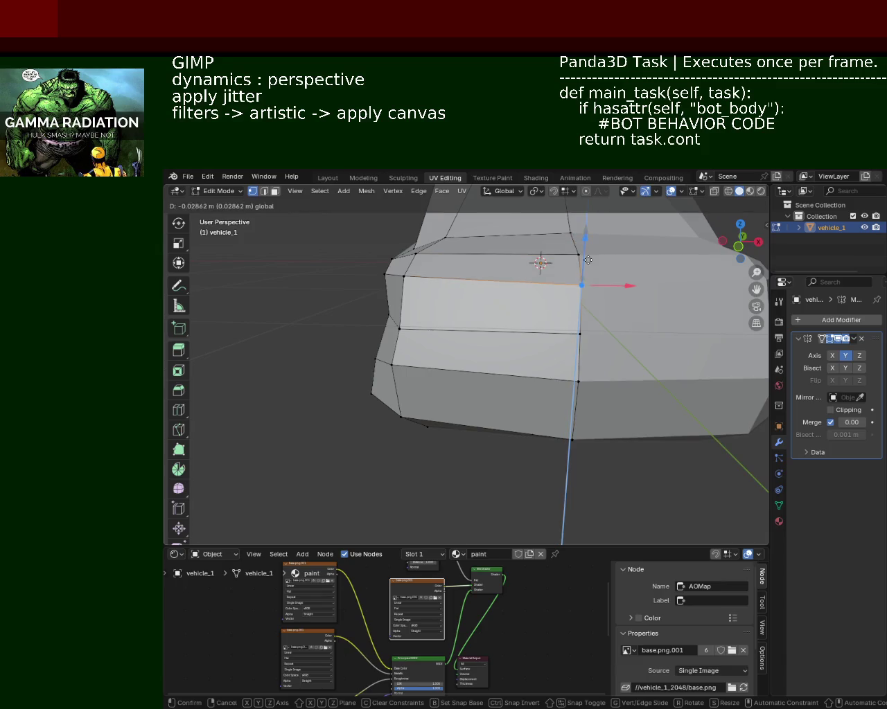
click(576, 316)
Slide the windshield vertex and a belt-line vertex lengthwise along Y
mouse_move(576, 315)
middle_down()
mouse_move(603, 317)
mouse_move(536, 327)
middle_up()
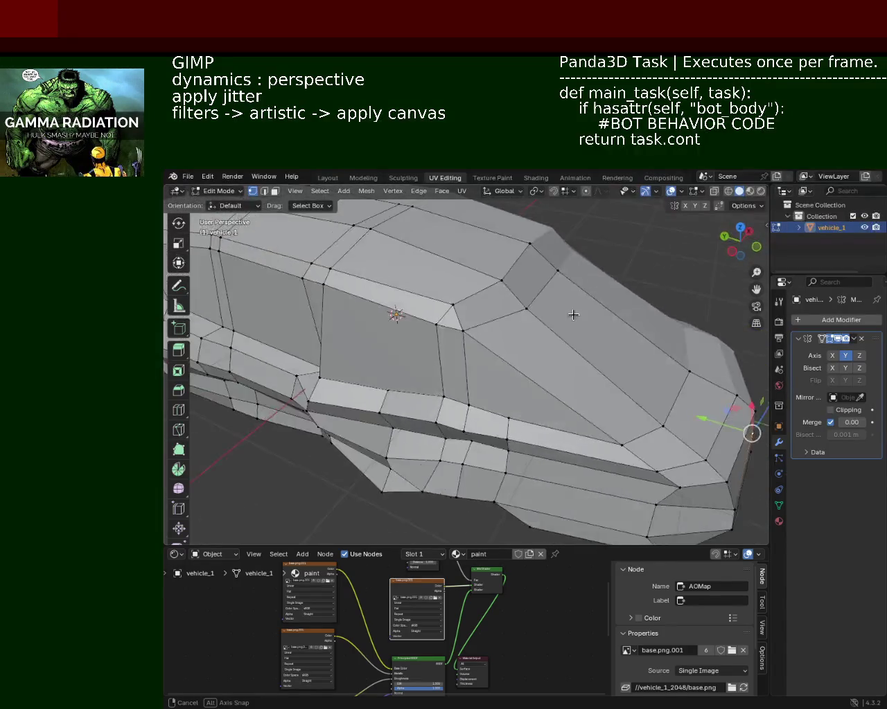
middle_drag(537, 327, 634, 306)
key(g)
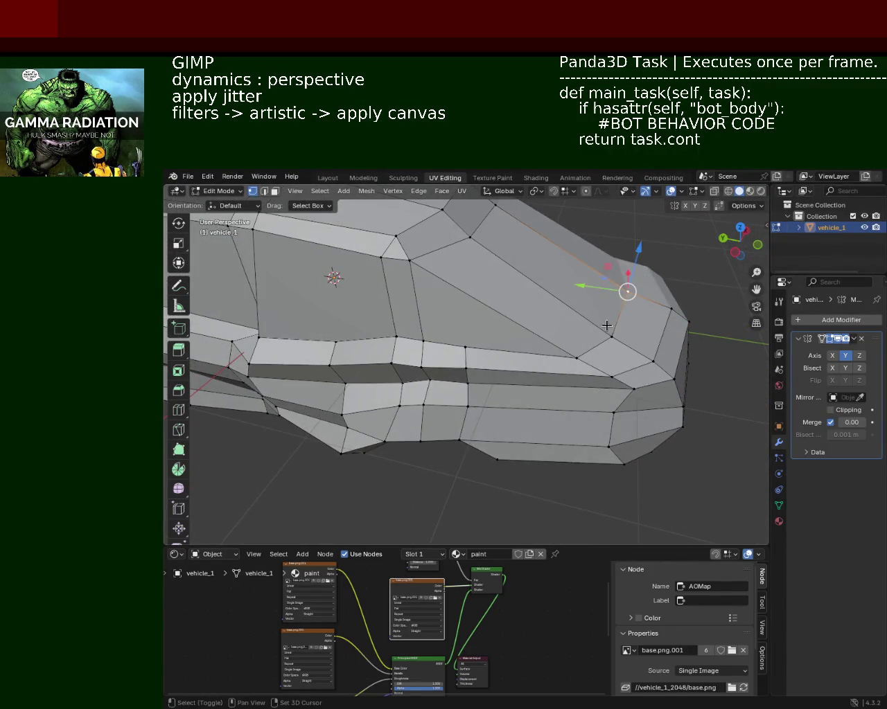
key(y)
click(523, 299)
middle_drag(523, 299, 538, 348)
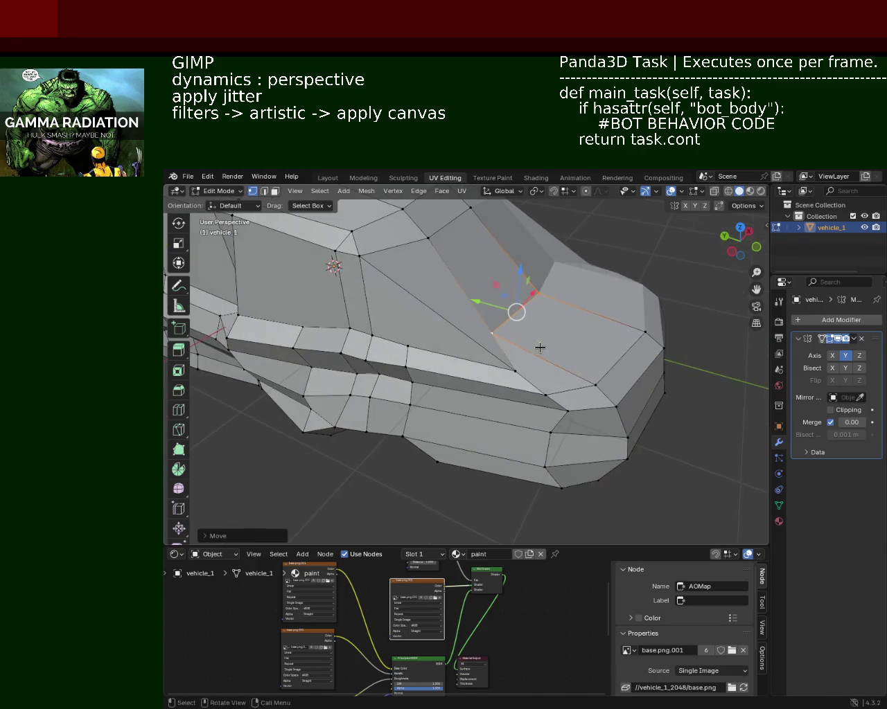
key(g)
key(y)
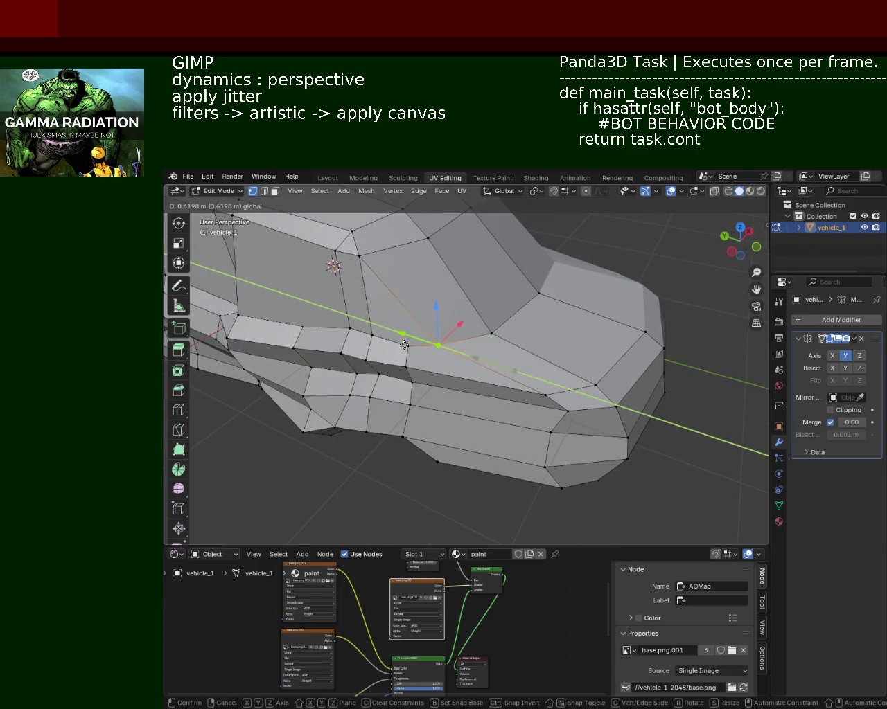
click(403, 344)
mouse_move(439, 344)
middle_down()
mouse_move(560, 322)
mouse_move(459, 324)
mouse_move(597, 280)
mouse_move(520, 336)
mouse_move(533, 341)
middle_up()
scroll(597, 280, down, 6)
scroll(508, 330, up, 3)
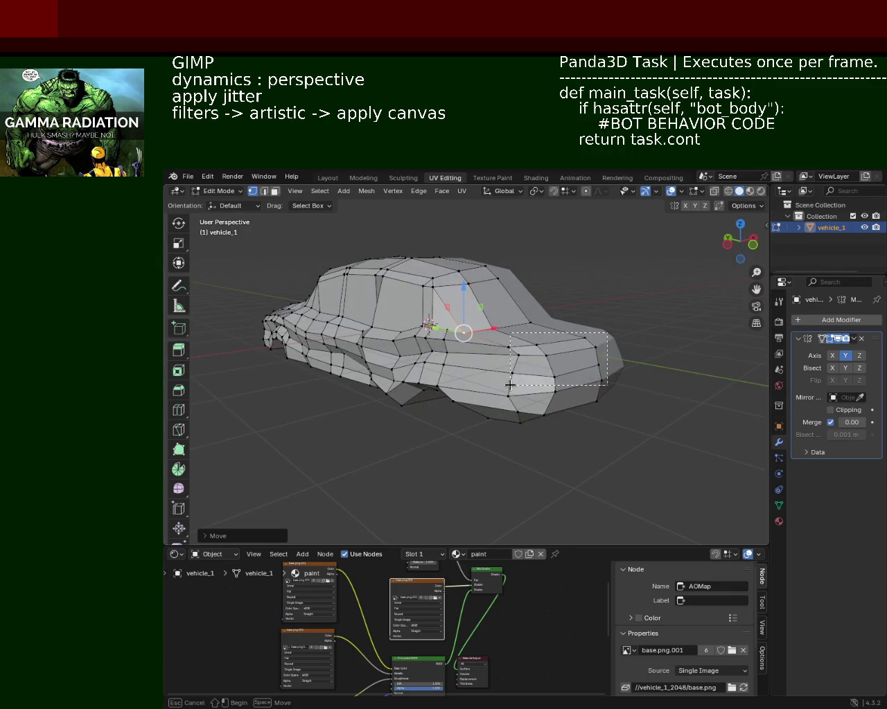
Select faces at the car's corner and move a face near the windshield
drag(502, 398, 502, 398)
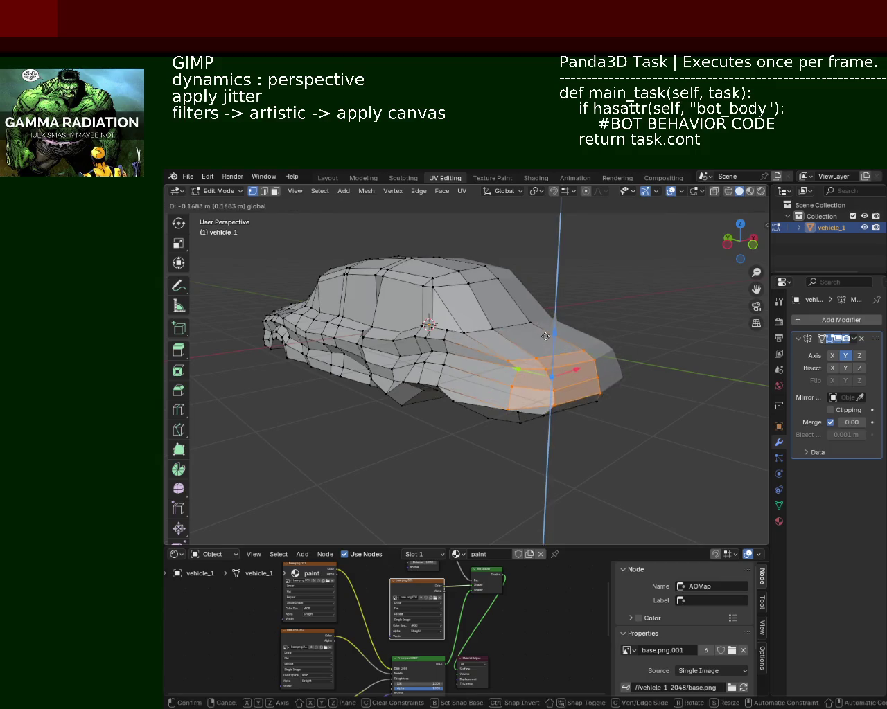
middle_drag(547, 325, 570, 393)
scroll(480, 386, up, 3)
mouse_move(480, 386)
middle_down()
mouse_move(505, 314)
mouse_move(321, 374)
mouse_move(388, 378)
middle_up()
click(381, 374)
key(g)
click(437, 358)
Move two roofline vertices vertically along Z
click(453, 370)
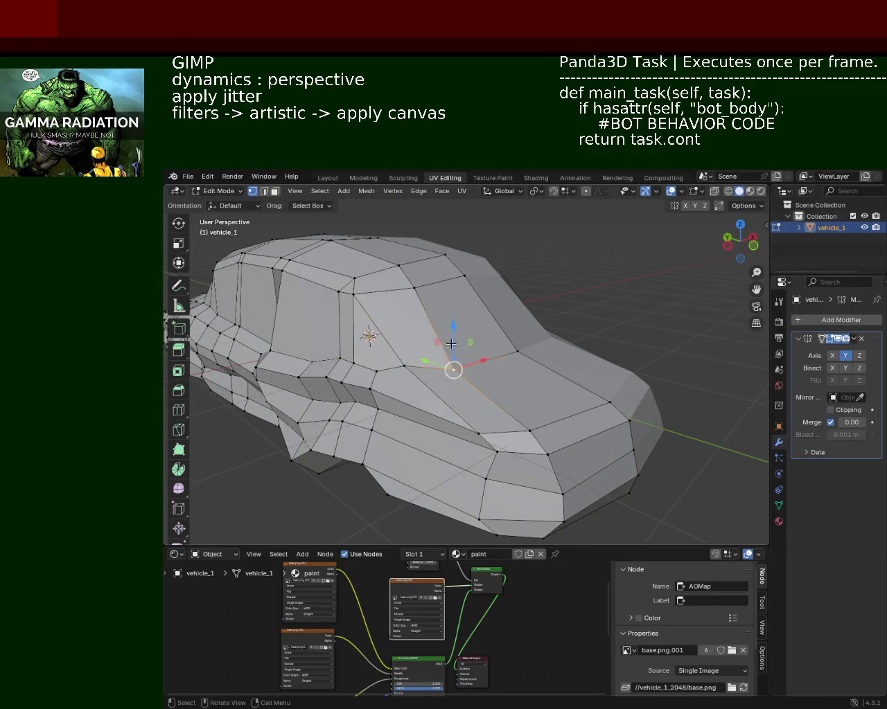
key(g)
key(z)
click(455, 320)
click(517, 351)
key(g)
key(z)
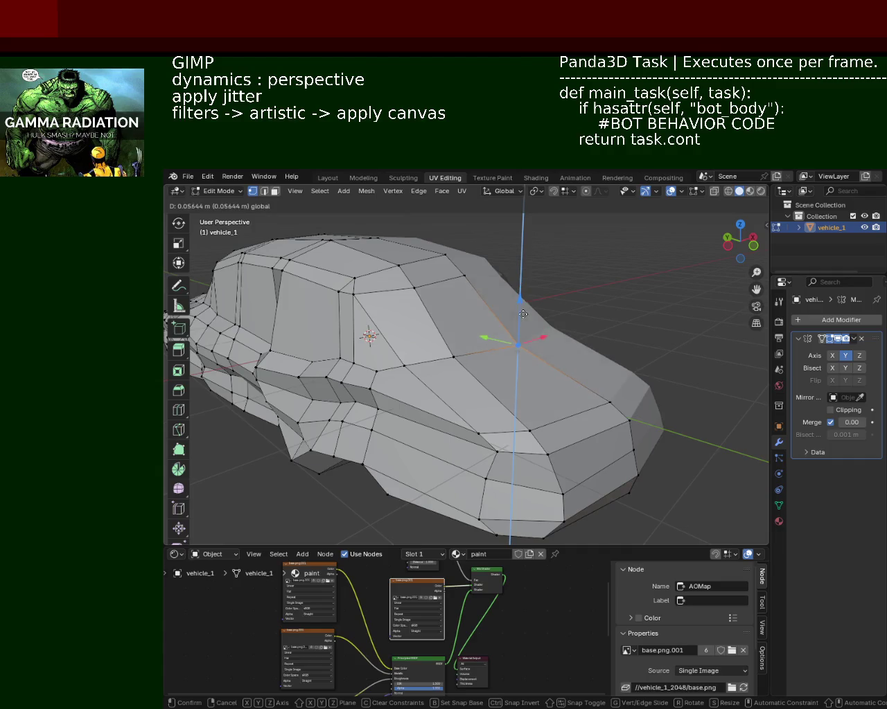
click(526, 308)
Nudge a few vertices on the lower side of the body into new positions
scroll(541, 326, up, 2)
mouse_move(540, 325)
middle_down()
mouse_move(565, 350)
mouse_move(596, 304)
mouse_move(465, 378)
mouse_move(511, 298)
mouse_move(577, 341)
mouse_move(520, 312)
middle_up()
click(508, 295)
key(g)
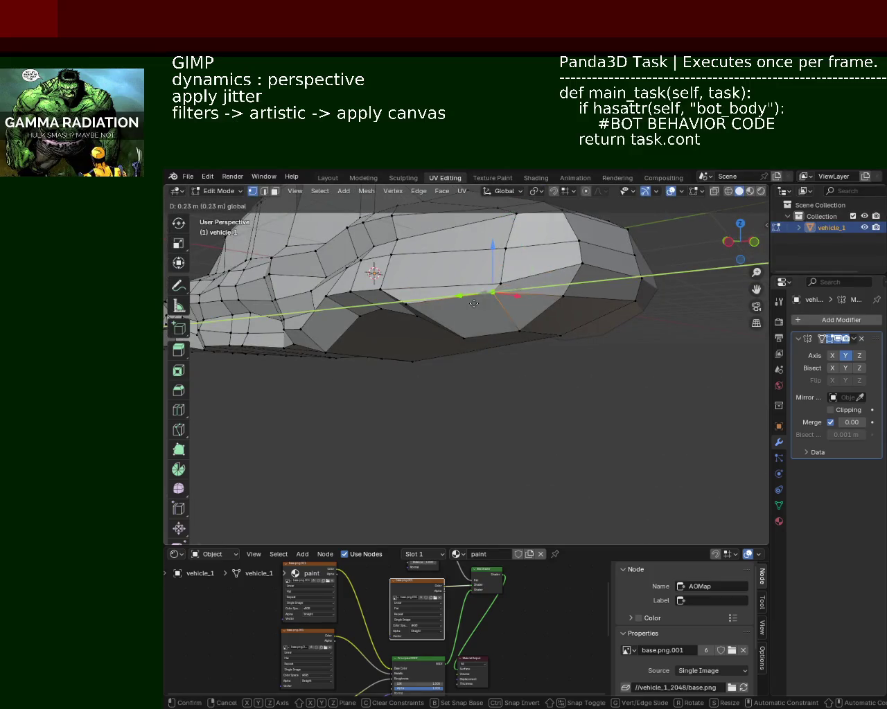
click(474, 304)
key(g)
click(470, 311)
key(g)
click(470, 312)
key(g)
click(498, 304)
Pull a front hood vertex down toward the nose and select the car's front edge
mouse_move(539, 332)
middle_down()
mouse_move(454, 308)
mouse_move(451, 292)
mouse_move(388, 297)
mouse_move(527, 284)
mouse_move(518, 287)
middle_up()
click(482, 300)
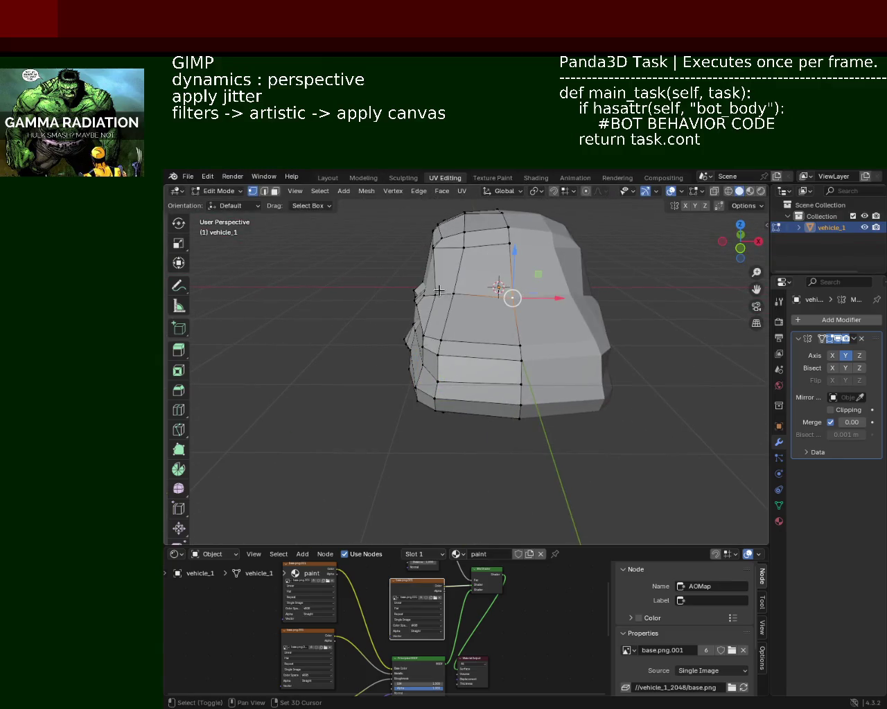
key(g)
click(477, 281)
middle_drag(477, 280, 576, 322)
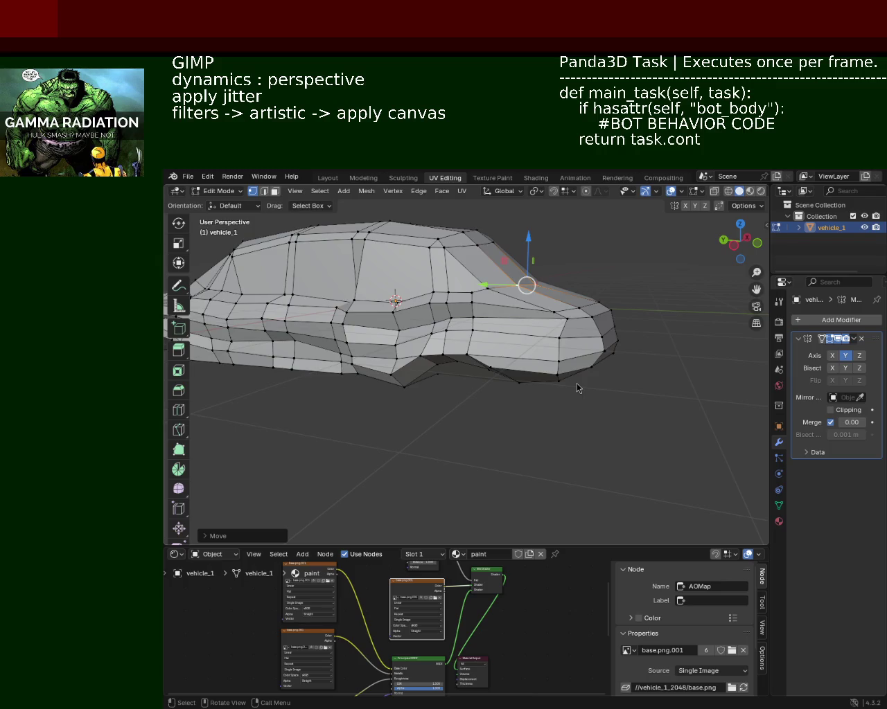
click(588, 337)
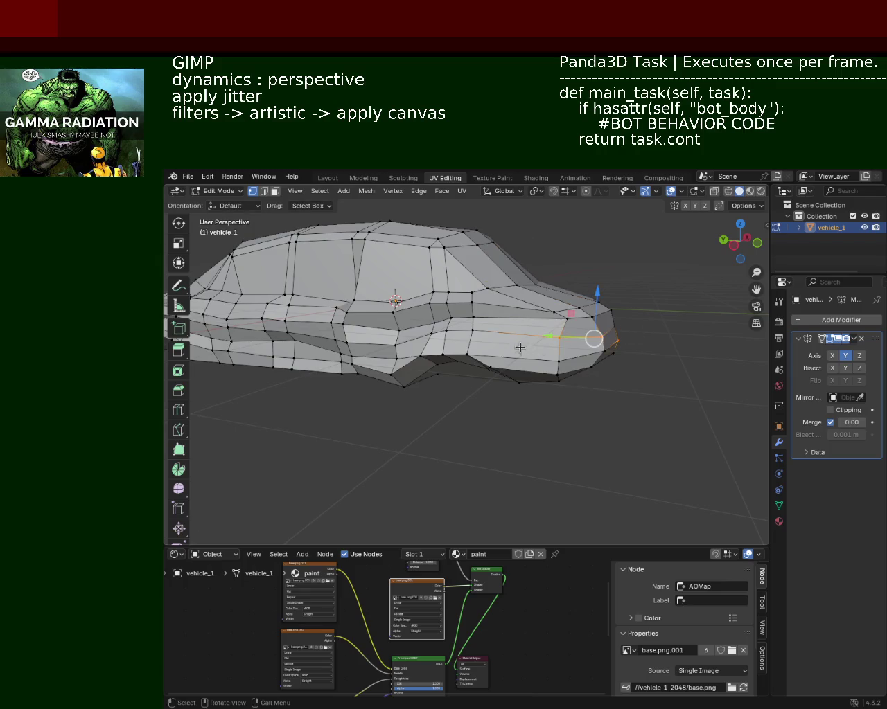
Move a wheel-arch edge twice within the horizontal plane with G and Shift+Z
middle_drag(635, 374, 554, 318)
scroll(554, 318, up, 4)
mouse_move(475, 301)
middle_down()
mouse_move(537, 277)
mouse_move(592, 305)
middle_up()
scroll(592, 304, up, 3)
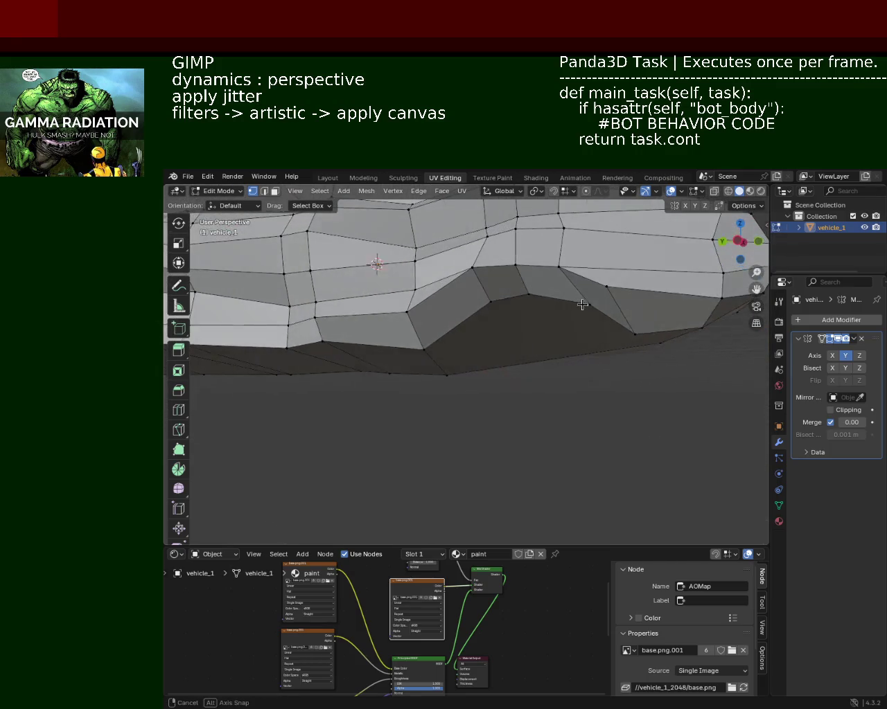
click(591, 305)
mouse_move(551, 307)
mouse_down()
mouse_move(524, 307)
mouse_move(521, 296)
mouse_up()
key(g)
key(shift+z)
click(469, 303)
key(g)
key(shift+z)
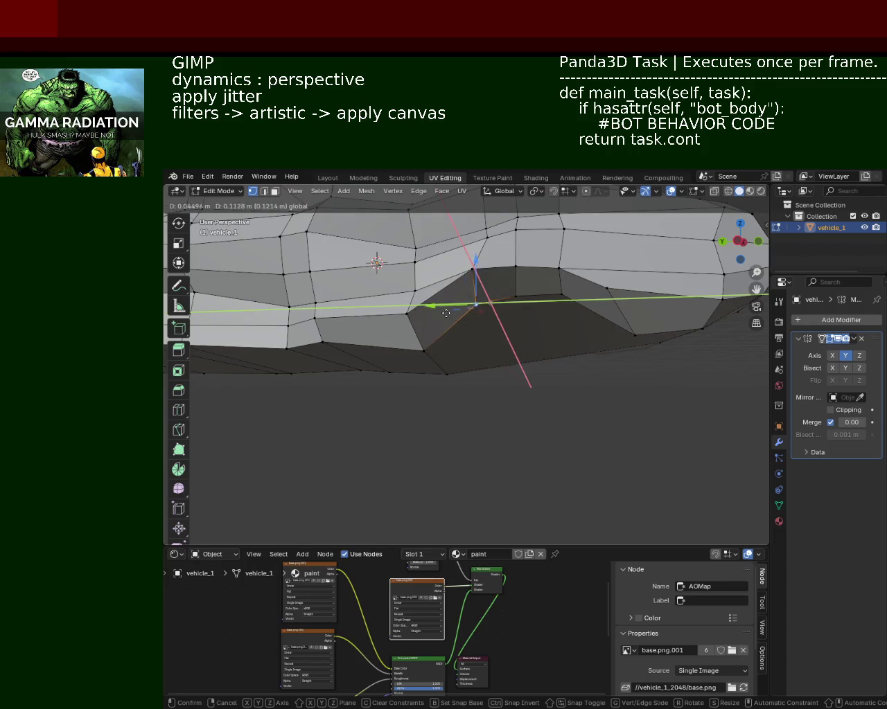
click(446, 313)
Select several more arch edges and drag them downward to deepen the cutout
mouse_move(506, 360)
middle_down()
mouse_move(545, 356)
mouse_move(477, 366)
mouse_move(500, 363)
mouse_move(471, 298)
middle_up()
click(483, 327)
click(473, 324)
click(453, 299)
shift+click(450, 289)
shift+click(416, 284)
drag(455, 324, 440, 376)
middle_drag(441, 376, 433, 346)
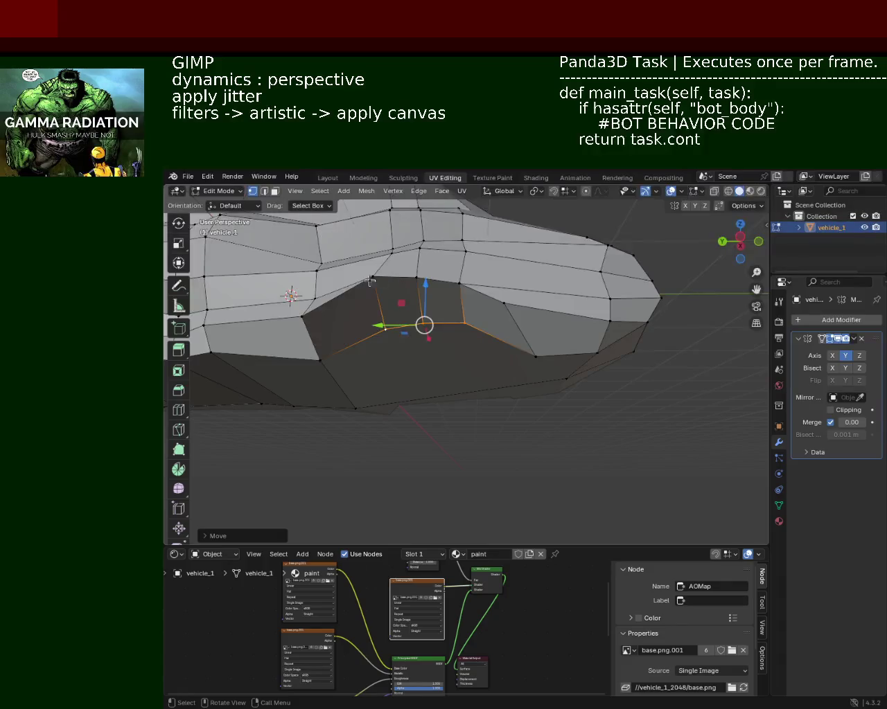
Slide an arch vertex about 0.087 m along the Y axis with G, Y
click(373, 276)
drag(383, 296, 389, 302)
mouse_move(389, 301)
middle_down()
mouse_move(399, 333)
mouse_move(557, 315)
mouse_move(491, 302)
mouse_move(481, 342)
middle_up()
key(g)
key(y)
click(381, 334)
scroll(492, 302, up, 5)
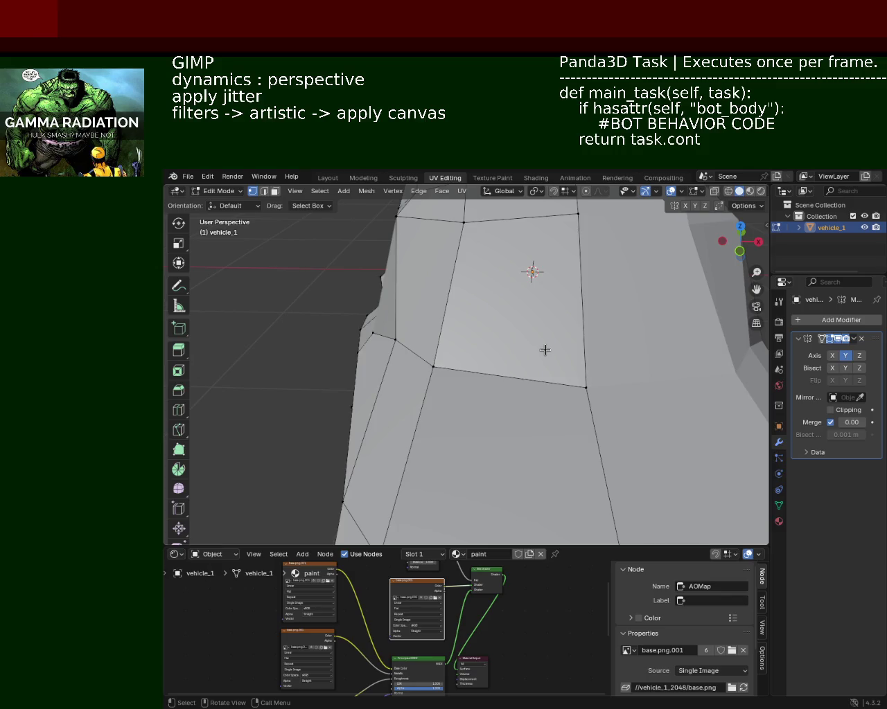
Subdivide the left pillar edge and slide its new vertex along the edge with Shift+V
click(585, 388)
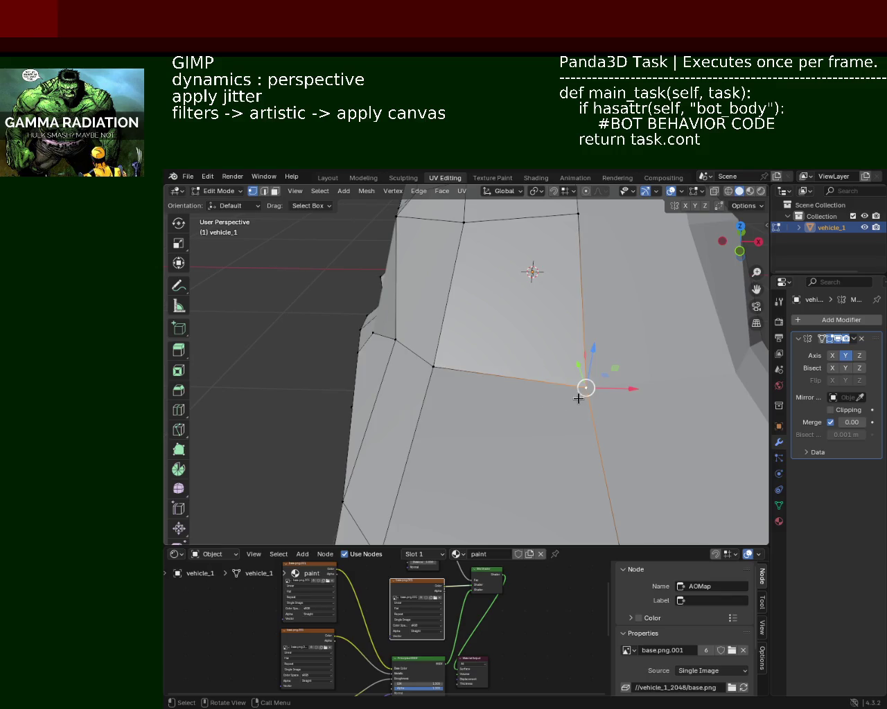
shift+click(578, 214)
right_click(485, 239)
click(462, 235)
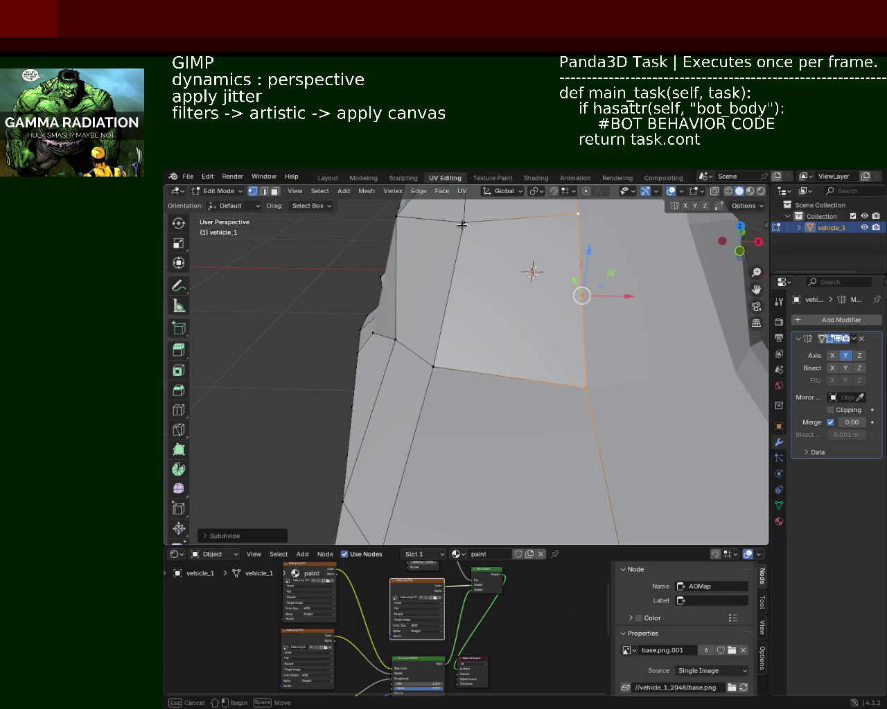
click(433, 366)
right_click(436, 368)
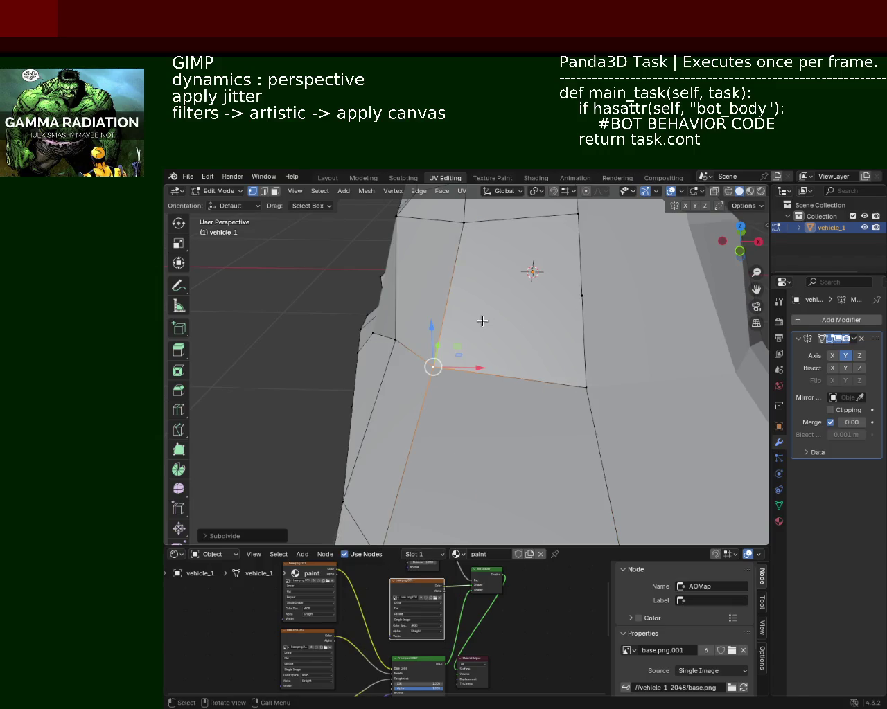
click(463, 222)
shift+click(433, 366)
right_click(453, 380)
right_click(462, 367)
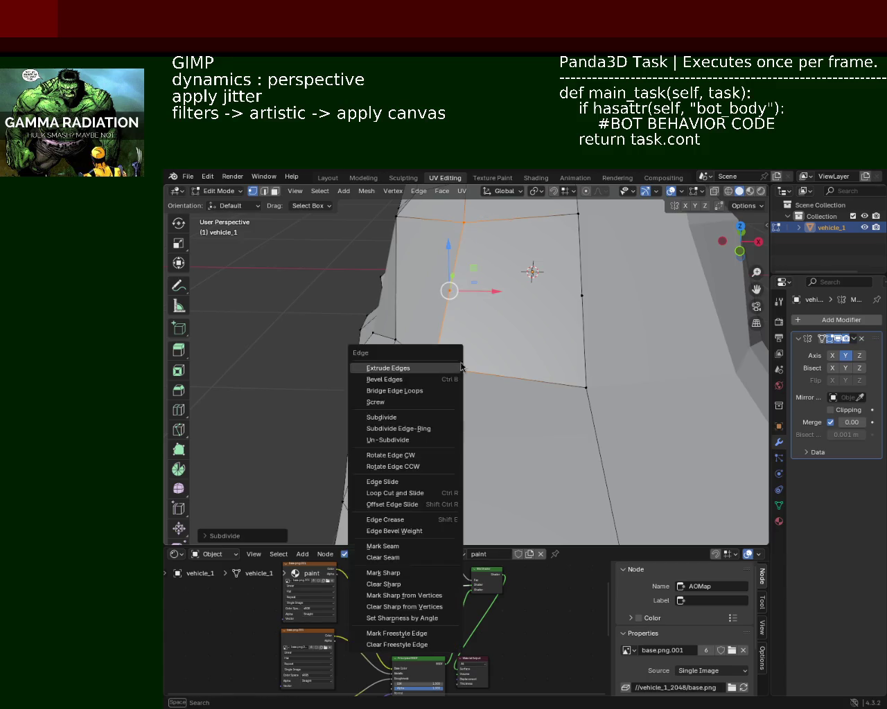
click(441, 333)
key(shift+v)
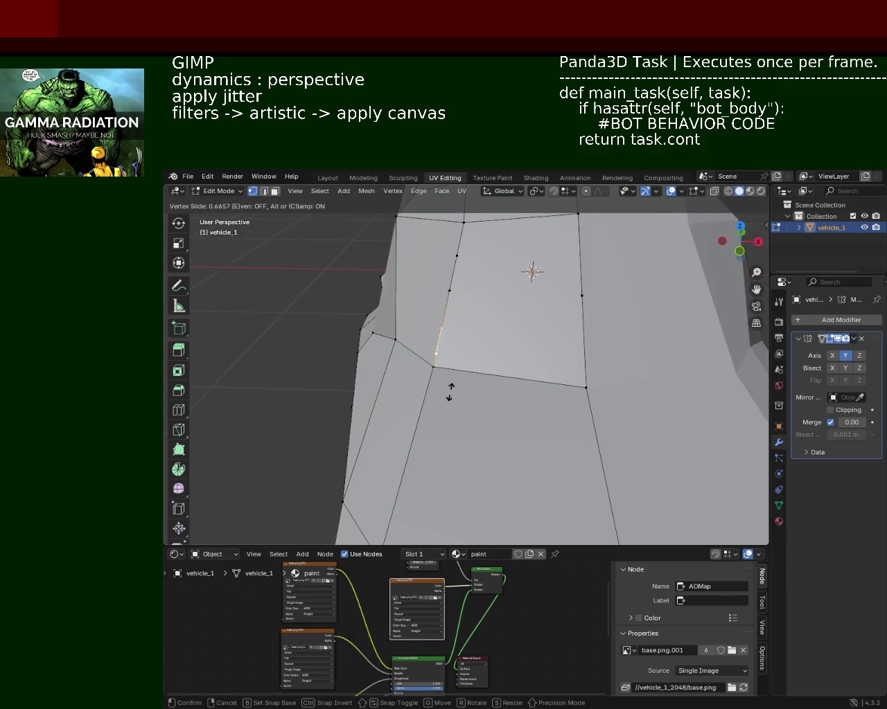
click(449, 392)
Subdivide the right vertical pillar edge and vertex-slide its new vertex into place
click(578, 214)
ctrl+click(581, 296)
ctrl+click(585, 387)
right_click(584, 376)
click(585, 378)
click(585, 377)
click(584, 339)
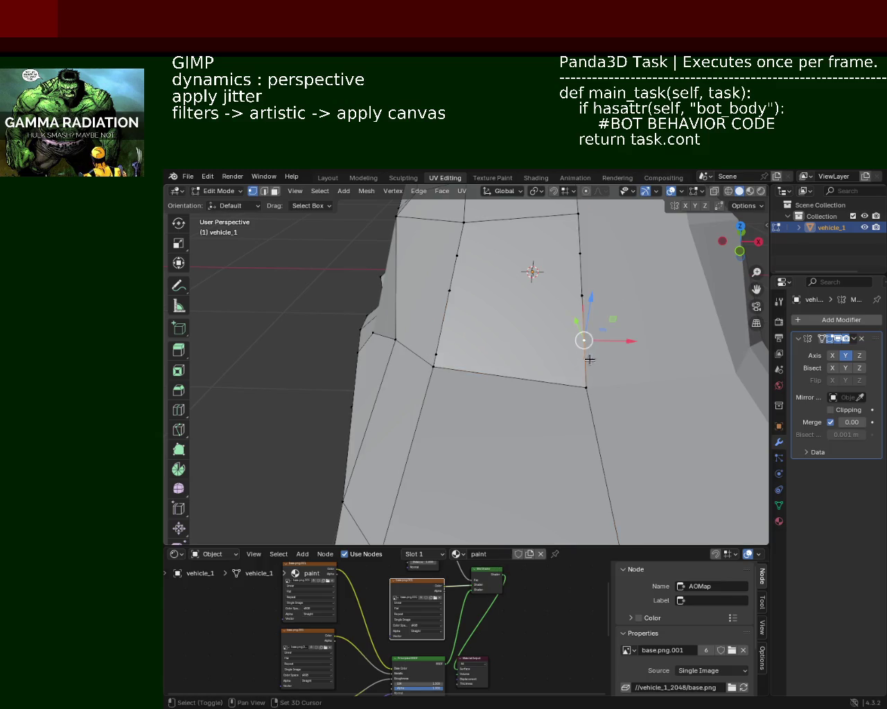
key(shift+v)
click(629, 400)
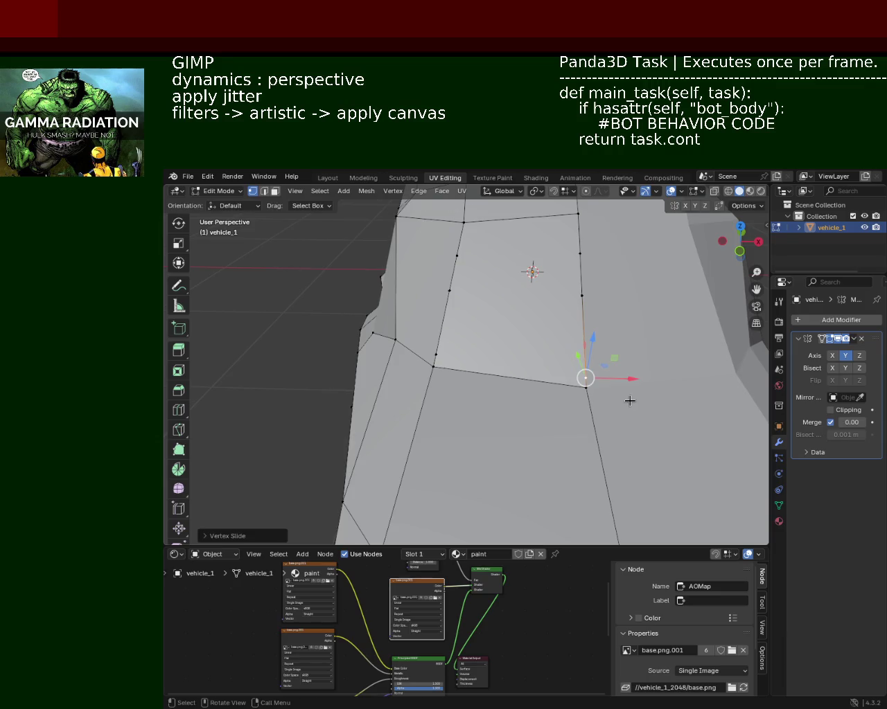
Slide the lower corner vertex up its edge, then select vertices on both vertical edges
click(436, 354)
click(585, 385)
drag(585, 386, 585, 388)
click(585, 374)
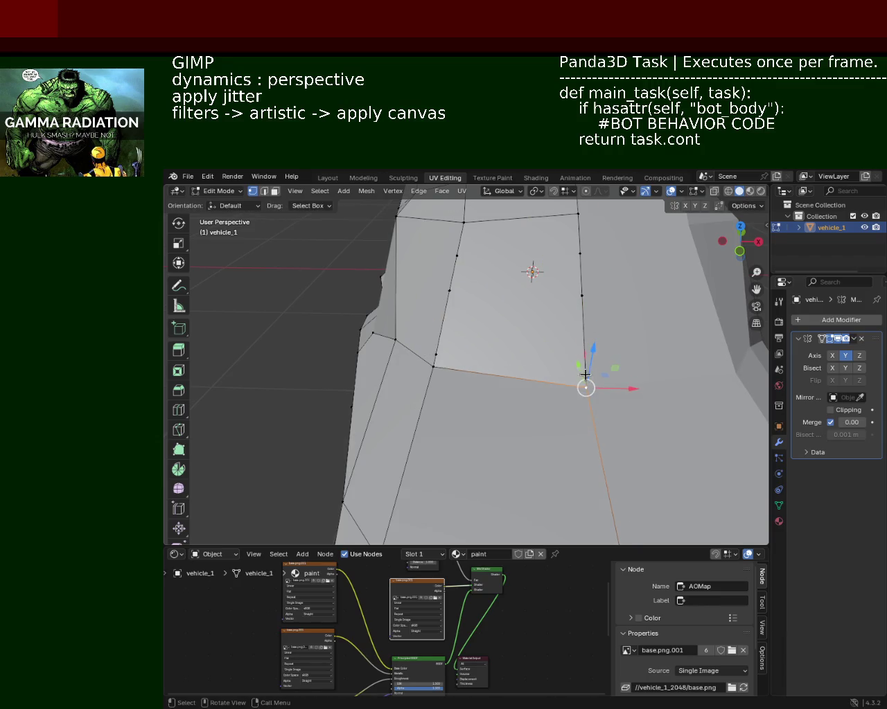
key(shift+v)
click(433, 353)
shift+click(432, 353)
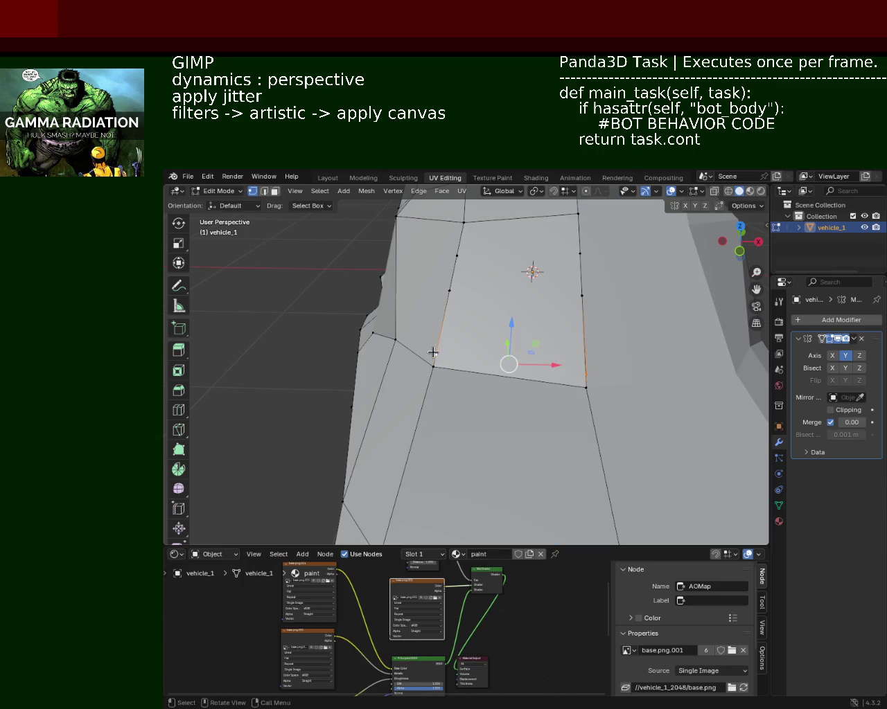
click(433, 352)
click(450, 290)
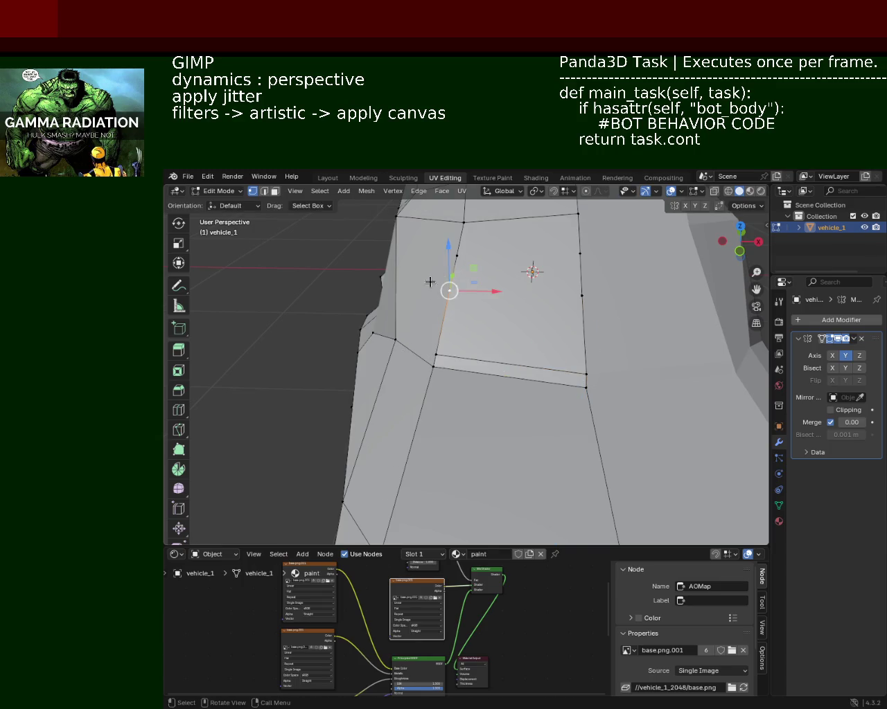
Subdivide another pillar edge between two vertices and slide the new vertex along it
middle_drag(429, 281, 511, 339)
click(586, 392)
shift+click(503, 286)
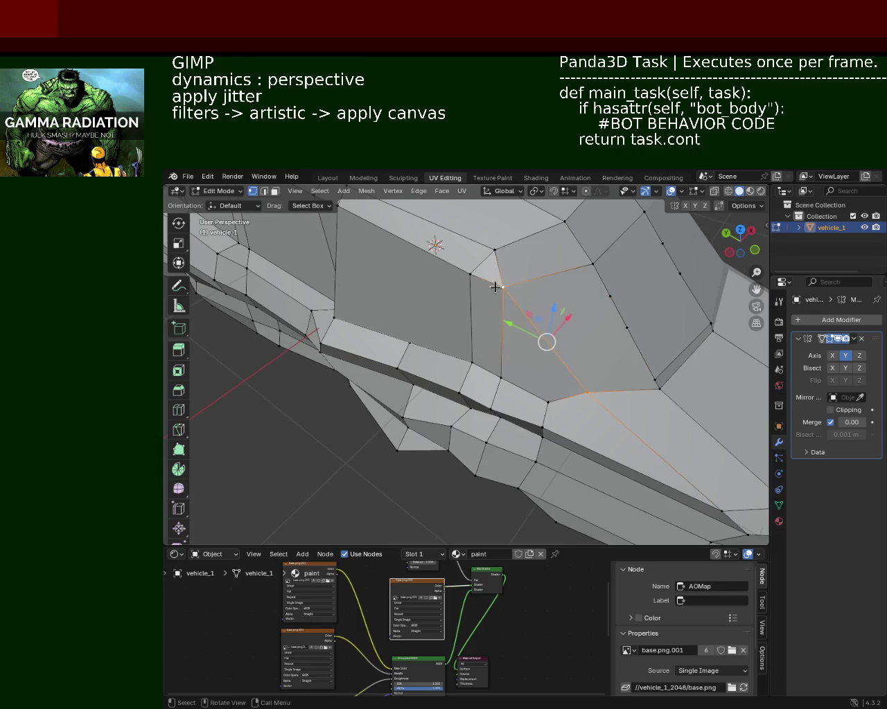
right_click(568, 385)
click(575, 388)
click(580, 382)
click(568, 367)
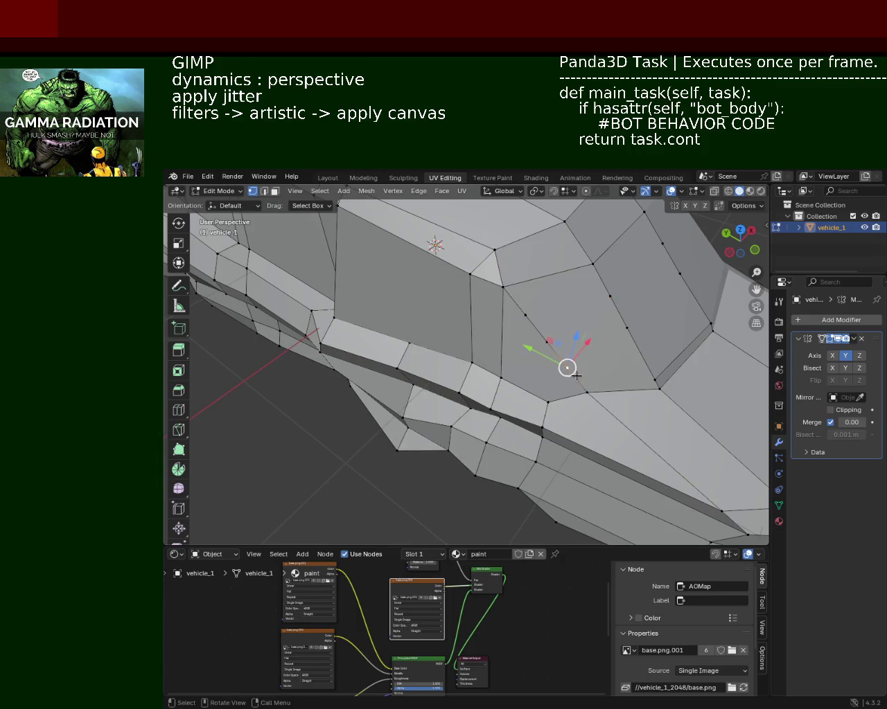
key(shift+v)
click(610, 402)
Select side-window vertices and a path up the pillar, undoing back to a single vertex
shift+click(653, 383)
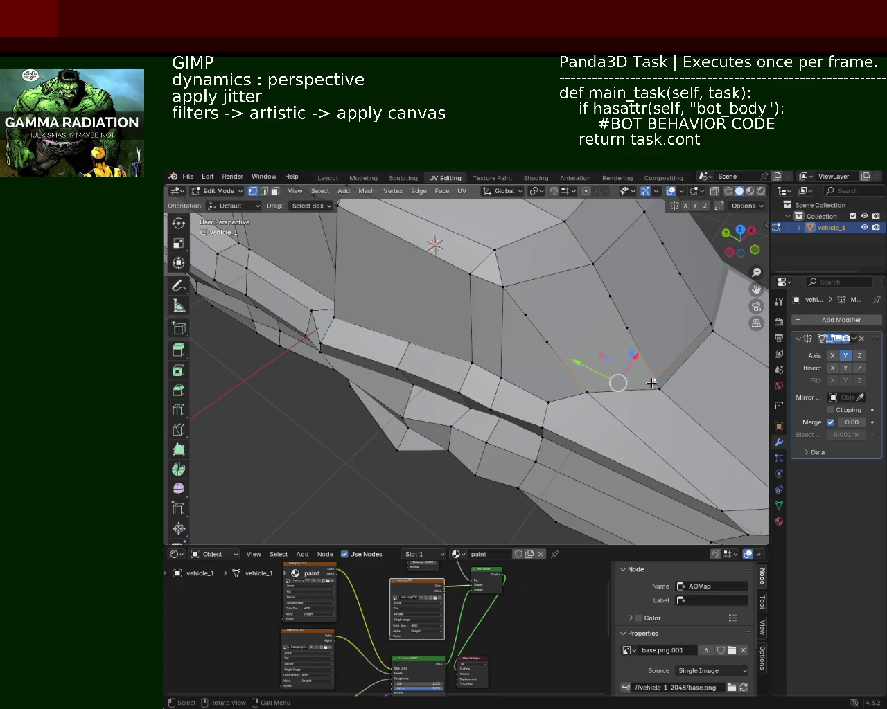
click(652, 383)
click(547, 401)
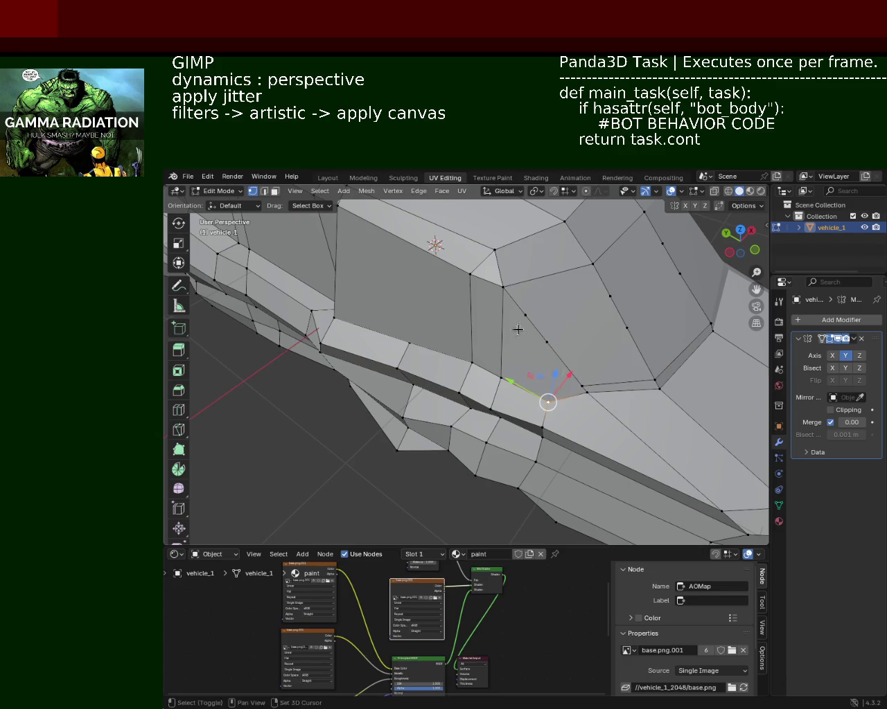
click(586, 386)
mouse_move(509, 373)
middle_down()
mouse_move(582, 370)
mouse_move(575, 361)
middle_up()
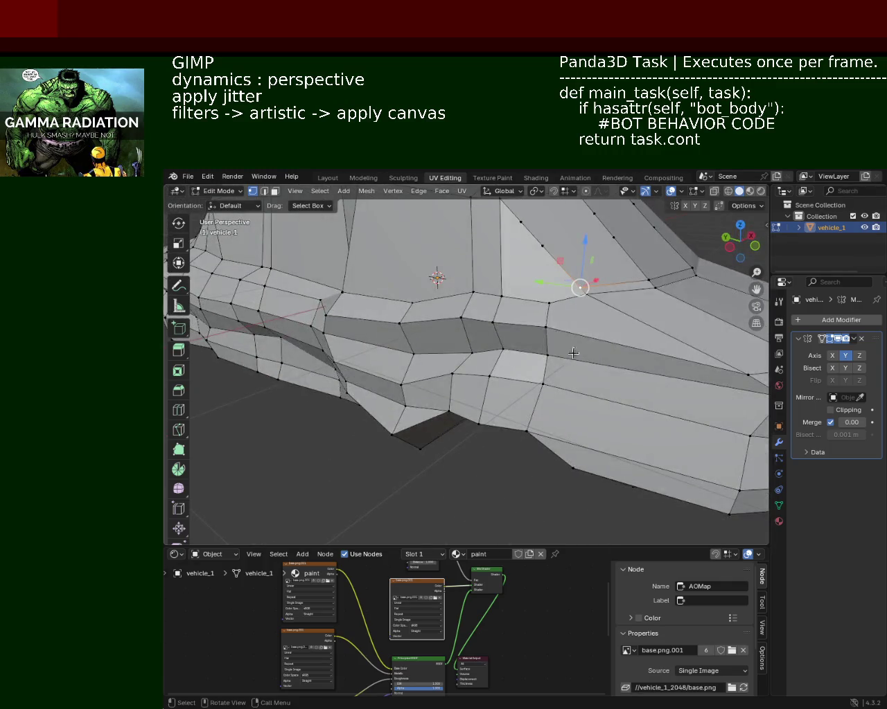
middle_drag(549, 310, 548, 358)
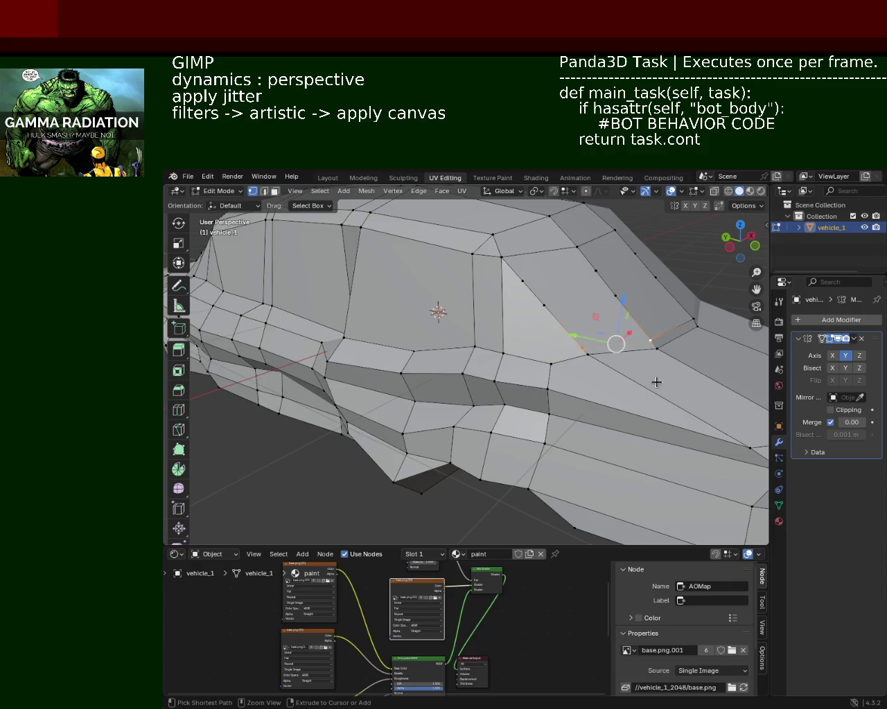
ctrl+click(501, 257)
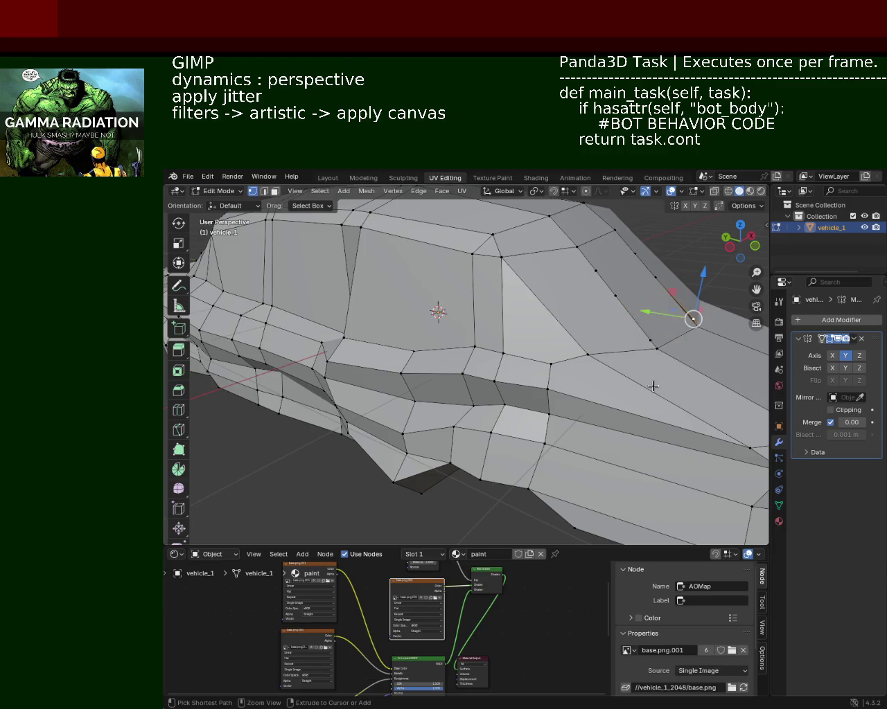
click(675, 302)
ctrl+click(656, 348)
key(ctrl+z)
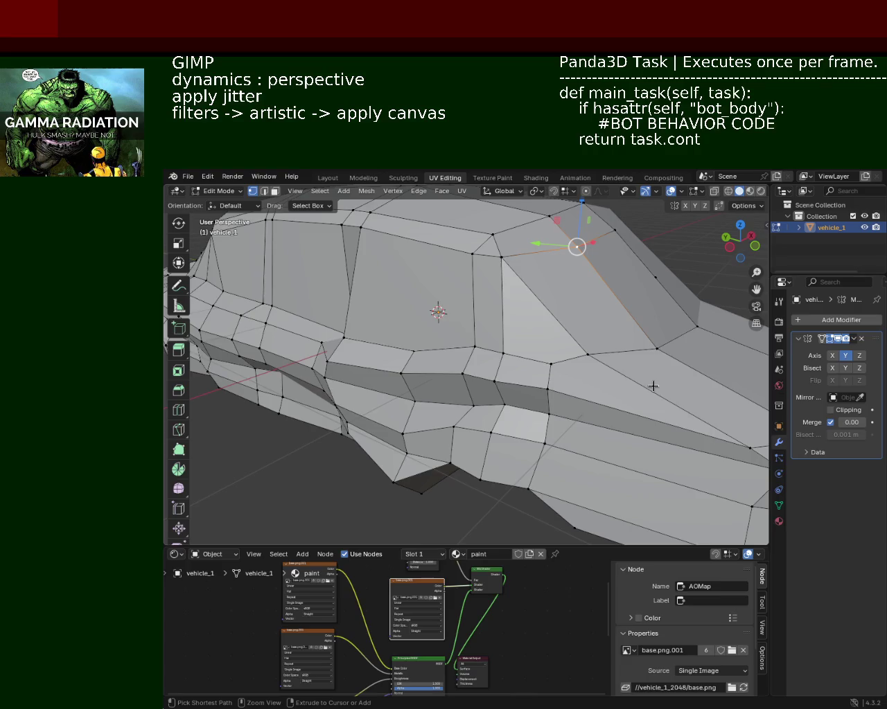
From the front view, select an edge across the nose and subdivide it via Ctrl+E
middle_drag(582, 349, 552, 353)
click(530, 348)
shift+click(546, 410)
right_click(491, 351)
click(491, 345)
click(490, 351)
key(ctrl+e)
key(Escape)
middle_drag(475, 395, 533, 401)
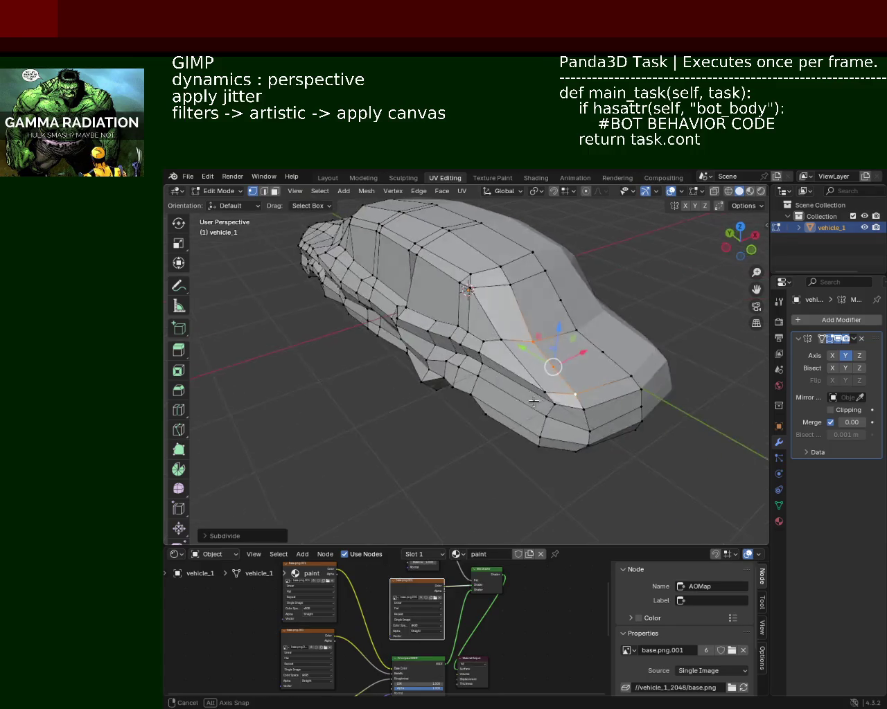
Select the surplus hood edges and dissolve them with X > Dissolve Edges
click(486, 341)
shift+click(546, 392)
right_click(490, 345)
click(490, 344)
click(490, 344)
key(ctrl+e)
click(604, 357)
shift+click(568, 300)
key(x)
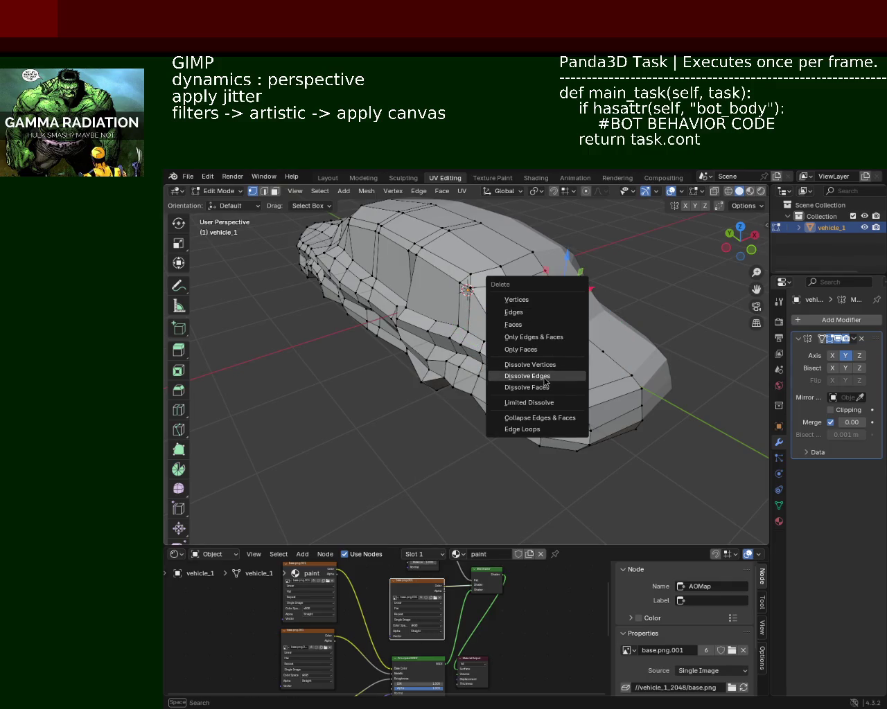
click(544, 376)
Slide a hood vertex along its edge with Shift+V
click(602, 351)
shift+click(546, 367)
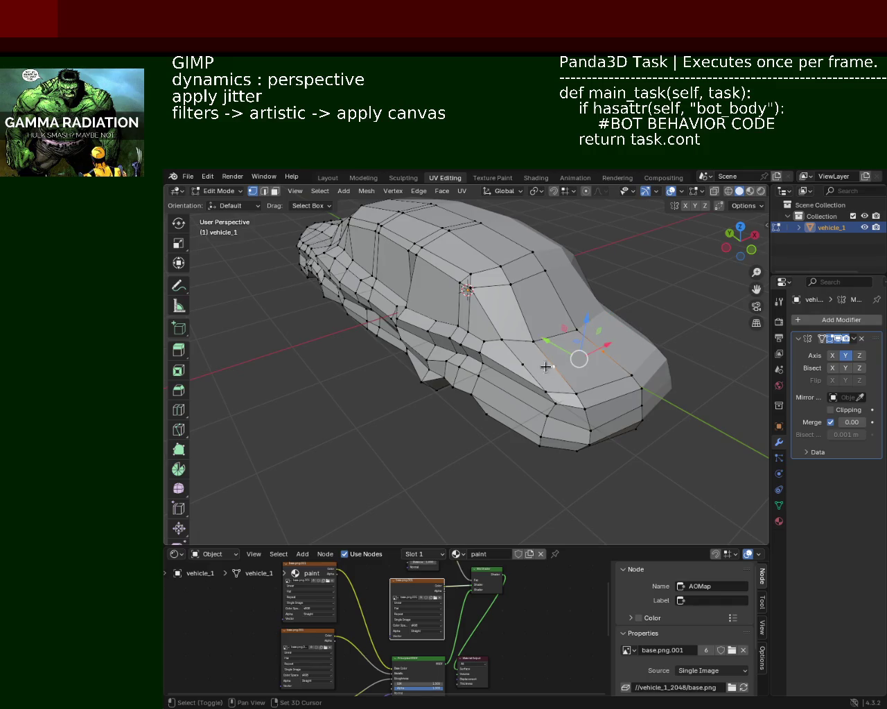
key(shift+v)
click(513, 350)
Slide a side belt-line vertex along its edge with Shift+V
mouse_move(512, 349)
middle_down()
mouse_move(554, 326)
mouse_move(621, 320)
middle_up()
scroll(568, 312, up, 2)
click(621, 320)
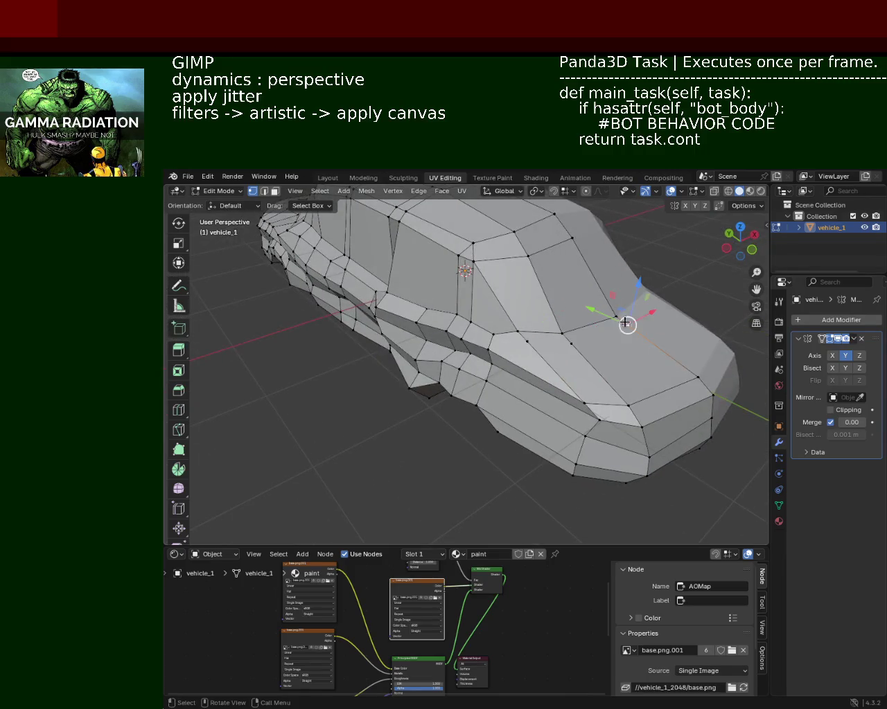
shift+click(530, 345)
key(ctrl+z)
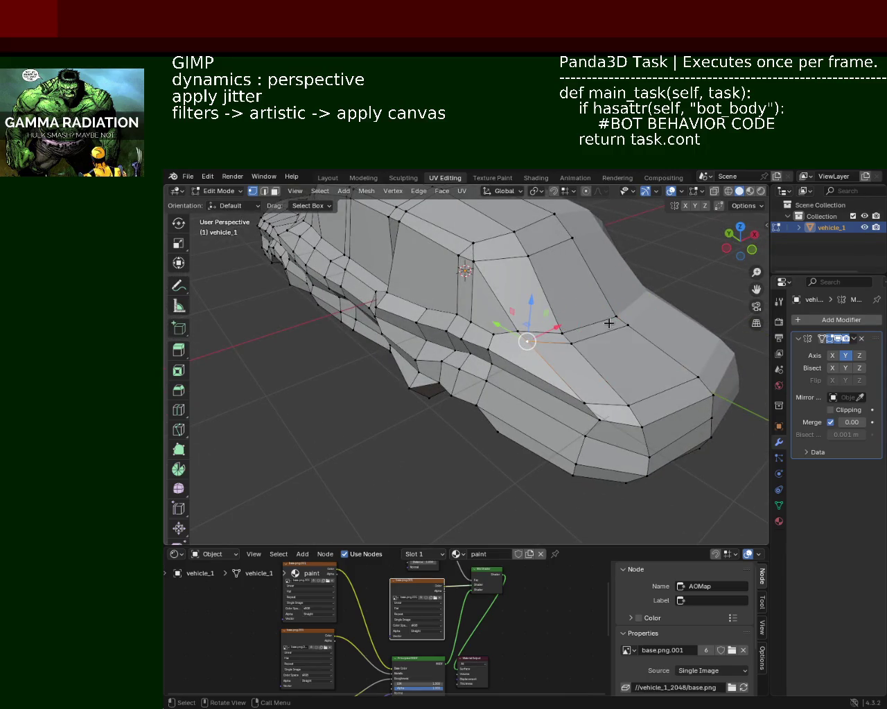
key(ctrl+z)
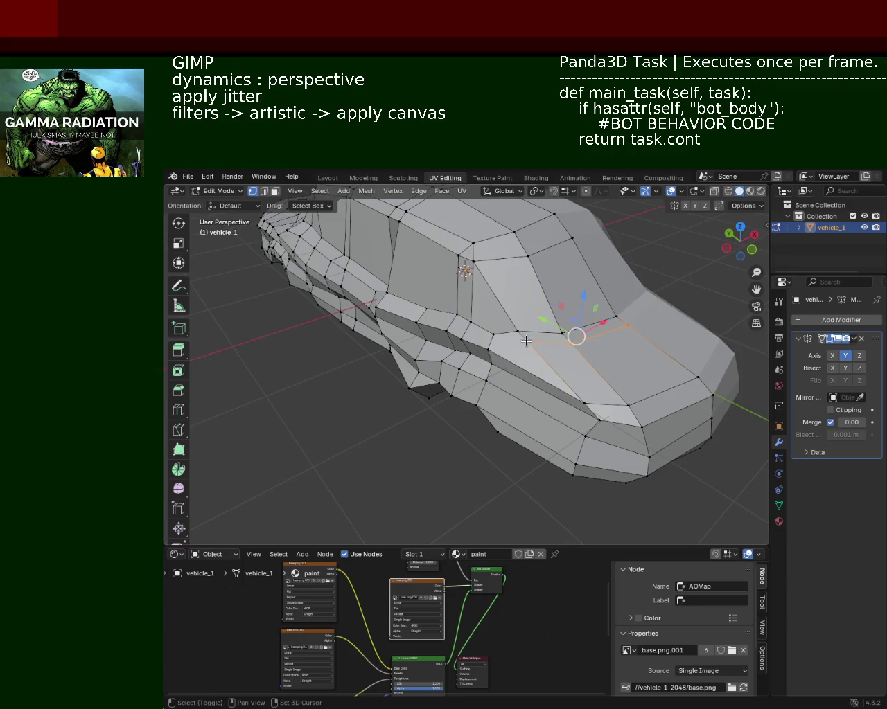
key(shift+v)
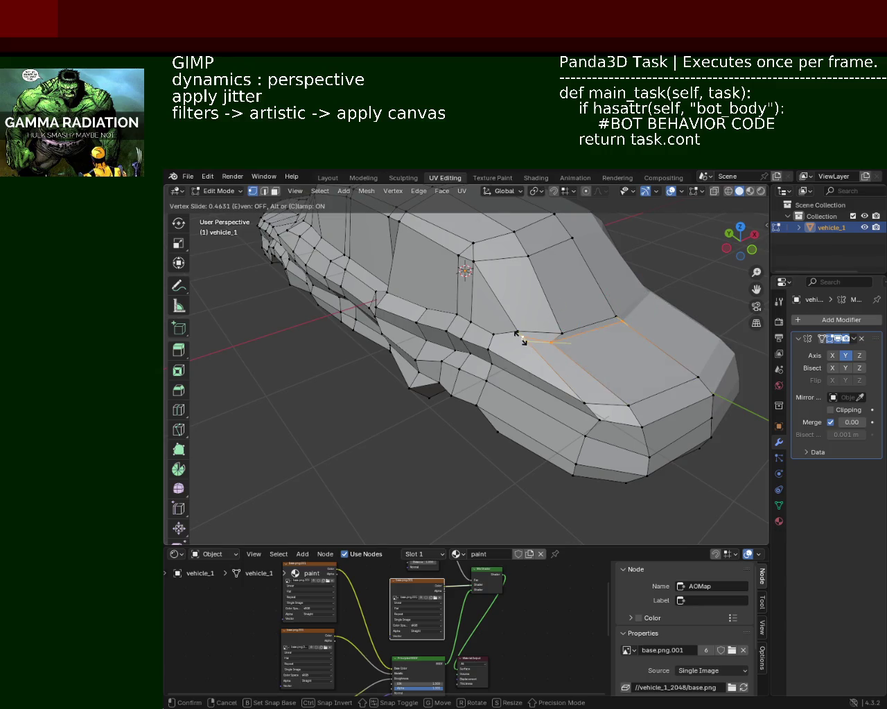
click(521, 338)
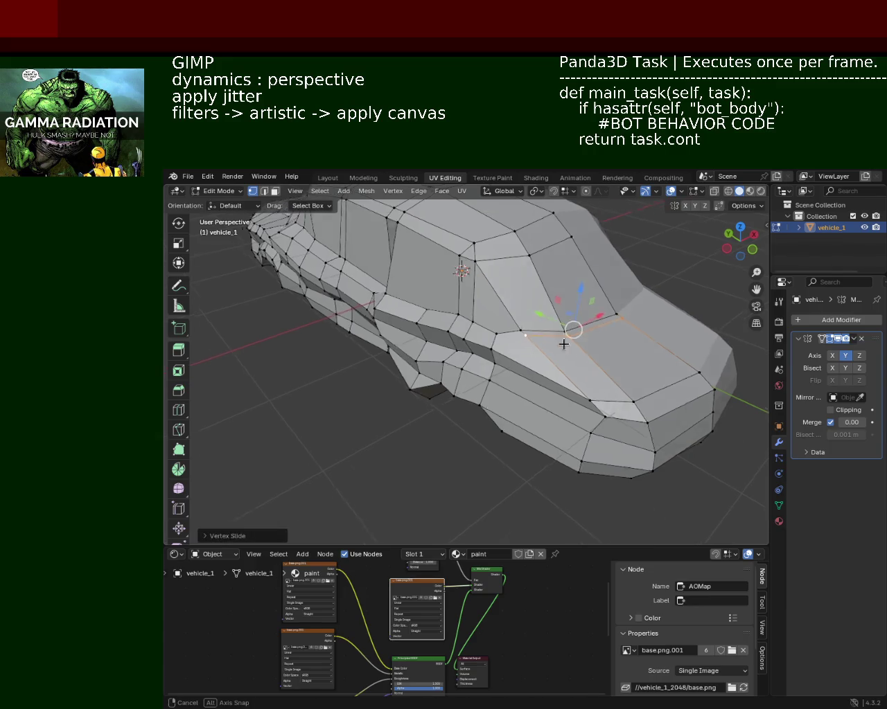
From the side view, subdivide the front belt-line edges between pairs of selected vertices
middle_drag(563, 342, 583, 291)
scroll(583, 291, up, 1)
scroll(586, 291, up, 1)
click(583, 277)
key(ctrl+e)
key(Escape)
click(537, 285)
key(ctrl+e)
click(538, 270)
click(494, 277)
key(ctrl+e)
key(Escape)
Subdivide the rear side edge at its midpoint and select the new vertex with its neighbour
click(413, 284)
key(ctrl+e)
key(Escape)
click(323, 281)
shift+click(313, 307)
key(ctrl+e)
click(318, 305)
click(318, 297)
shift+click(415, 294)
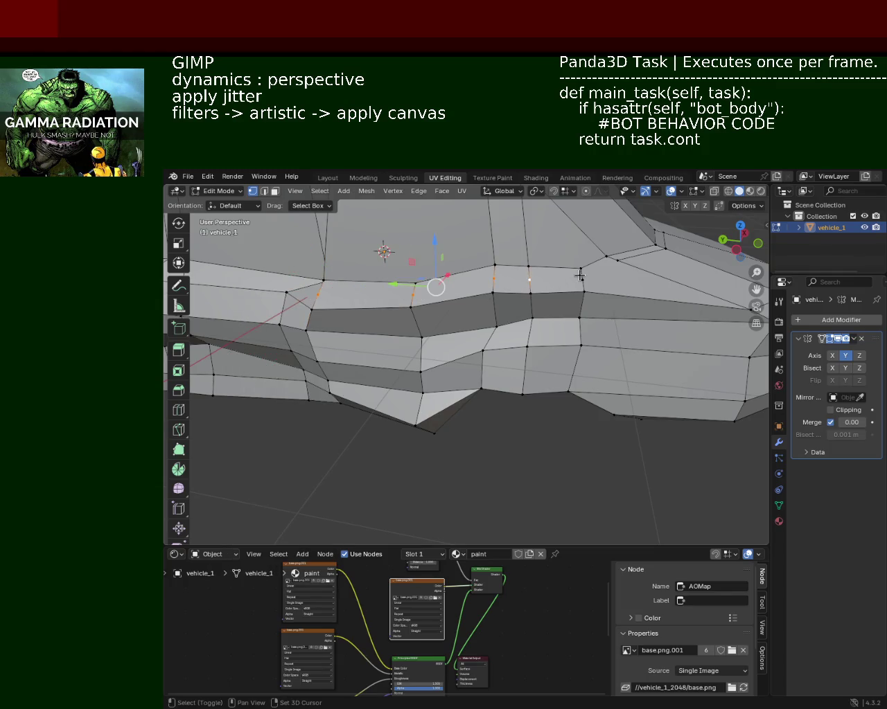
Vertex-slide the selected side vertices, then extrude a side edge from Edge operations
key(shift+v)
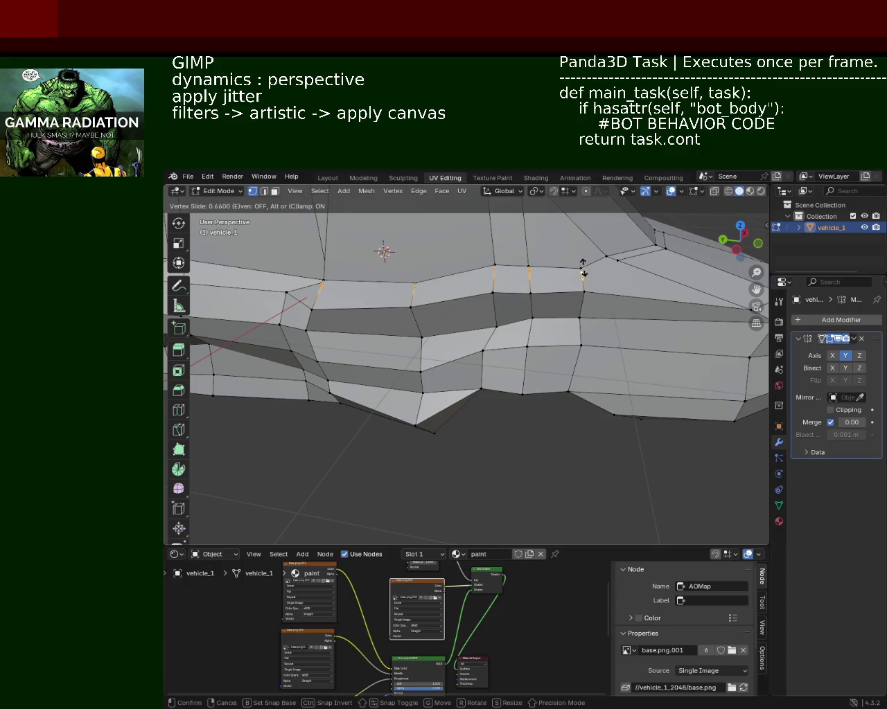
click(581, 272)
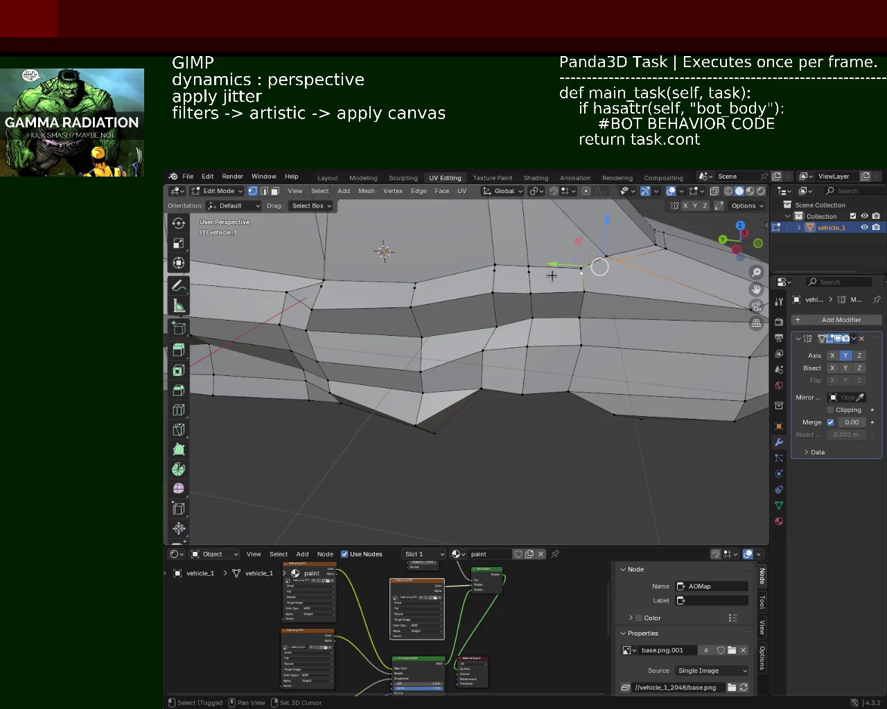
shift+click(331, 290)
mouse_move(332, 288)
middle_down()
mouse_move(543, 312)
mouse_move(586, 306)
middle_up()
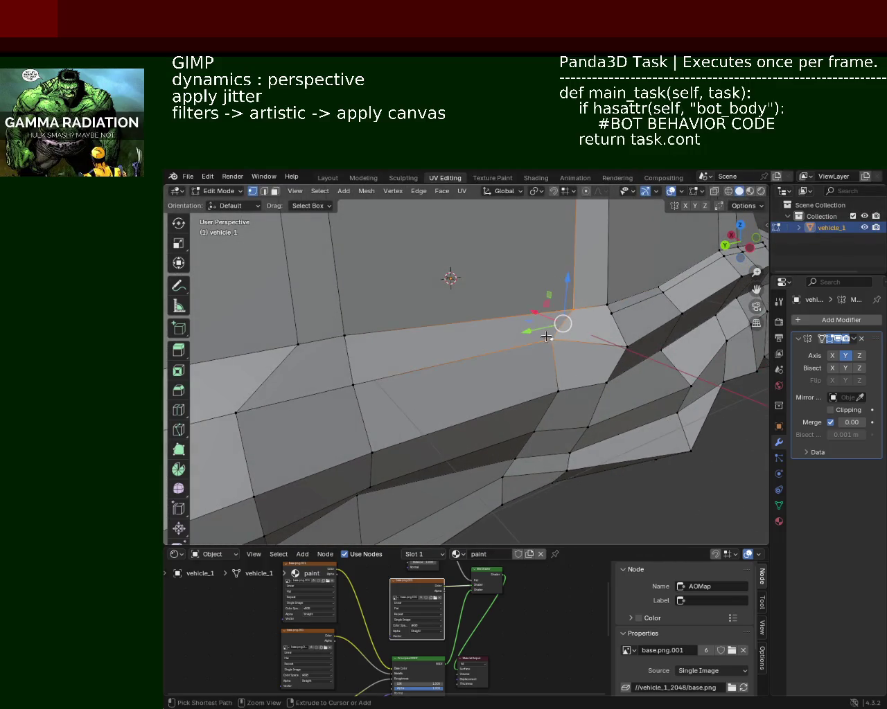
shift+click(345, 337)
key(ctrl+z)
key(ctrl+e)
click(270, 387)
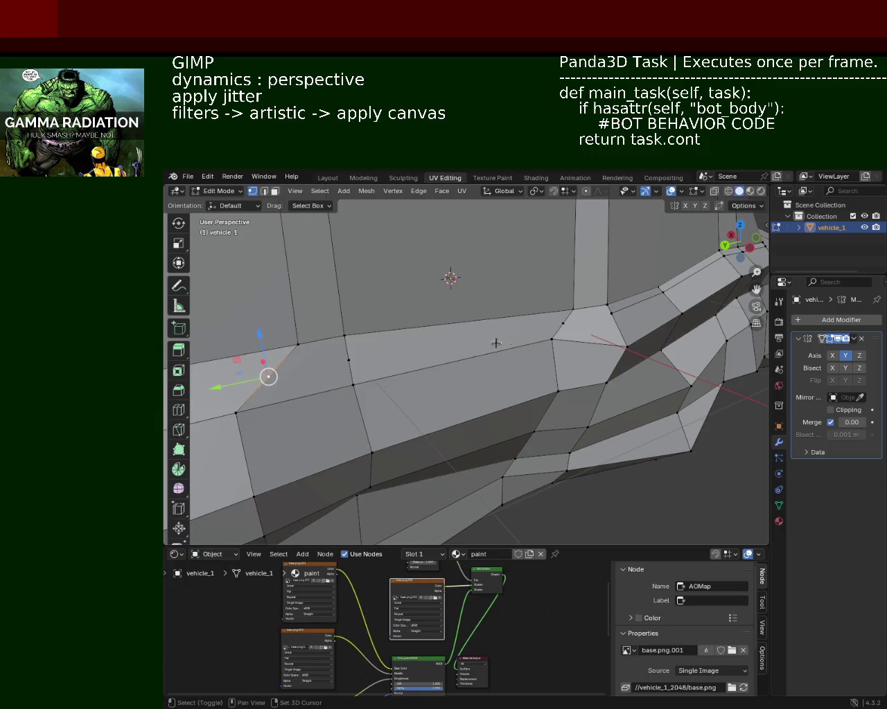
Select a new set of vertices beneath the windows and slide them along their edges
shift+click(573, 327)
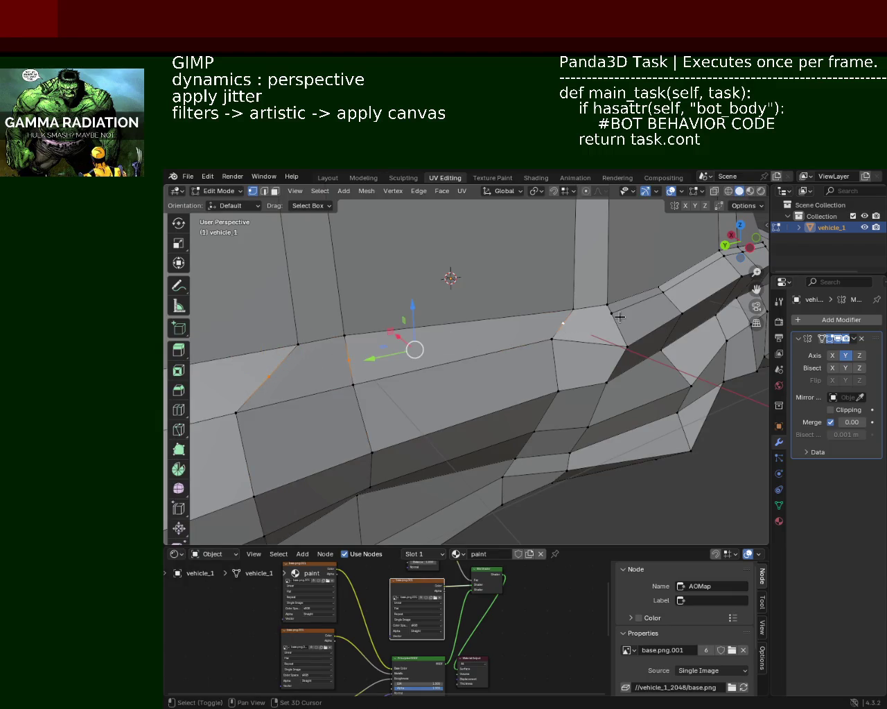
click(562, 324)
shift+click(343, 360)
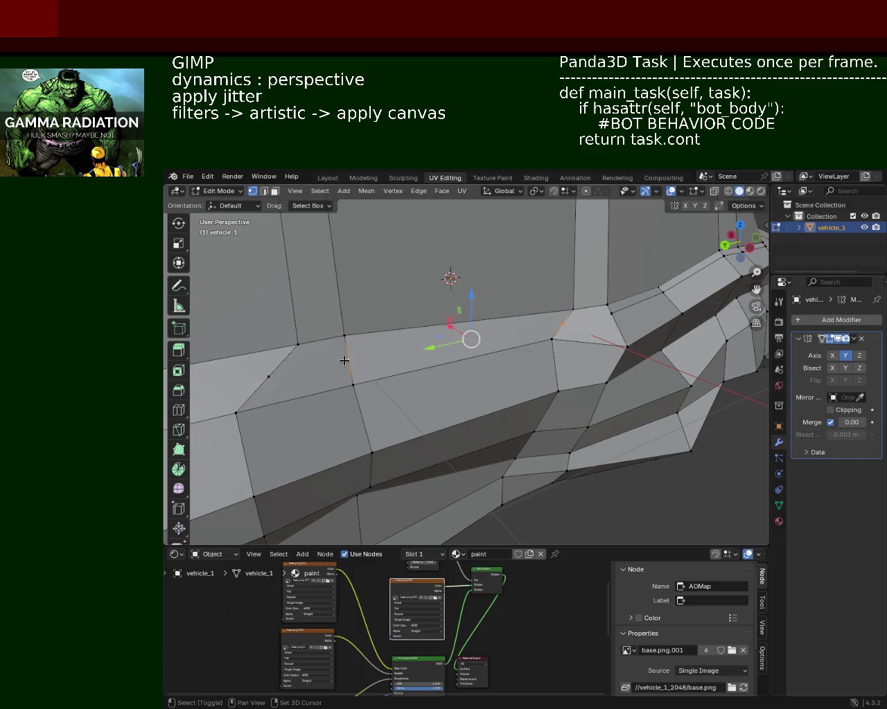
shift+click(277, 376)
key(v)
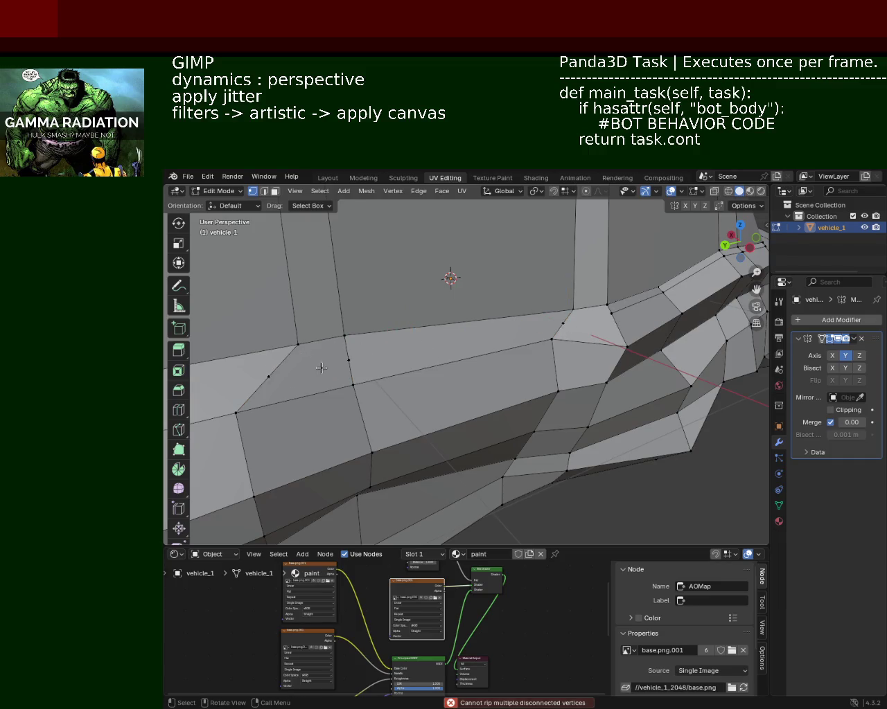
key(shift+v)
click(568, 319)
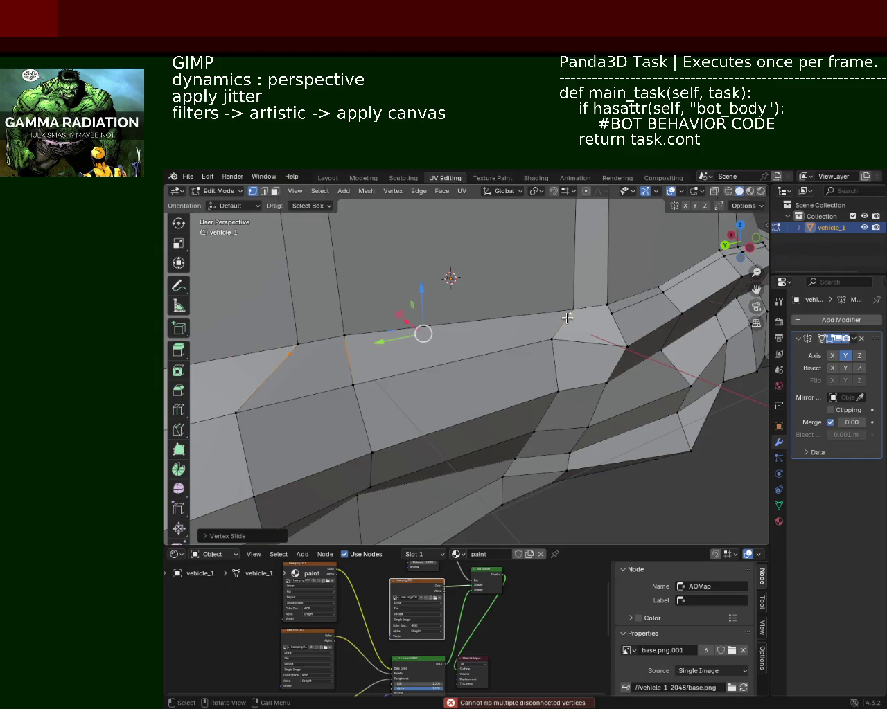
Slide the two left-side vertices along their edges
shift+click(614, 315)
click(613, 316)
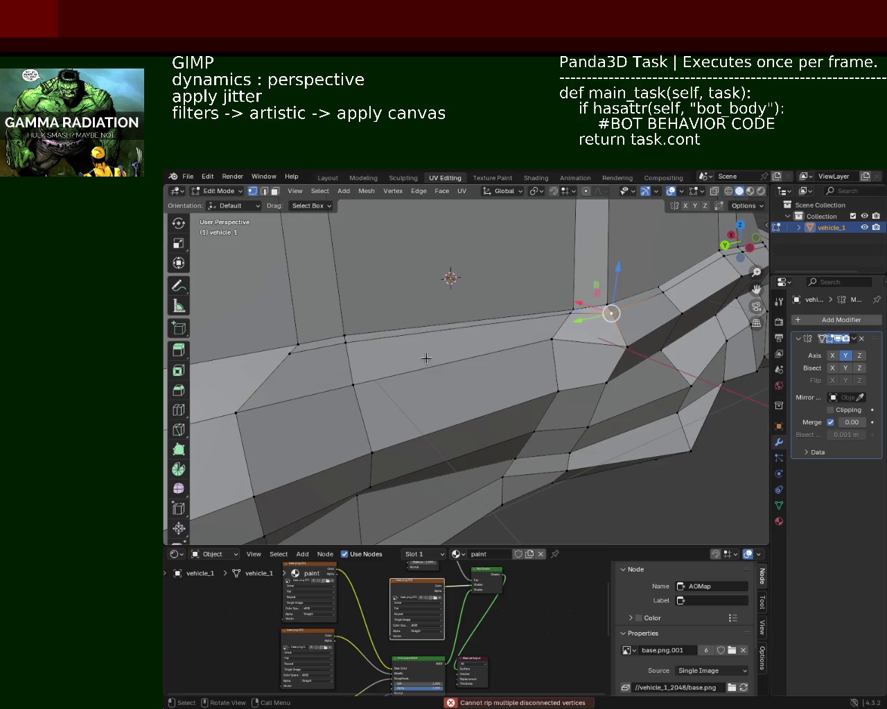
click(346, 357)
shift+click(298, 345)
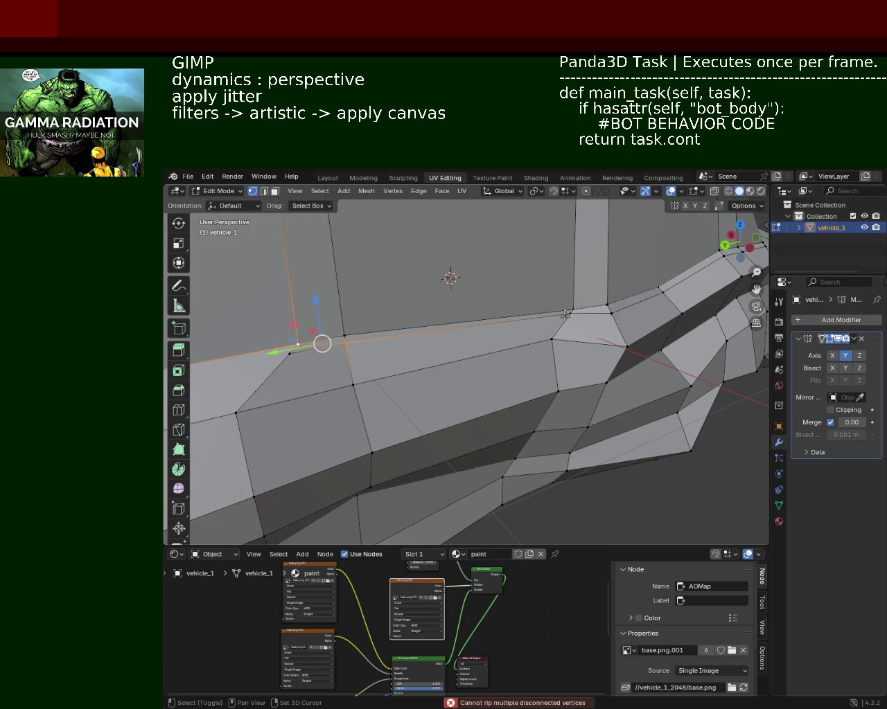
key(shift+v)
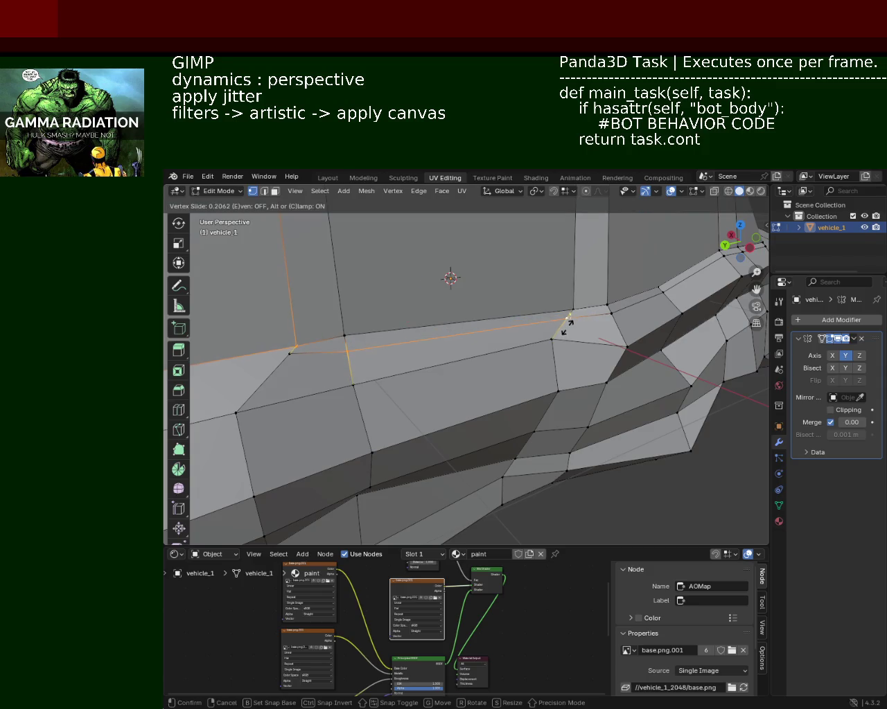
click(566, 323)
Slide the single vertex on the left edge down its edge, then view the whole car
click(294, 356)
key(shift+v)
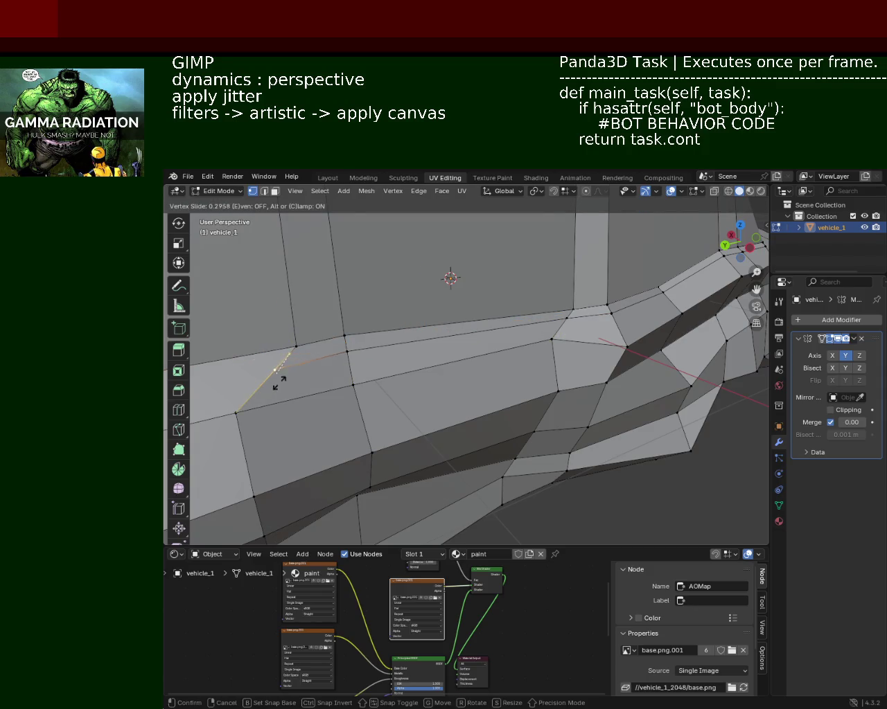
click(289, 356)
scroll(431, 280, down, 3)
scroll(443, 304, down, 3)
mouse_move(451, 323)
middle_down()
mouse_move(433, 364)
mouse_move(484, 332)
mouse_move(577, 311)
middle_up()
scroll(433, 364, up, 3)
Select the side-panel vertices below the front window's lower corner
scroll(485, 332, up, 2)
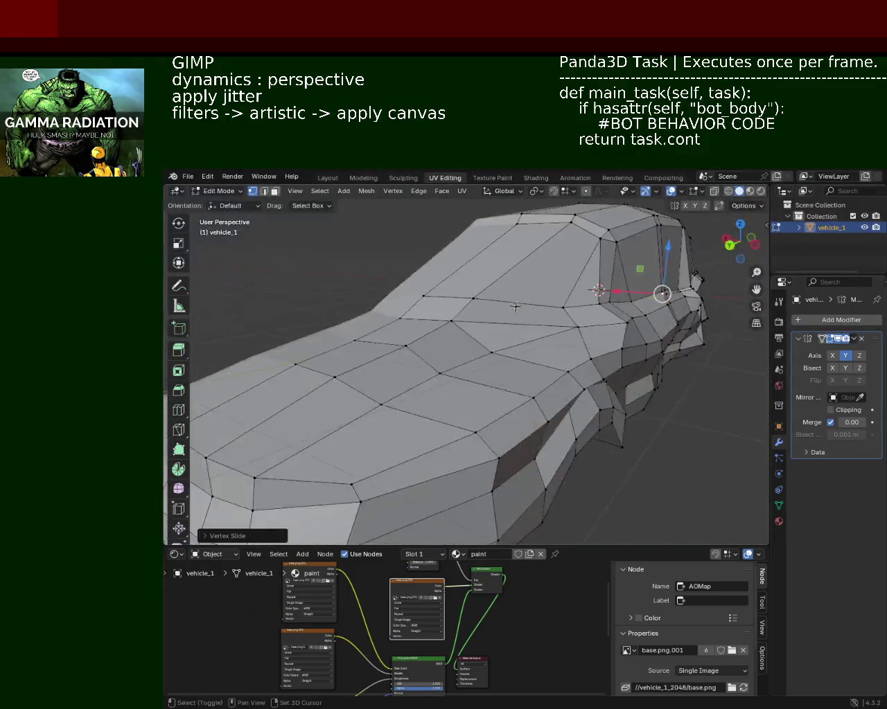
scroll(577, 311, up, 4)
scroll(538, 285, down, 5)
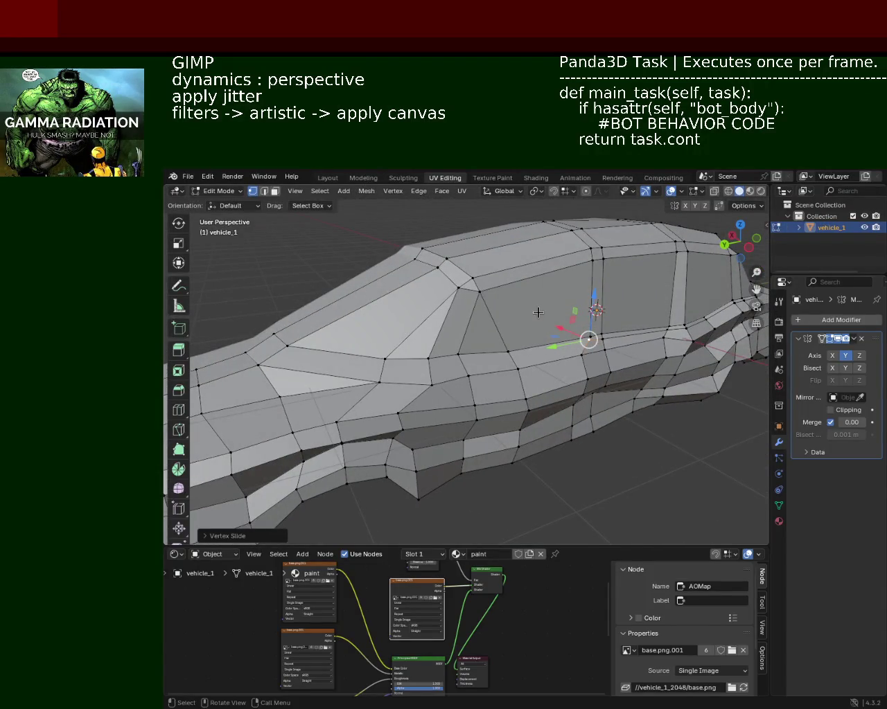
scroll(537, 313, up, 4)
scroll(537, 313, down, 3)
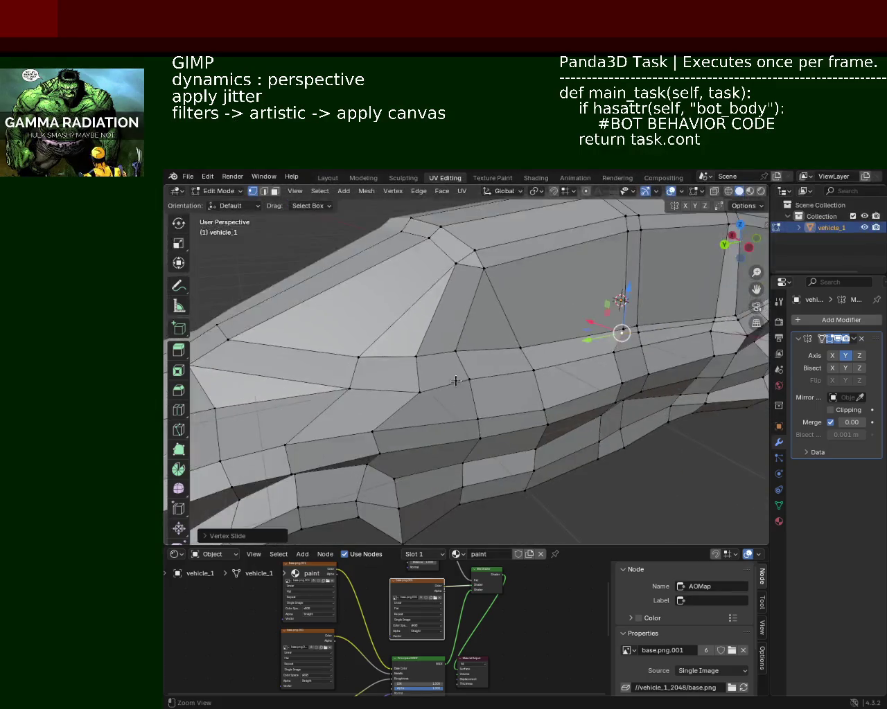
click(523, 367)
click(469, 379)
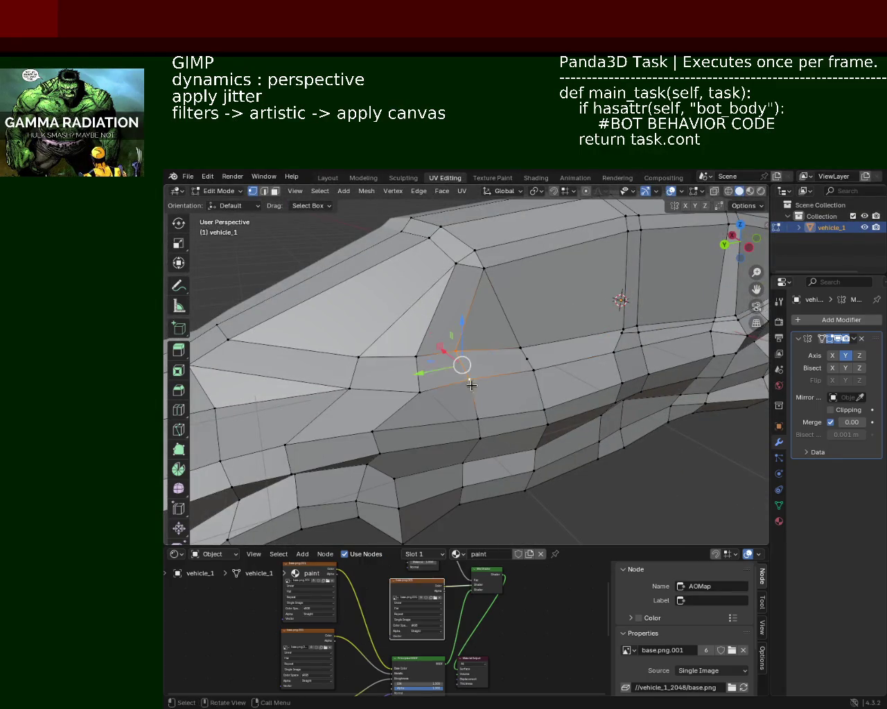
click(413, 393)
right_click(413, 394)
click(355, 357)
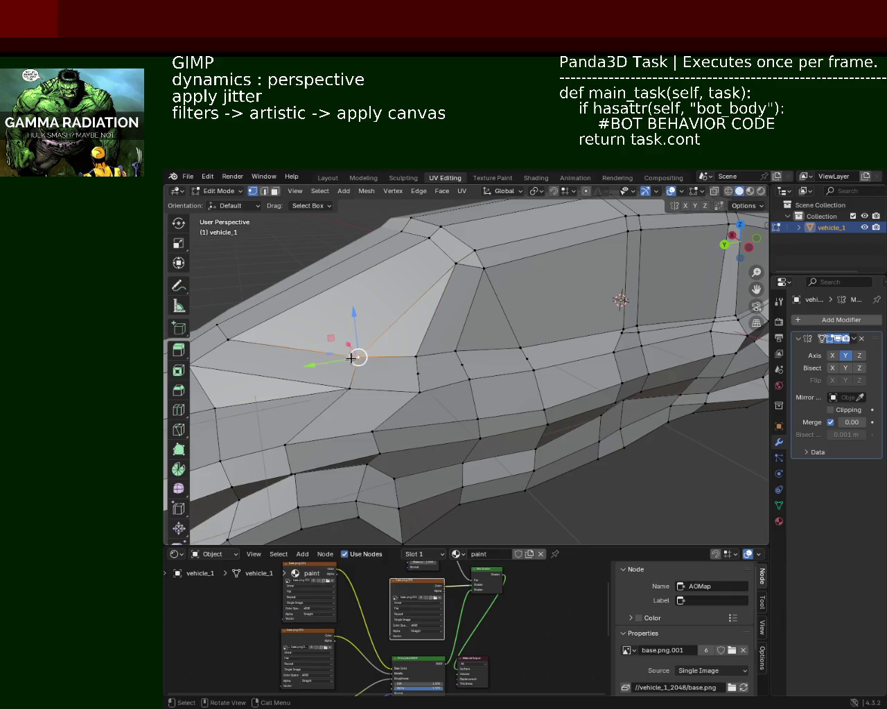
right_click(349, 390)
click(232, 341)
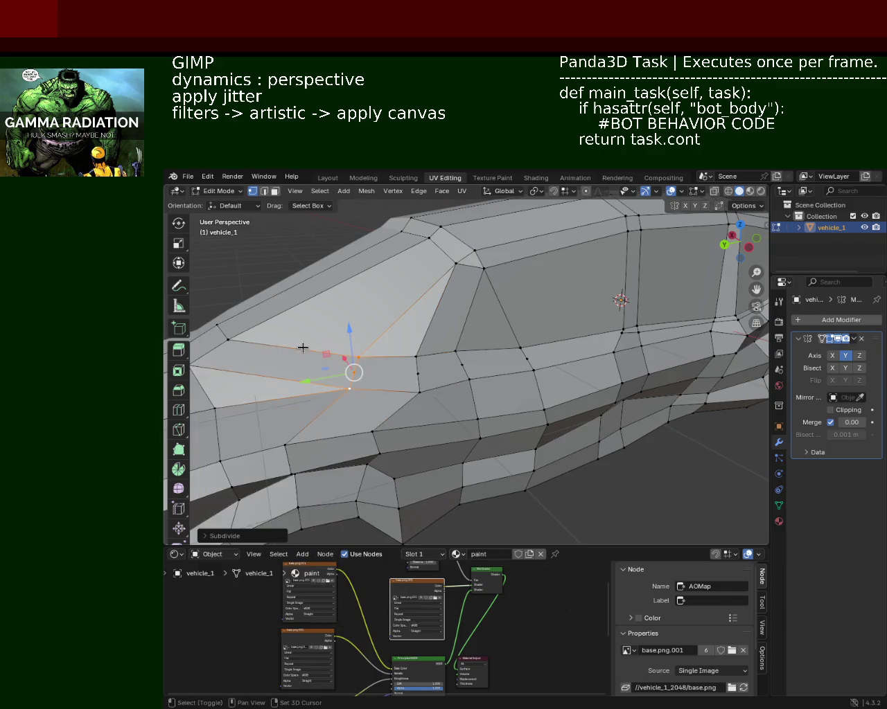
Subdivide the selected edges under the front window, adding a new vertex
shift+middle_drag(302, 348, 275, 340)
right_click(287, 304)
click(287, 305)
click(270, 317)
right_click(270, 317)
click(271, 317)
Select the vertex row along the side belt line out to its right-hand end edge
shift+click(282, 333)
shift+click(302, 338)
shift+click(443, 352)
shift+click(503, 351)
shift+click(541, 344)
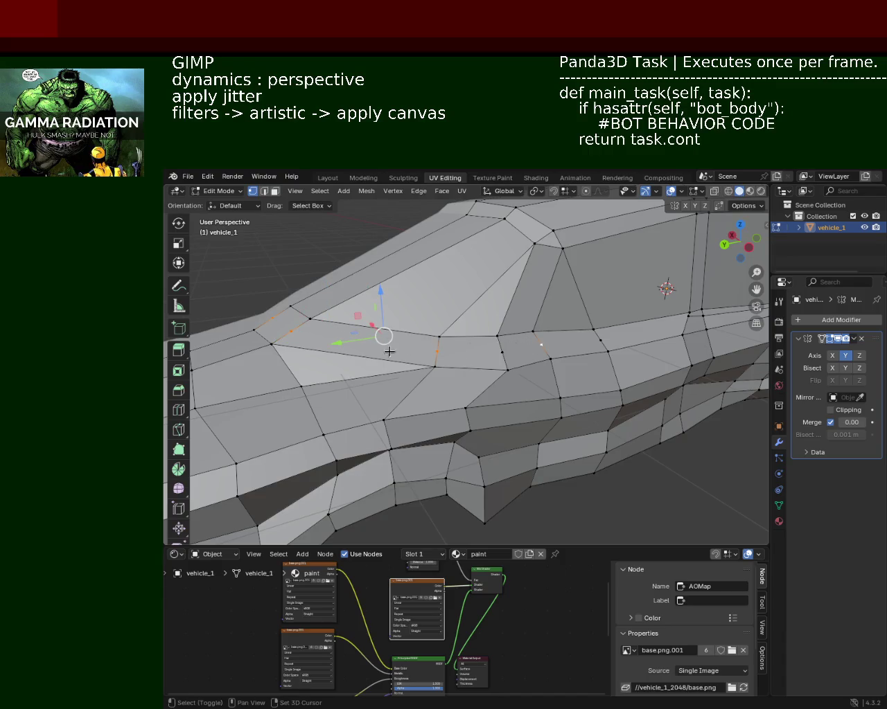
click(273, 318)
shift+click(437, 351)
shift+click(502, 352)
shift+click(607, 351)
shift+click(688, 320)
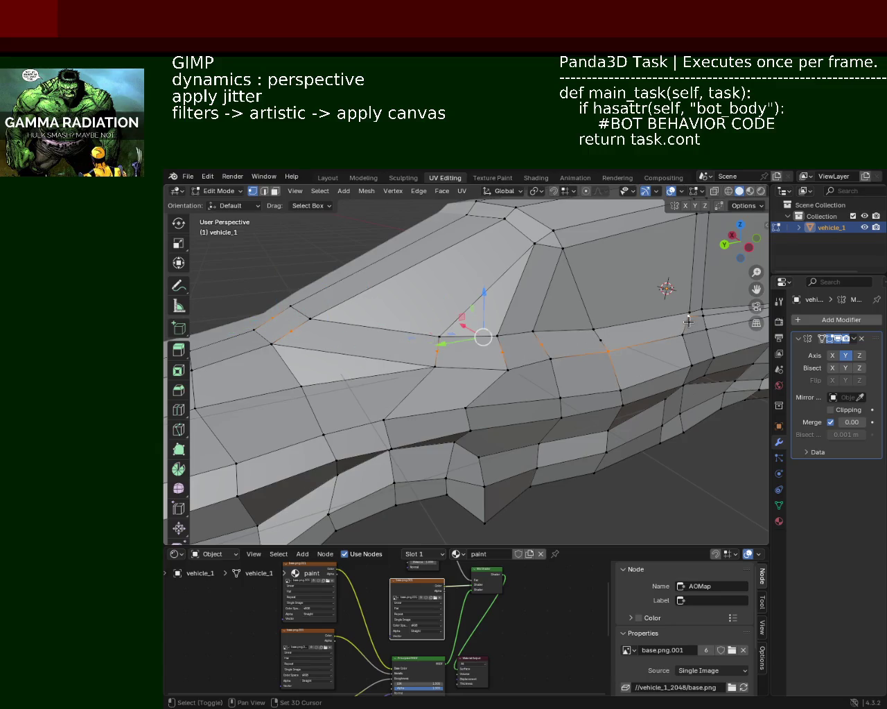
ctrl+click(600, 342)
ctrl+click(690, 325)
Dissolve the edge below the rear window, returning to vertex selection
click(617, 339)
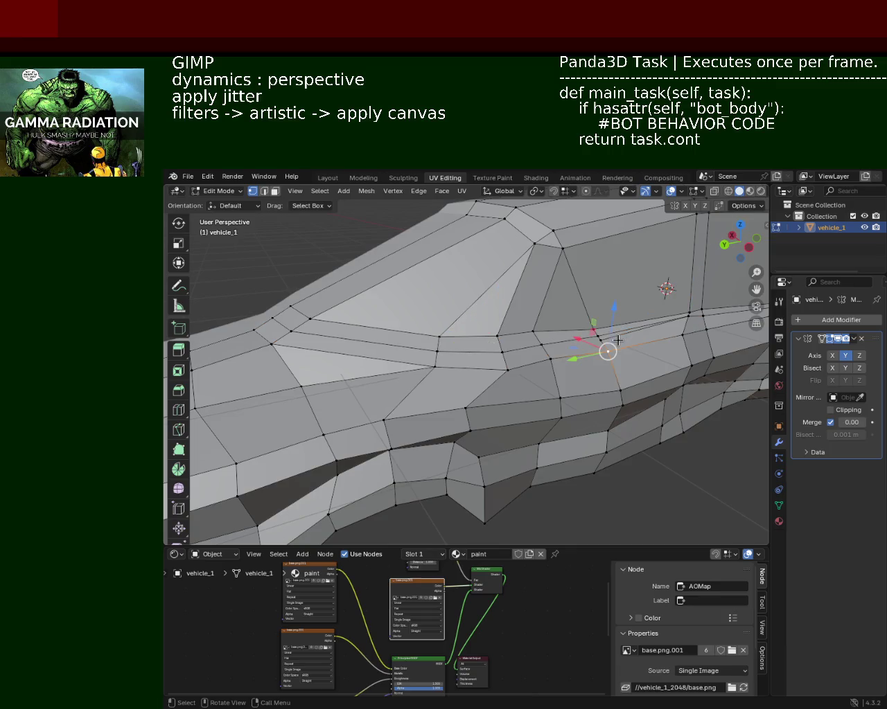
click(264, 192)
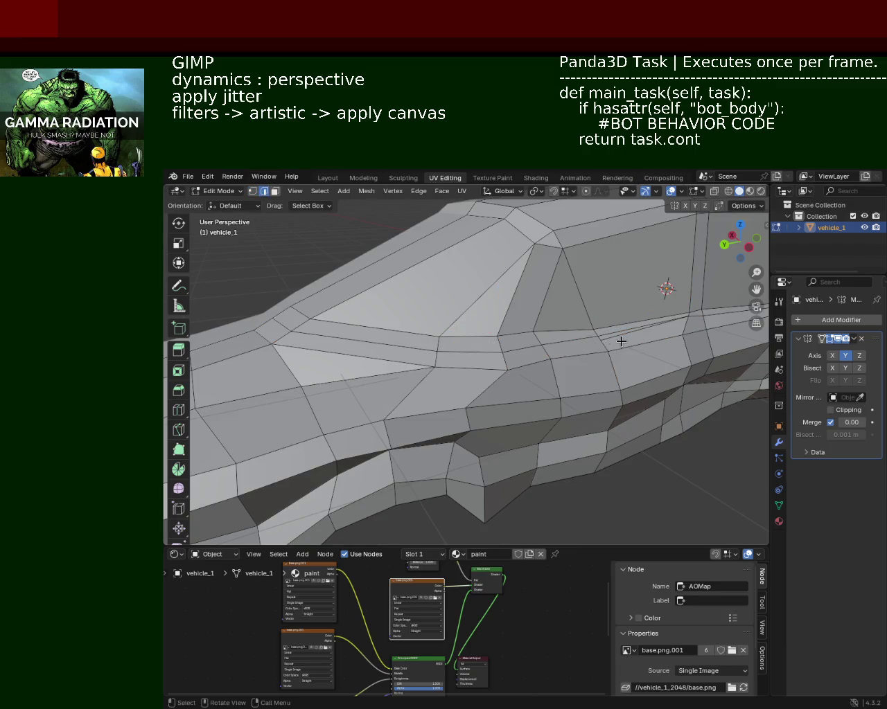
key(x)
click(617, 350)
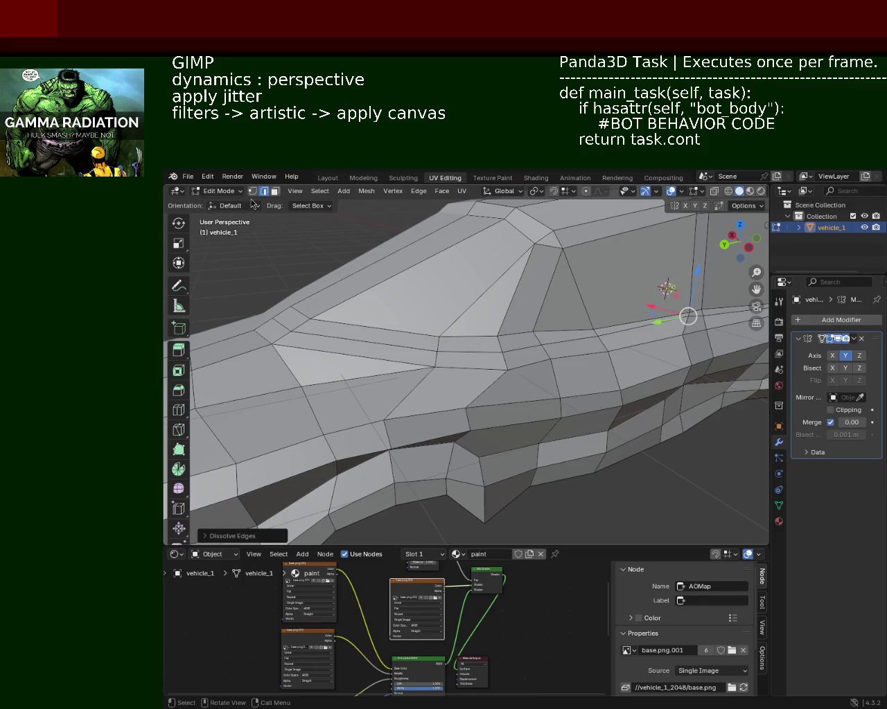
click(252, 191)
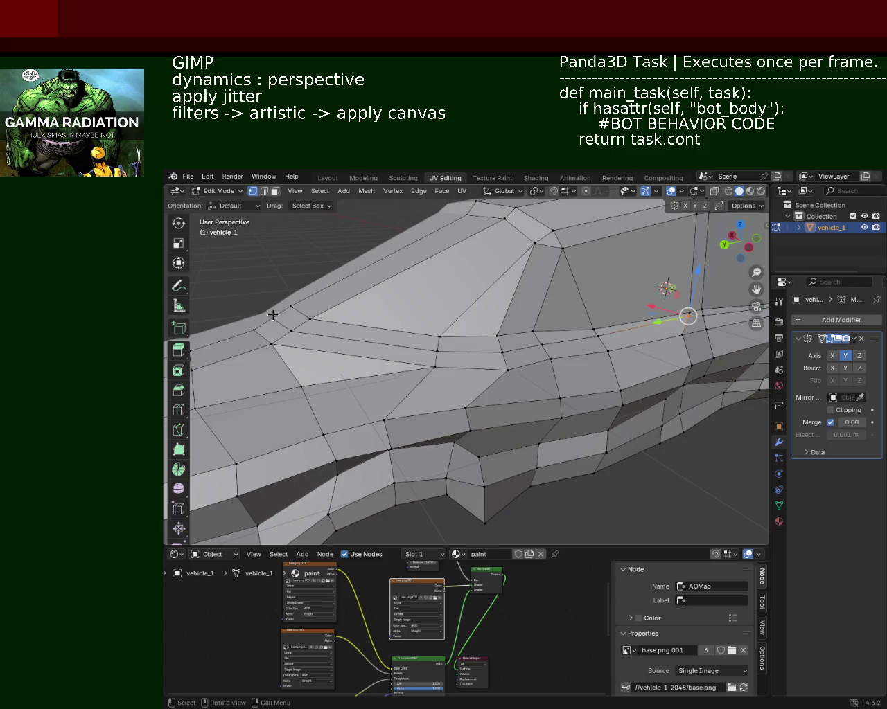
Slide five belt-line vertices along their edges, then undo that slide
click(272, 314)
shift+click(291, 331)
shift+click(437, 351)
shift+click(504, 354)
shift+click(540, 344)
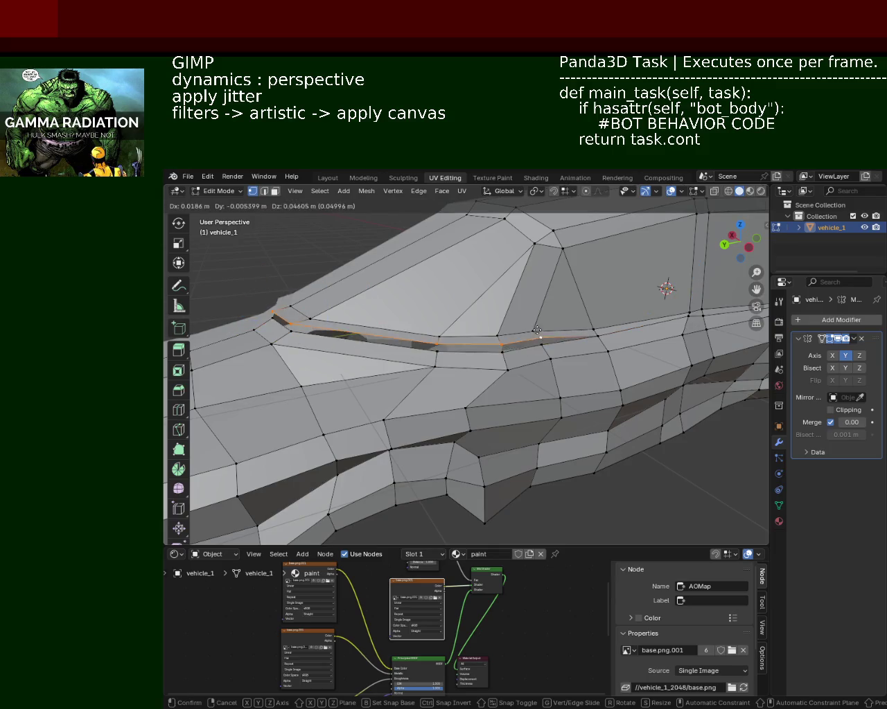
key(shift+v)
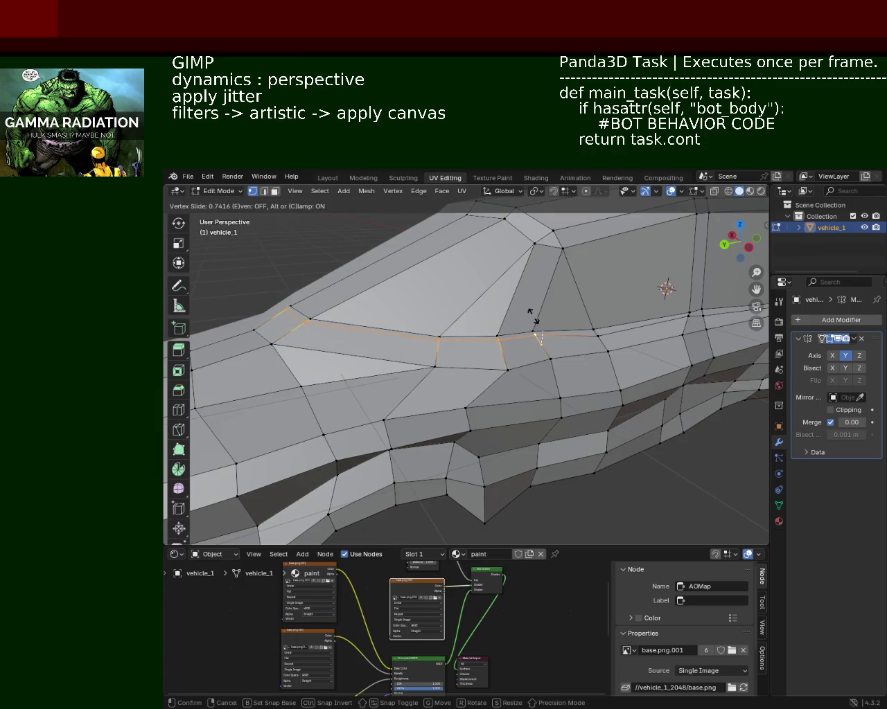
click(528, 320)
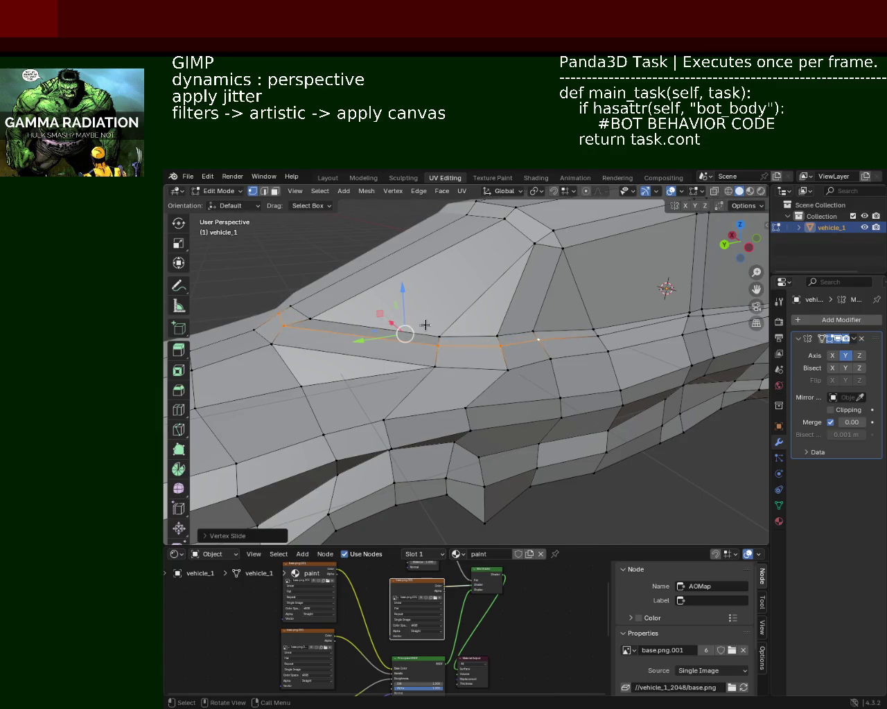
key(ctrl+z)
Vertex-slide a shorter left run, then the middle belt-line vertices
click(280, 320)
key(shift+v)
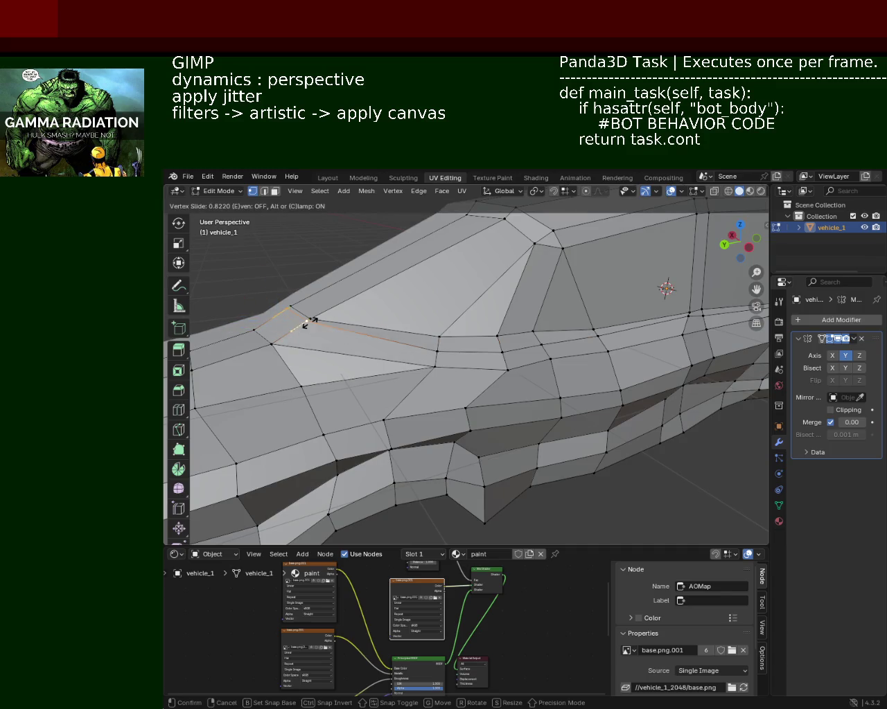
click(302, 327)
click(475, 350)
shift+click(494, 352)
shift+click(537, 338)
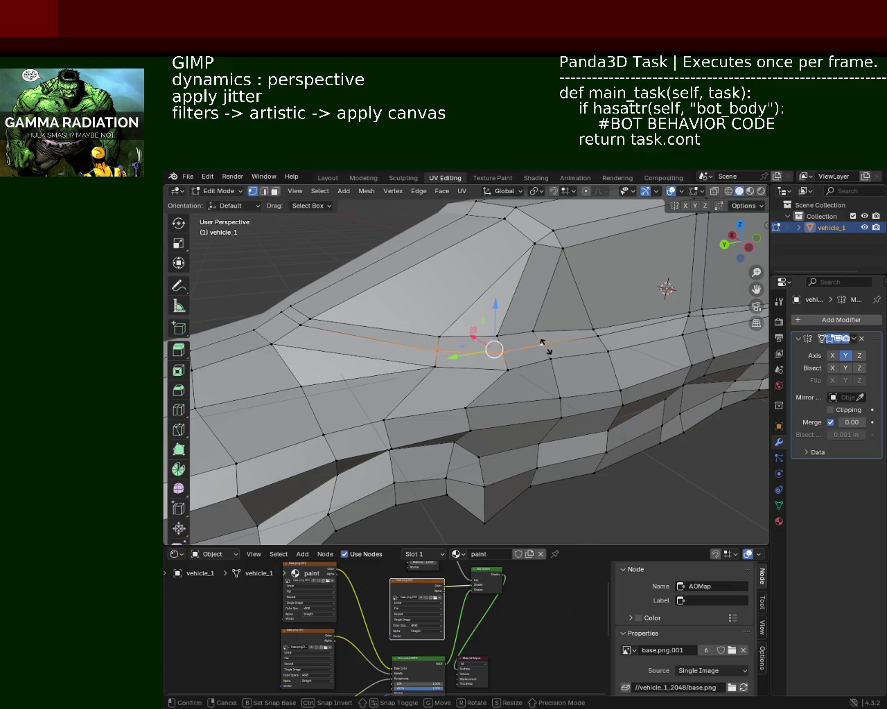
key(shift+v)
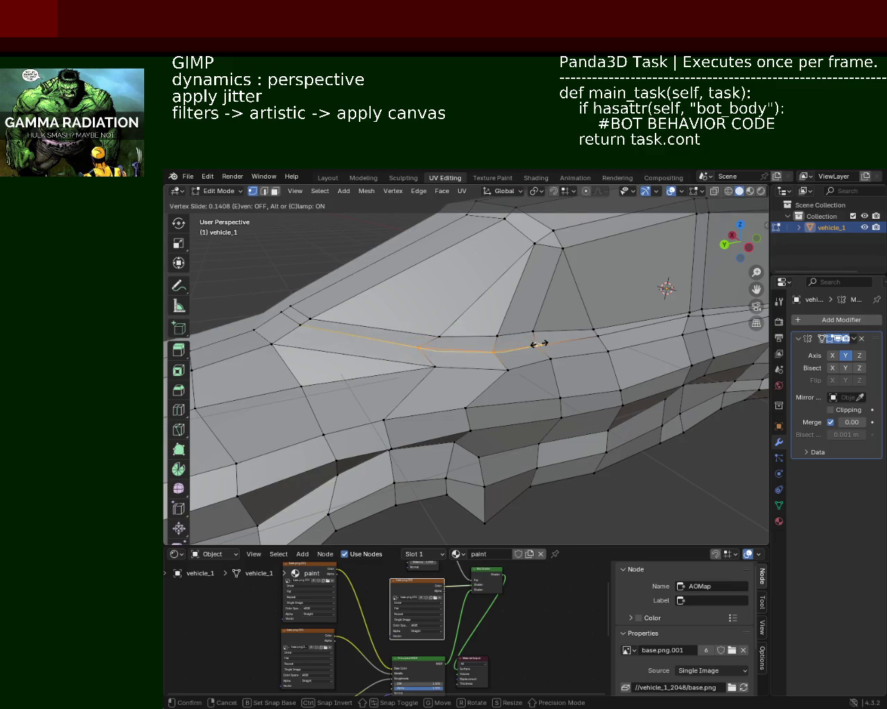
click(540, 344)
Slide two individual middle belt-line vertices along their edges
click(501, 352)
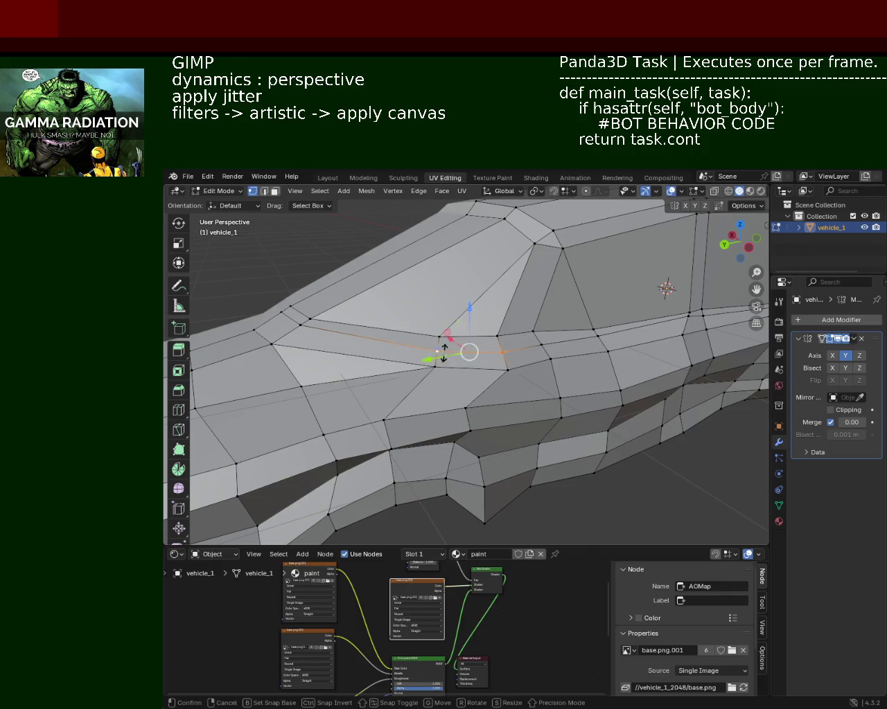
key(shift+v)
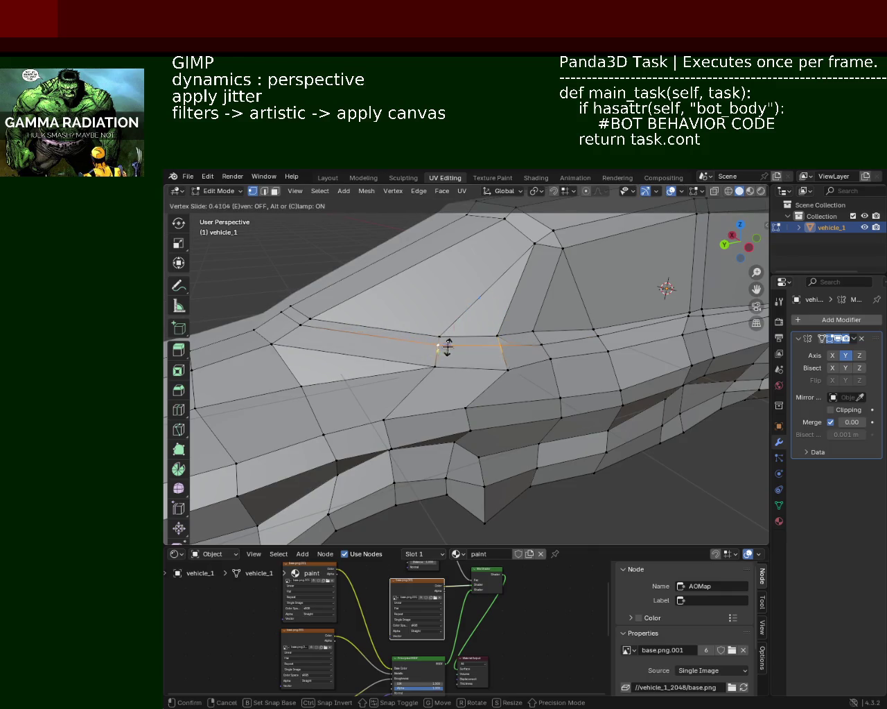
click(447, 348)
click(450, 344)
key(shift+v)
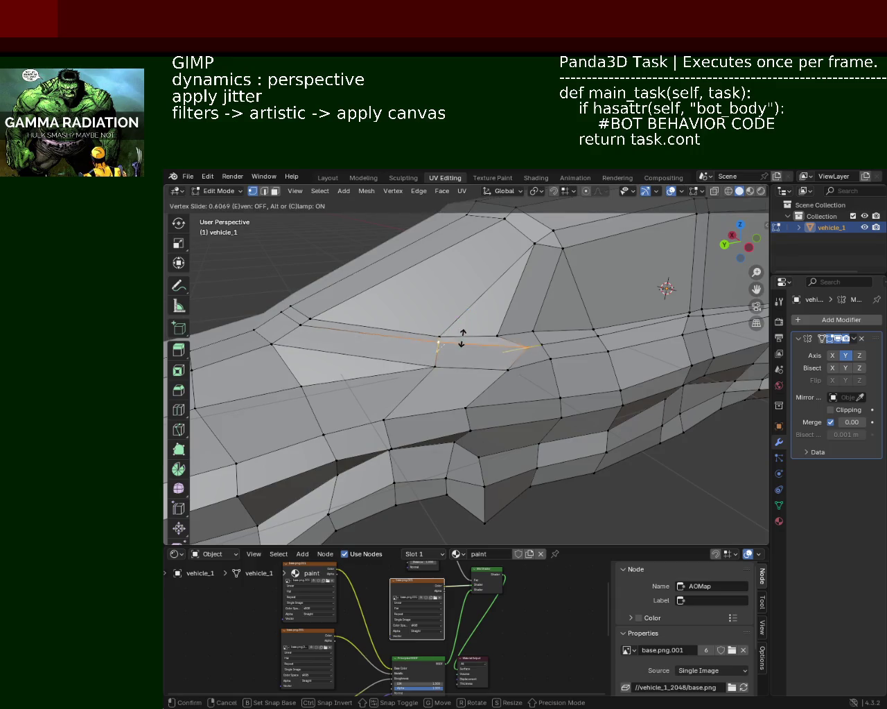
click(463, 340)
Slide the belt-line vertex further right along its edges and orbit to the lower side
key(shift+v)
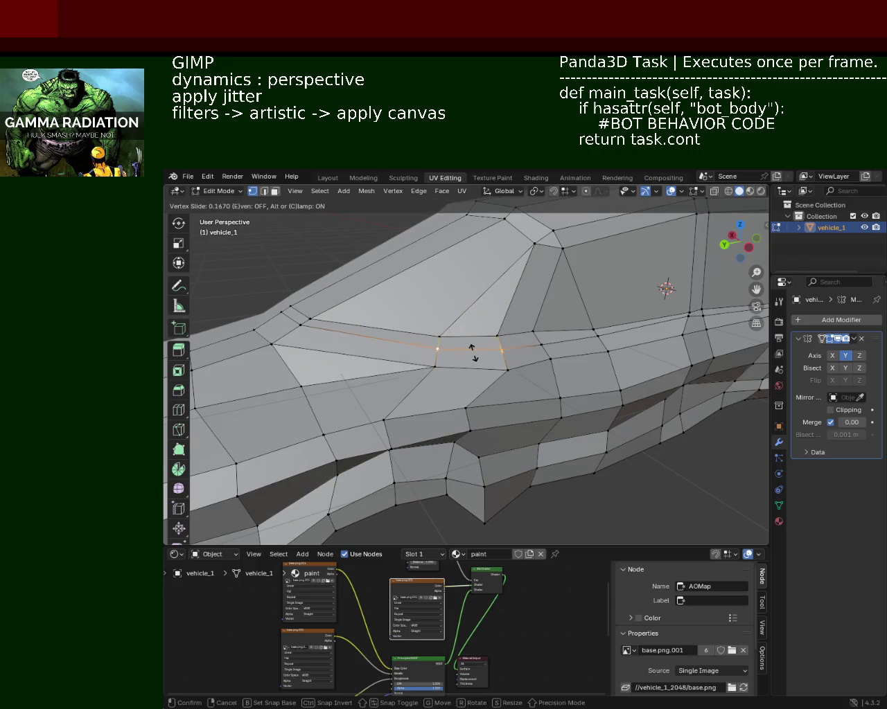
click(472, 345)
click(538, 342)
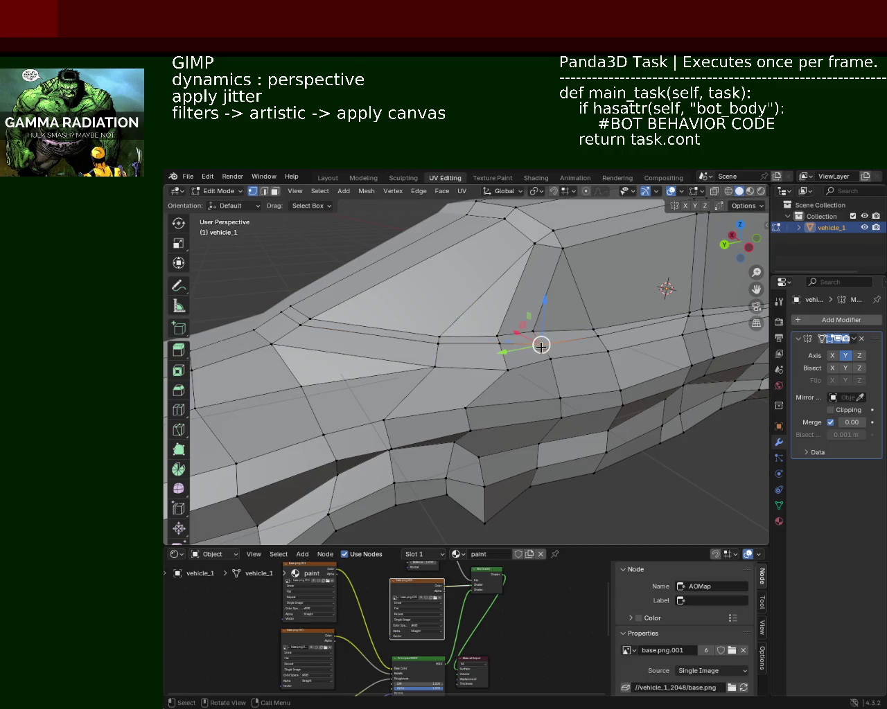
key(shift+v)
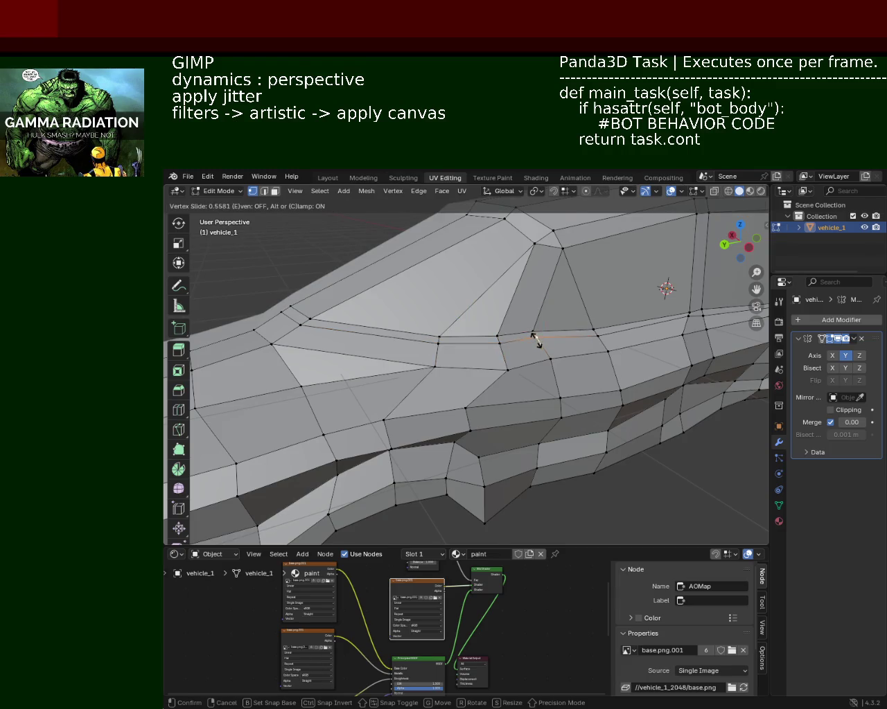
click(535, 340)
mouse_move(554, 333)
middle_down()
mouse_move(510, 290)
mouse_move(341, 306)
middle_up()
scroll(429, 304, down, 5)
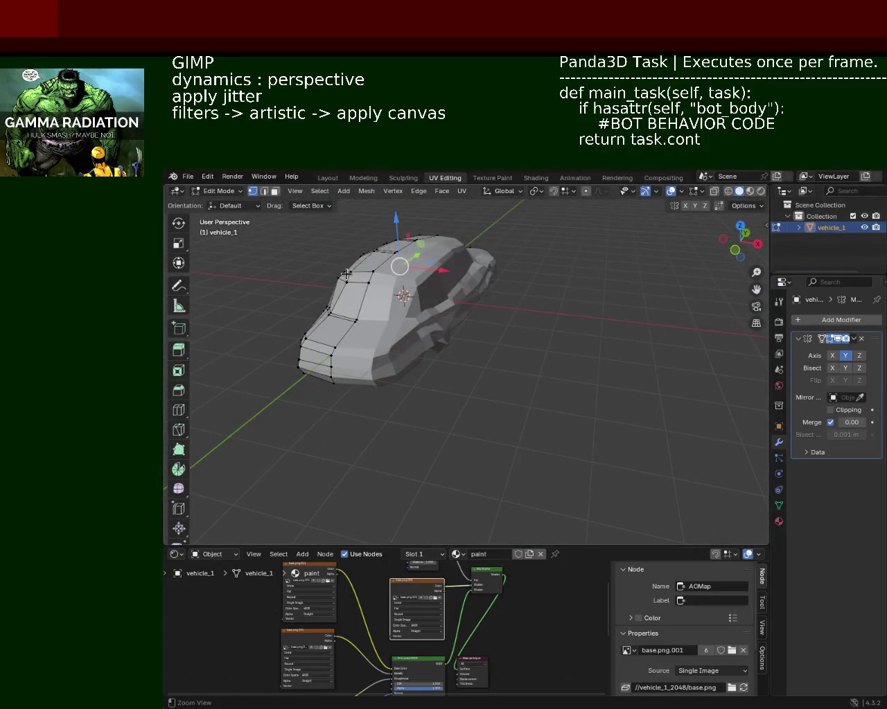
Raise the edge at the bottom of the dark gap above the wheel arch
scroll(377, 331, up, 5)
middle_drag(388, 332, 504, 348)
mouse_move(640, 392)
middle_down()
mouse_move(641, 363)
mouse_move(566, 374)
mouse_move(643, 352)
middle_up()
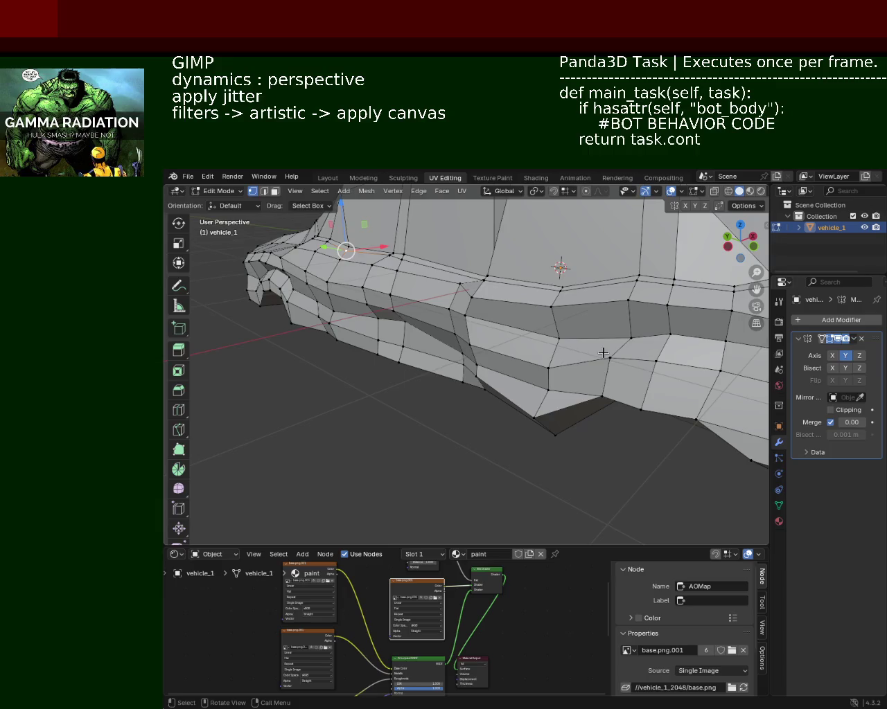
mouse_move(575, 348)
middle_down()
mouse_move(602, 351)
mouse_move(497, 348)
mouse_move(497, 330)
mouse_move(513, 341)
mouse_move(462, 317)
mouse_move(462, 340)
mouse_move(425, 332)
mouse_move(489, 351)
middle_up()
middle_drag(343, 366, 428, 356)
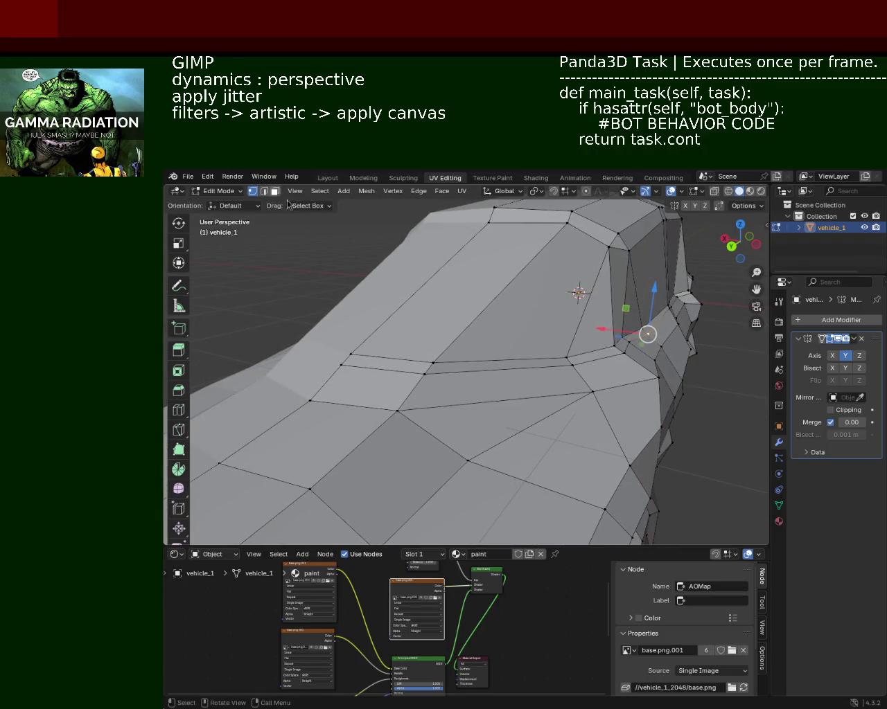
mouse_move(490, 330)
middle_down()
mouse_move(419, 366)
mouse_move(416, 350)
mouse_move(342, 360)
middle_up()
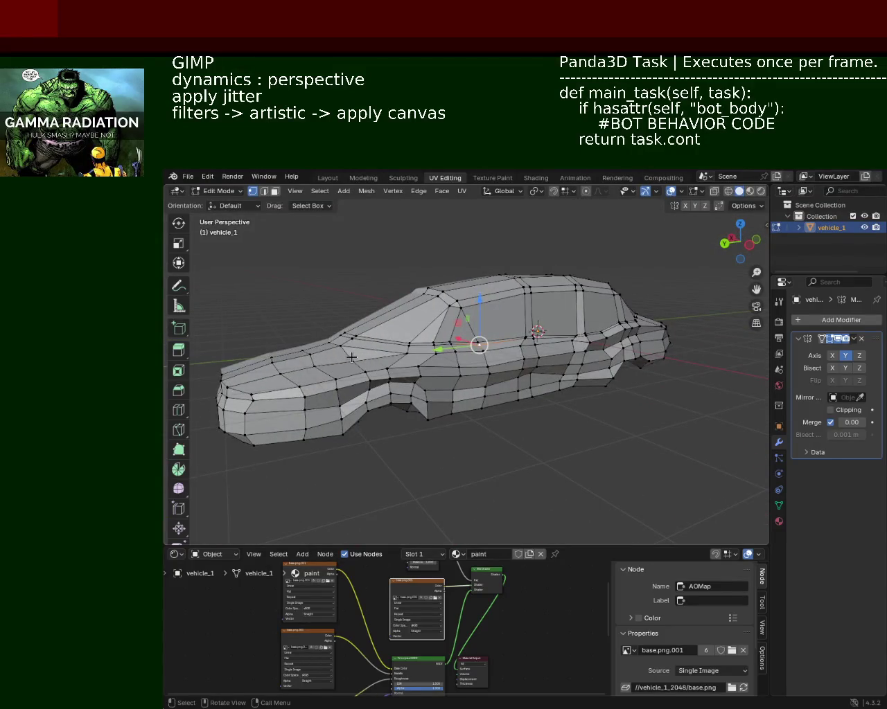
scroll(315, 381, up, 5)
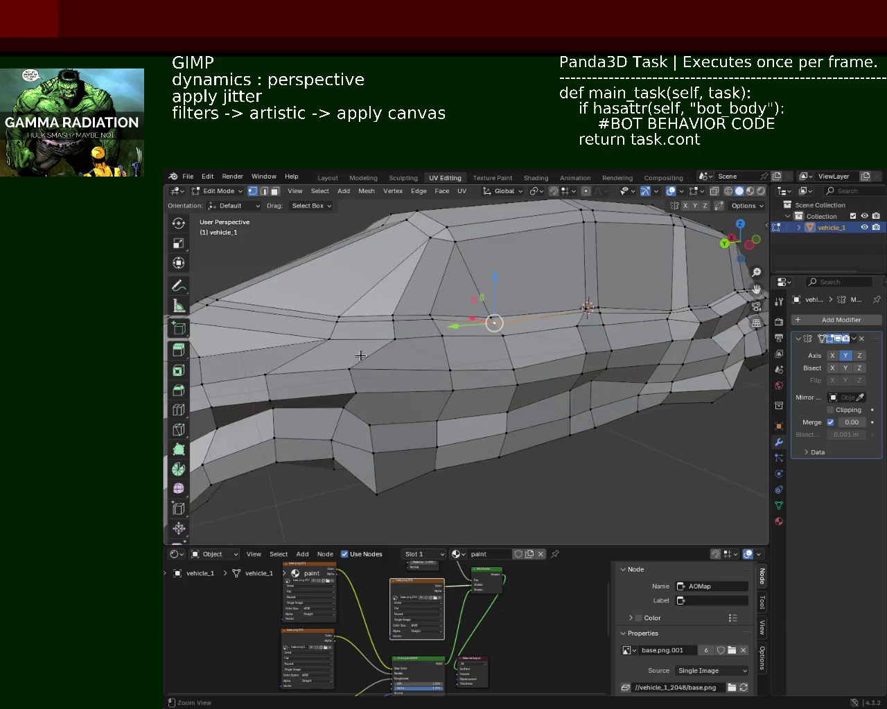
mouse_move(487, 245)
shift+middle_down()
mouse_move(444, 273)
mouse_move(481, 279)
shift+middle_up()
click(478, 278)
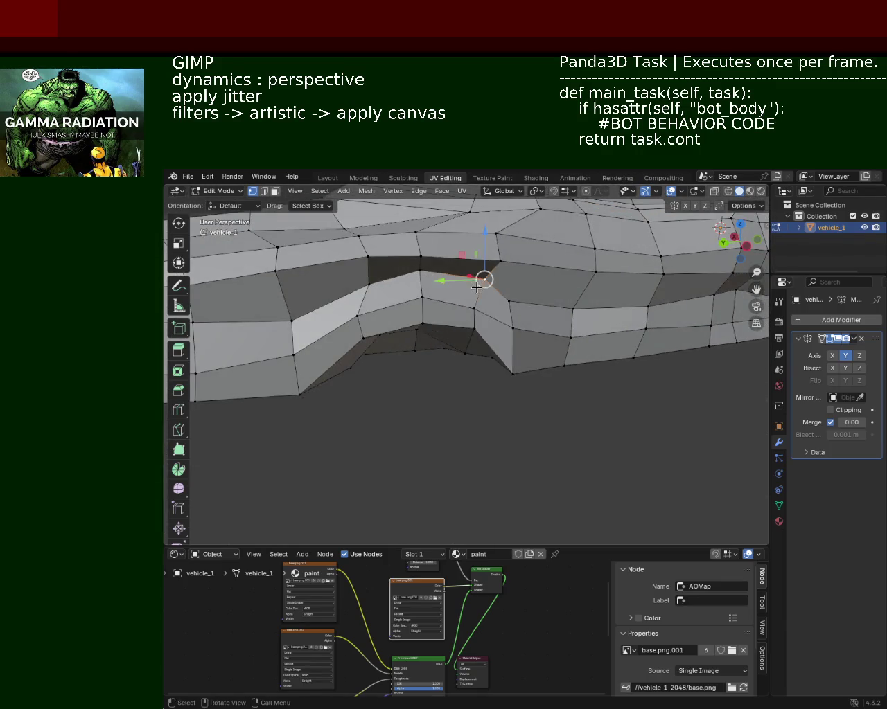
drag(453, 275, 461, 260)
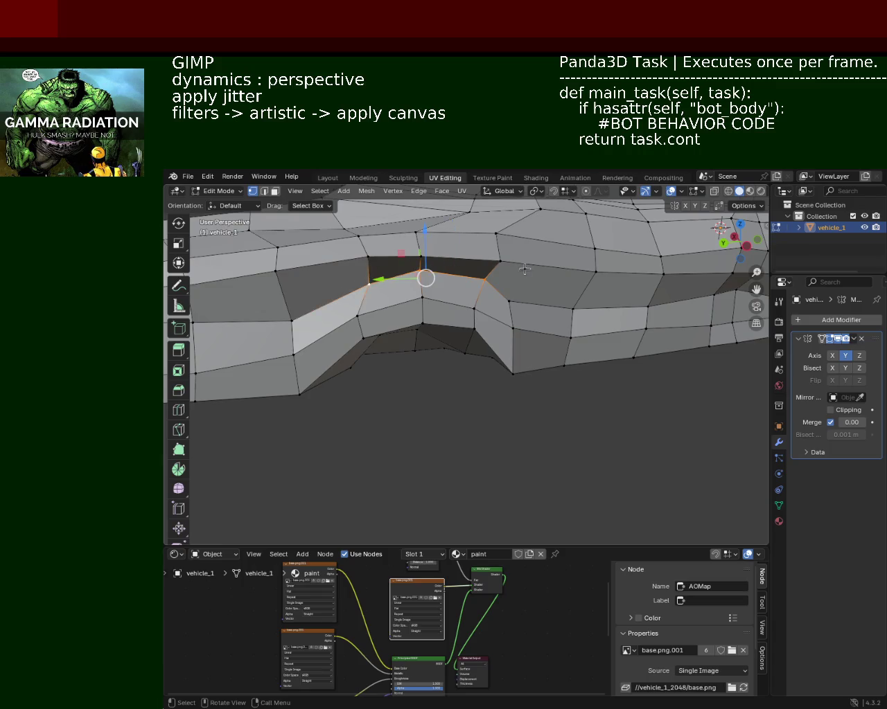
Shift the neighbouring belt-line side edges about 0.079 m along X
middle_drag(392, 289, 457, 316)
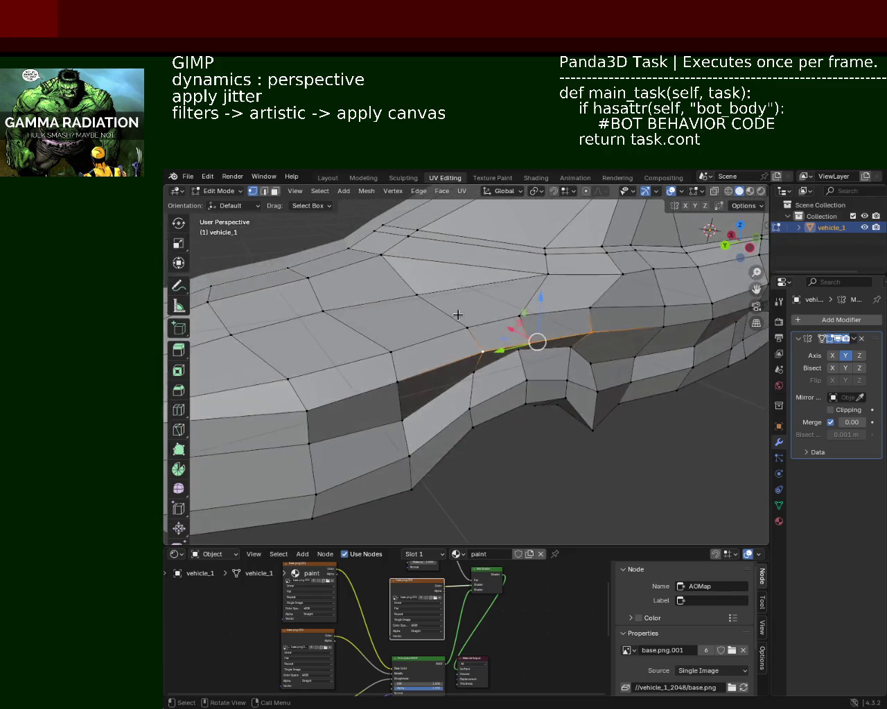
shift+click(579, 311)
shift+click(445, 341)
key(g)
key(x)
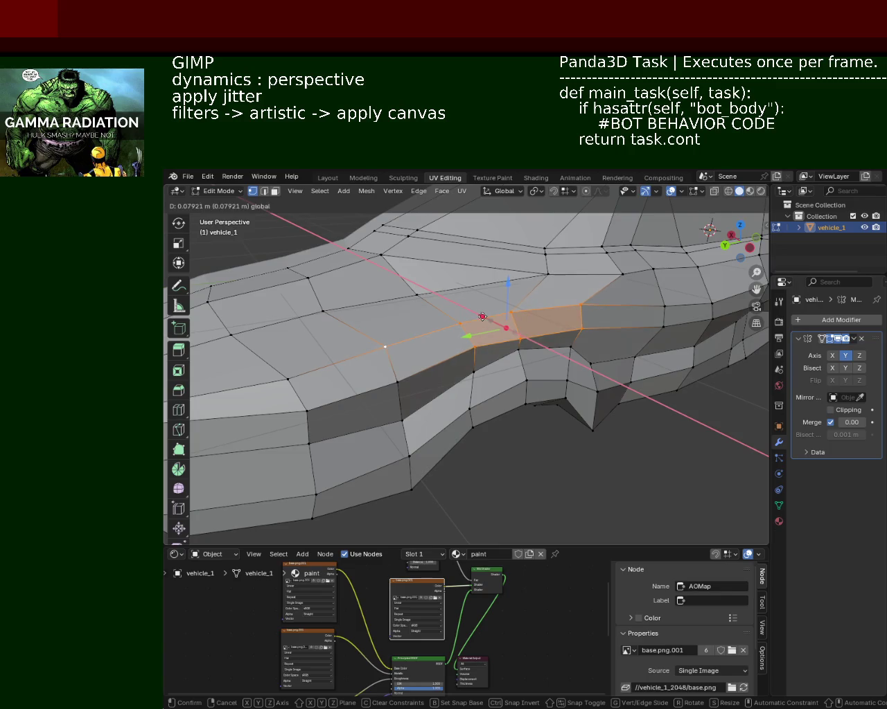
click(481, 315)
Reframe the whole body and select the centre-line vertex on the front
click(509, 312)
scroll(509, 312, up, 4)
scroll(491, 322, down, 5)
mouse_move(491, 322)
shift+middle_down()
mouse_move(475, 334)
mouse_move(509, 320)
mouse_move(541, 265)
mouse_move(521, 309)
mouse_move(506, 318)
shift+middle_up()
scroll(536, 312, up, 3)
click(541, 265)
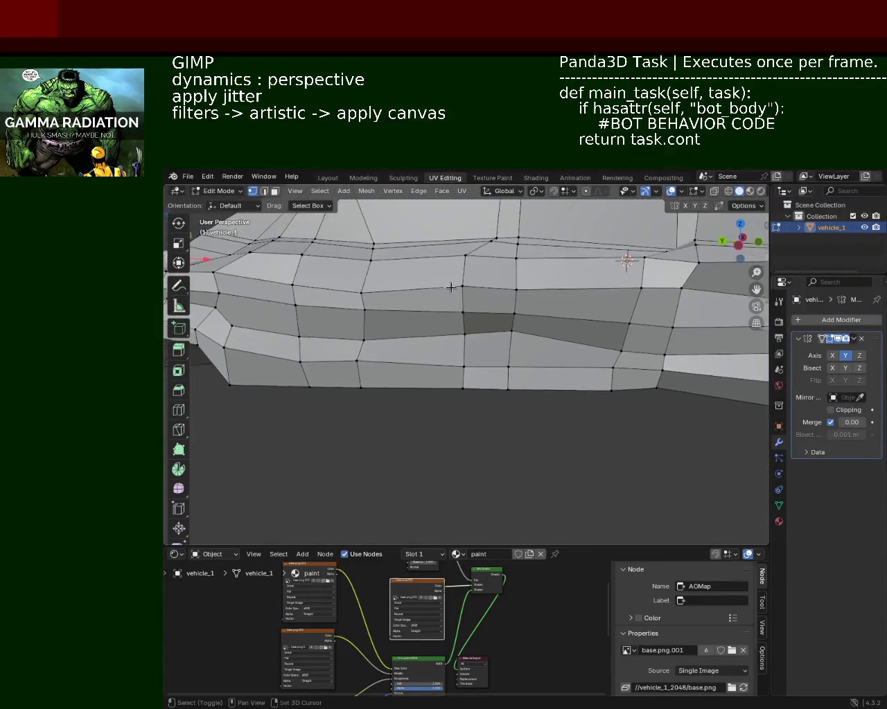
Move a side vertex vertically, then drop the lower edge of the side panel along Z
key(g)
key(z)
click(510, 336)
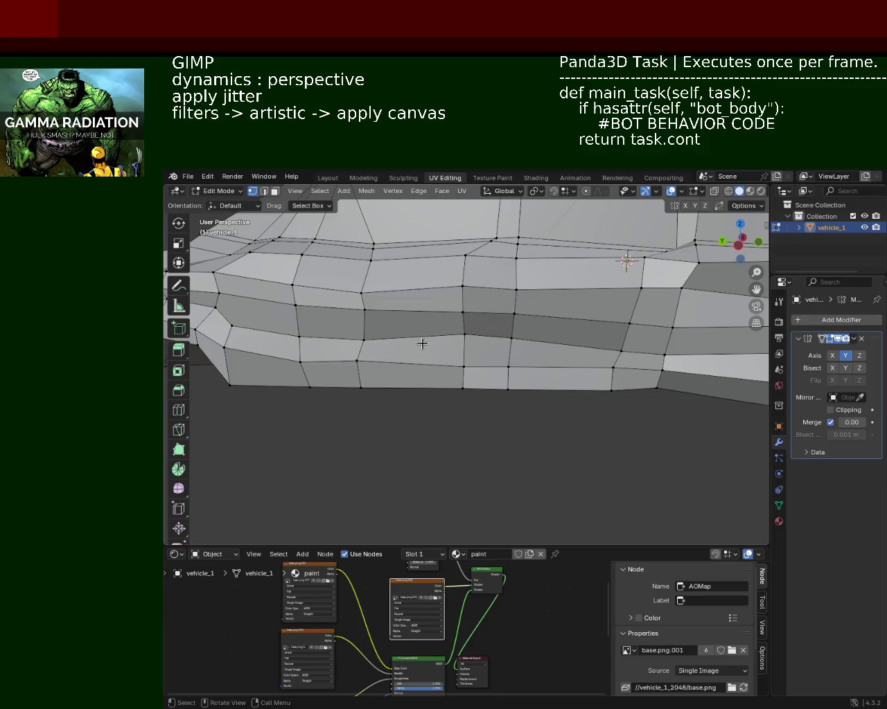
click(463, 332)
key(g)
key(z)
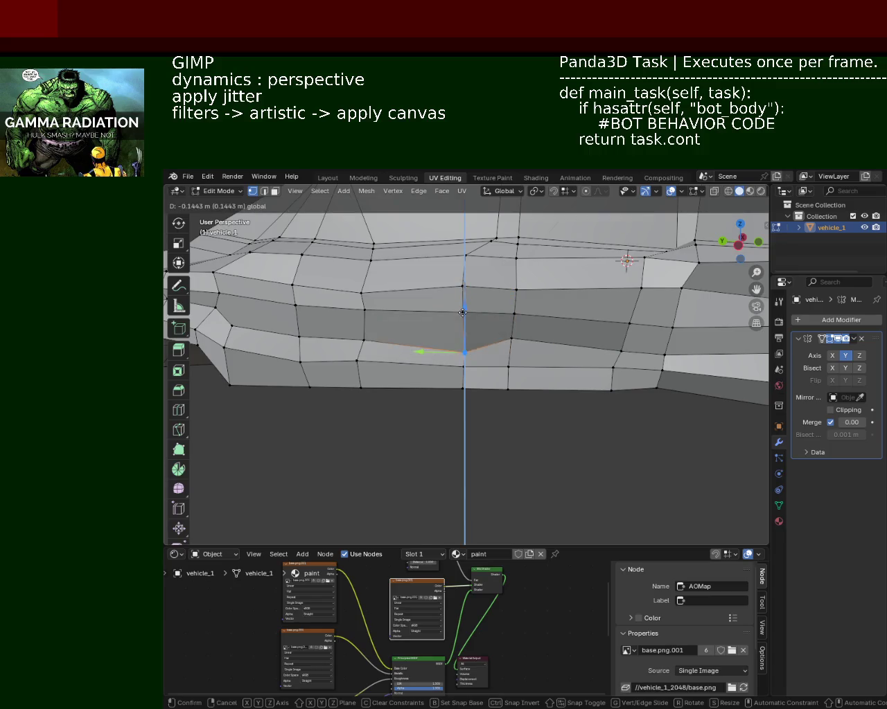
click(466, 297)
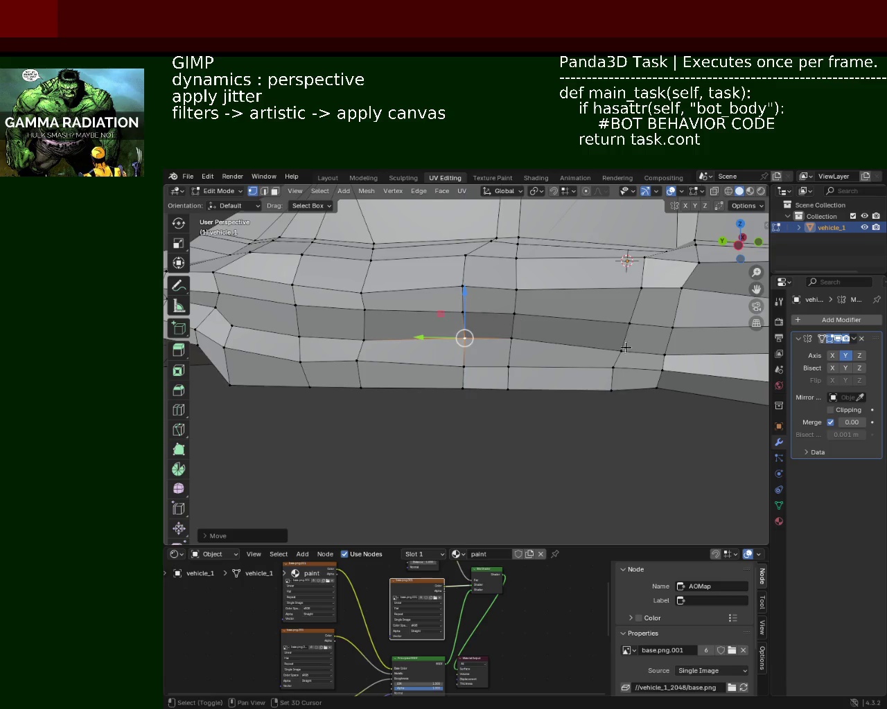
Slide the corner vertex under the window along the car's length (Y)
middle_drag(625, 348, 535, 331)
click(500, 338)
shift+click(538, 341)
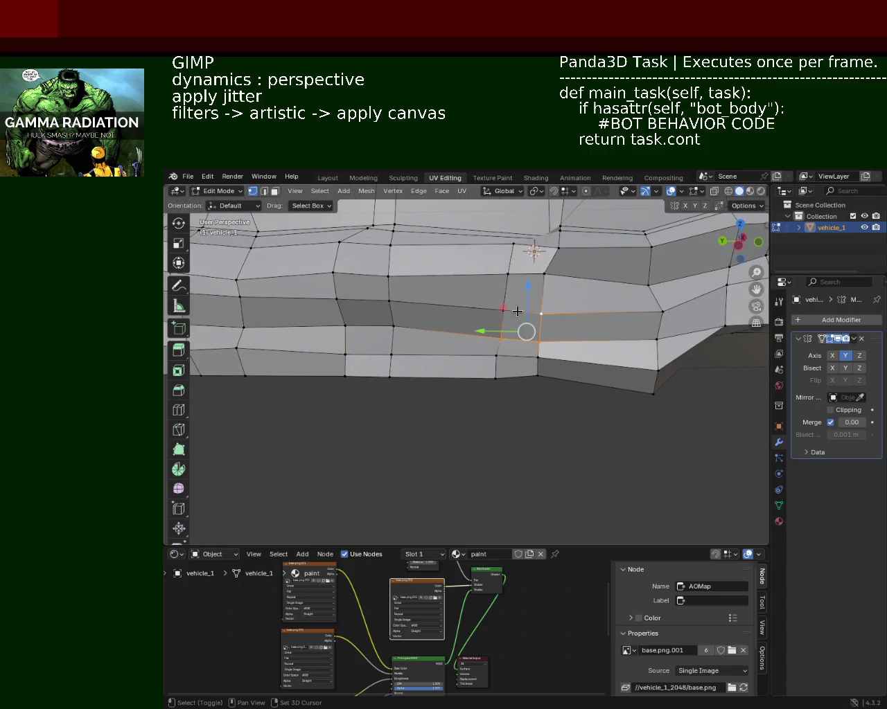
scroll(524, 313, down, 5)
scroll(529, 350, up, 4)
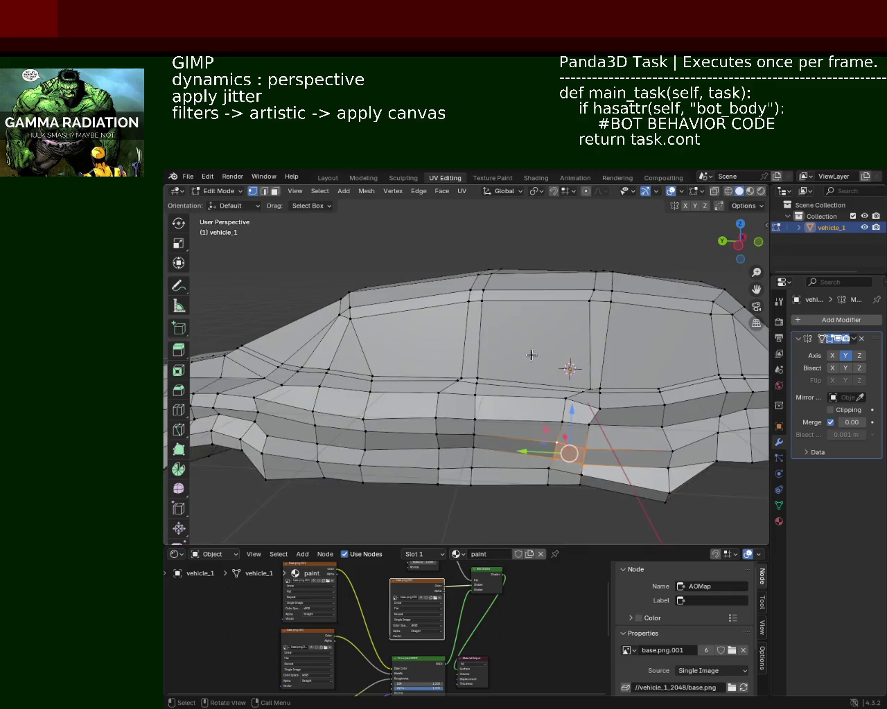
scroll(534, 350, up, 2)
scroll(558, 327, up, 2)
scroll(593, 340, up, 2)
shift+scroll(589, 346, down, 2)
click(586, 349)
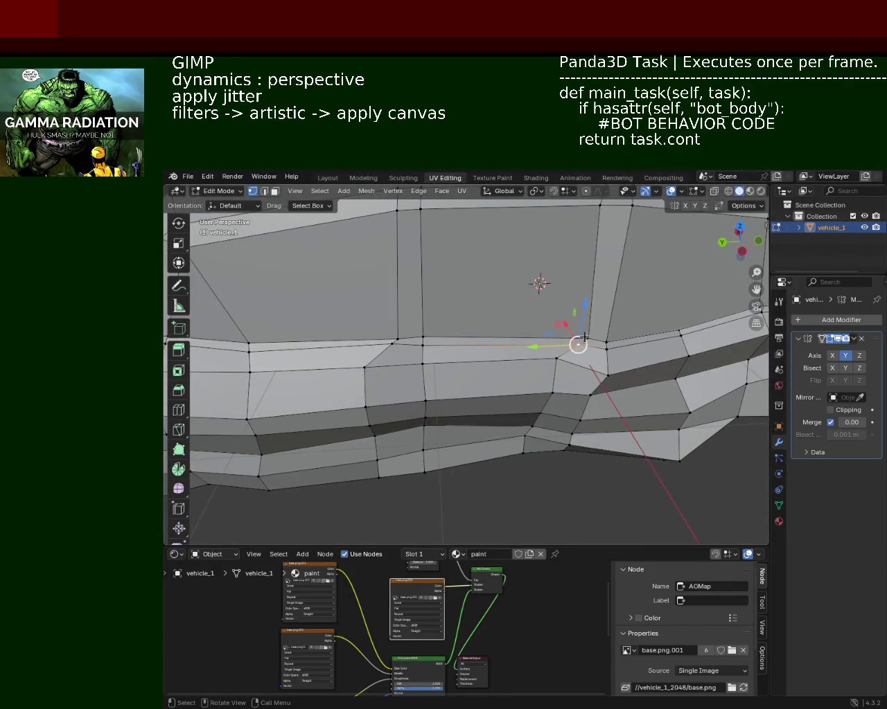
key(g)
key(y)
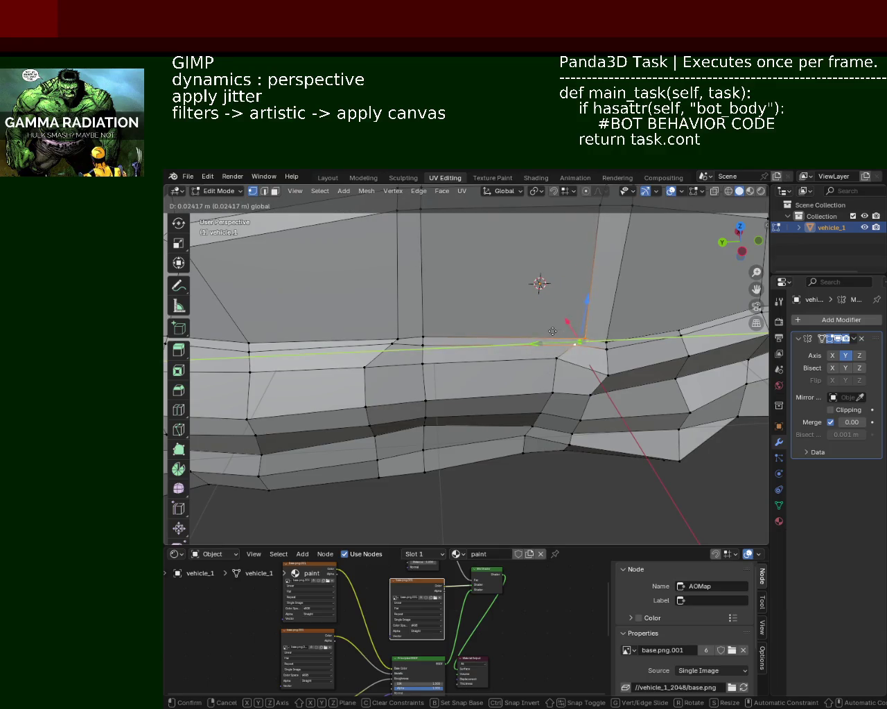
click(552, 332)
Raise the corner vertex and its neighbour on the belt line along Z
key(g)
key(z)
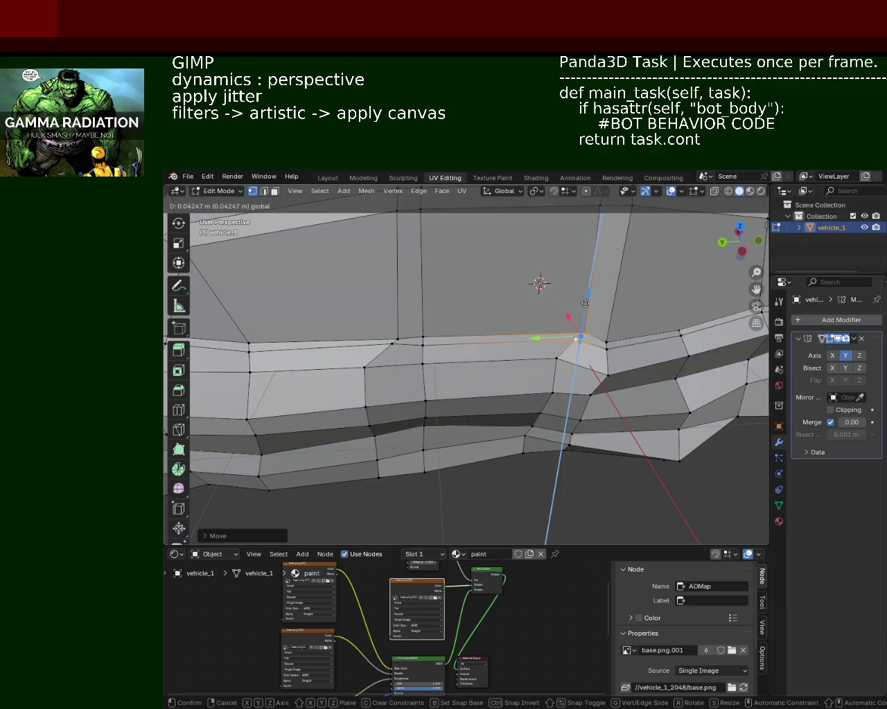
click(586, 304)
click(422, 339)
key(g)
key(z)
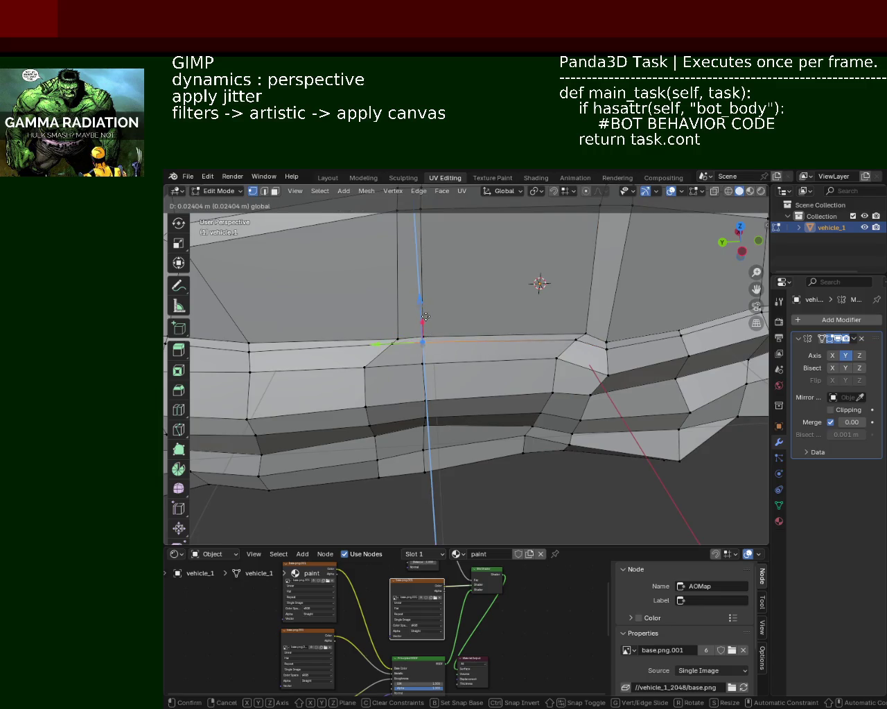
click(425, 317)
Raise a lower-side edge above the wheel arch along Z
click(586, 336)
middle_drag(586, 336, 529, 254)
click(509, 277)
shift+click(475, 279)
key(g)
key(z)
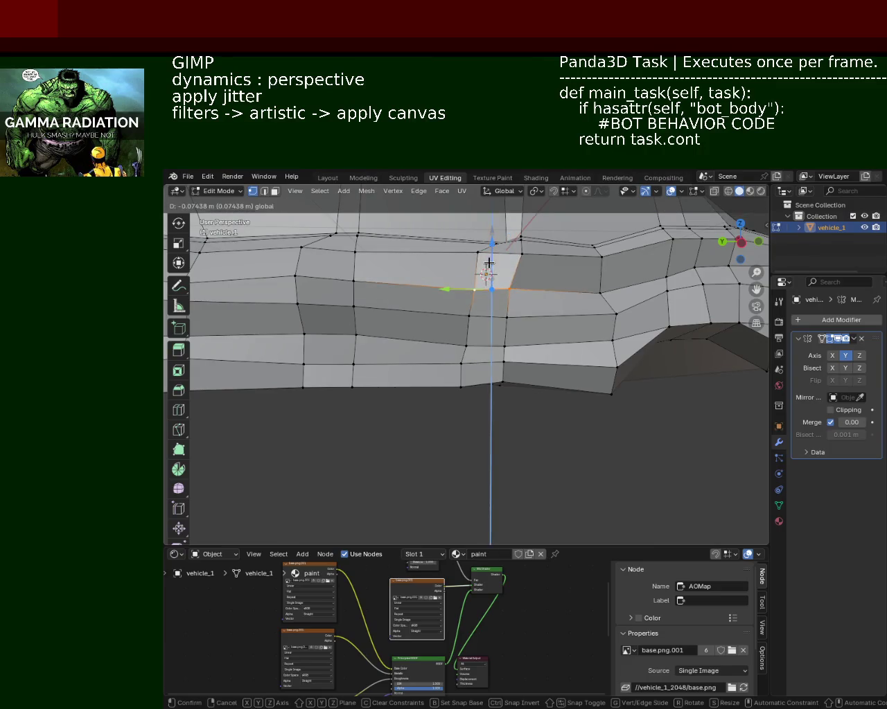
click(488, 264)
click(636, 310)
Raise a rear side panel vertex along Z, then shift it along Y
click(600, 294)
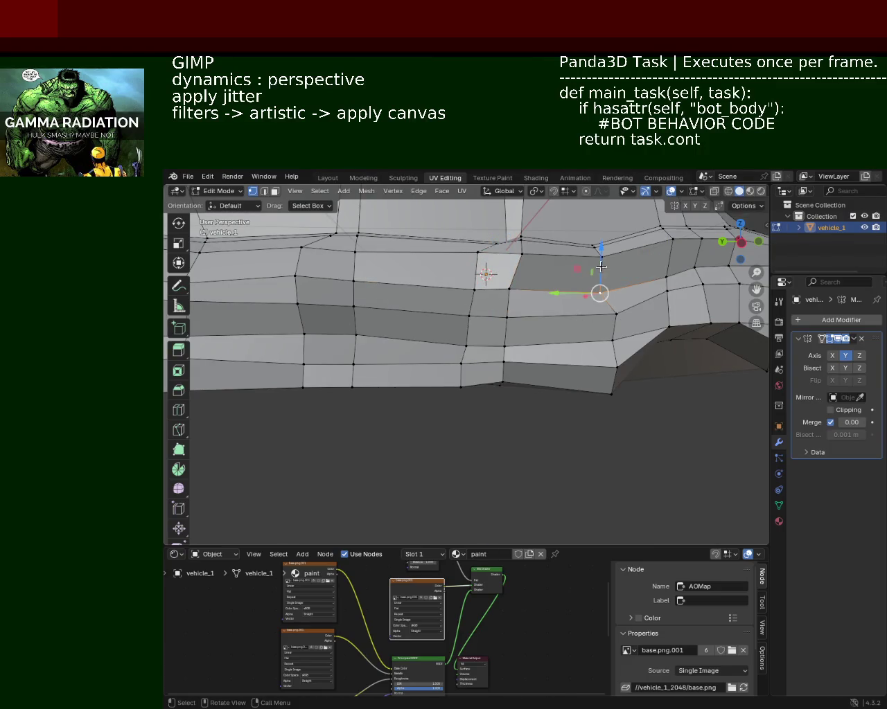
key(g)
key(z)
click(600, 284)
key(g)
key(y)
click(613, 313)
Shift a front side vertex along Y and raise the next one toward the nose along Z
shift+middle_drag(613, 313, 443, 311)
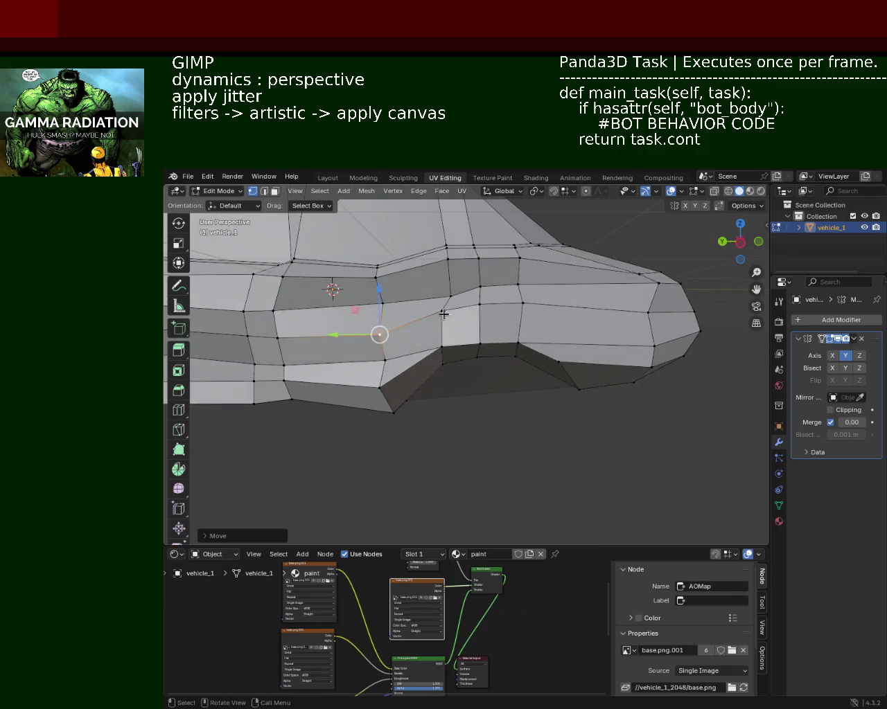
click(443, 311)
key(g)
key(y)
click(413, 311)
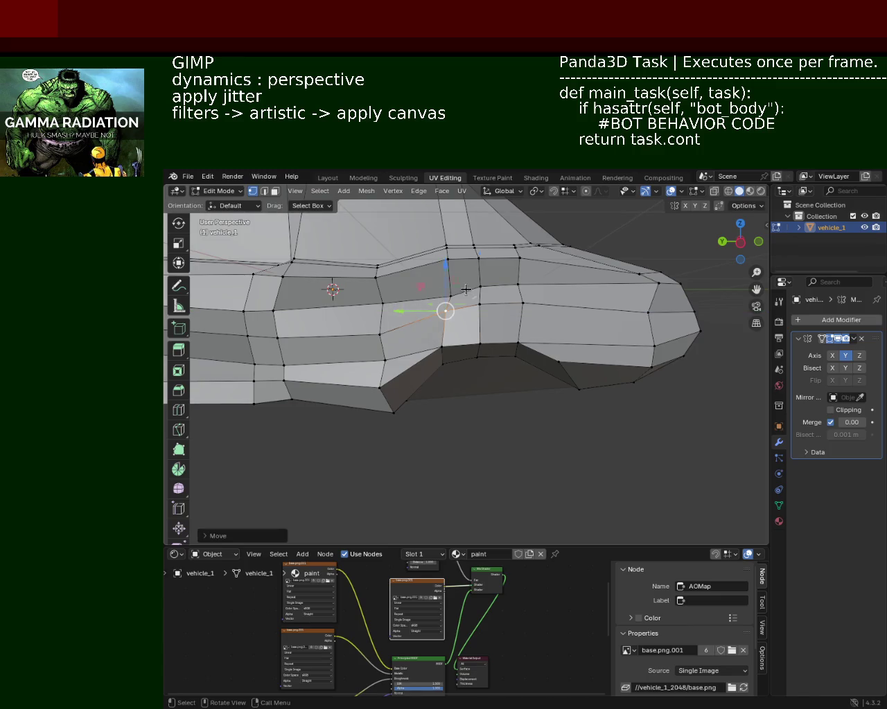
click(521, 305)
key(g)
key(z)
click(521, 285)
Raise the vertex above the front wheel arch along Z
click(647, 311)
middle_drag(647, 311, 493, 335)
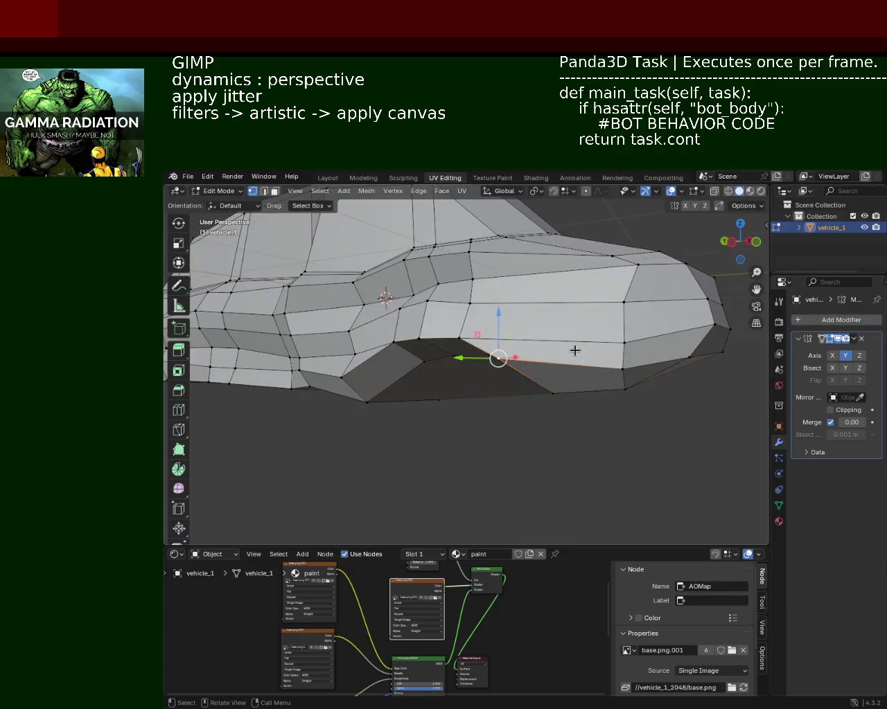
click(623, 342)
key(g)
key(z)
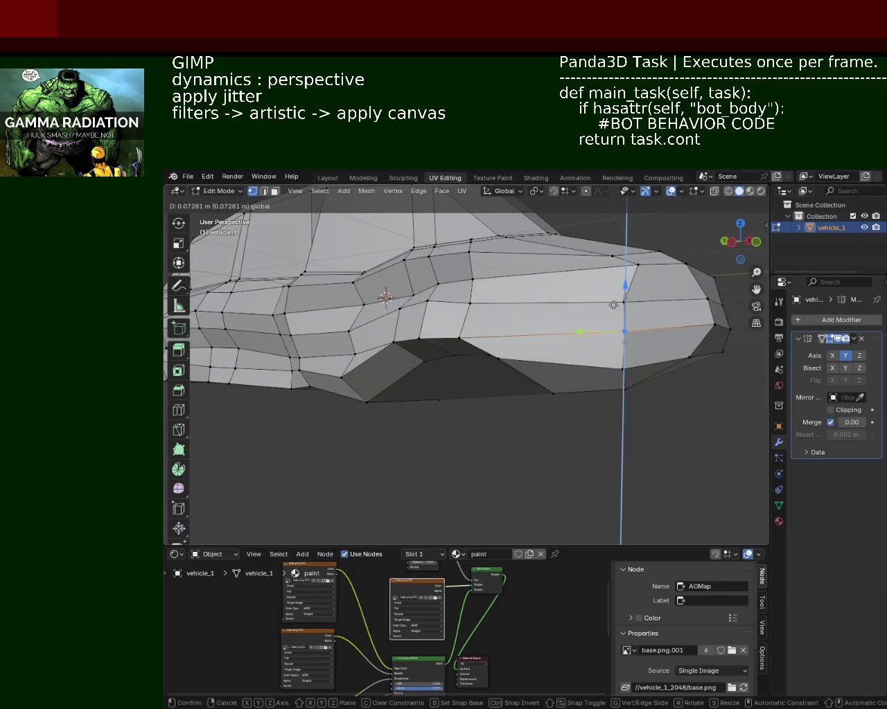
click(629, 320)
Shift a front vertex sideways along X and select the front corner vertices
middle_drag(629, 320, 520, 321)
middle_drag(373, 329, 515, 363)
click(523, 350)
click(461, 339)
key(g)
key(x)
click(471, 334)
middle_drag(471, 334, 401, 316)
click(386, 294)
click(373, 284)
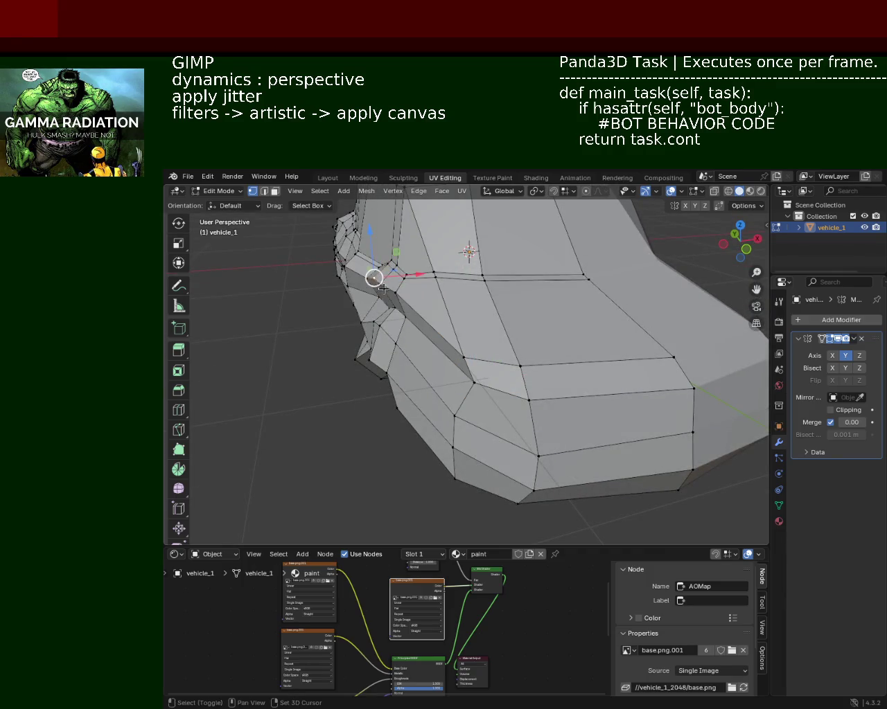
Nudge a lower front vertex sideways along X
shift+click(395, 295)
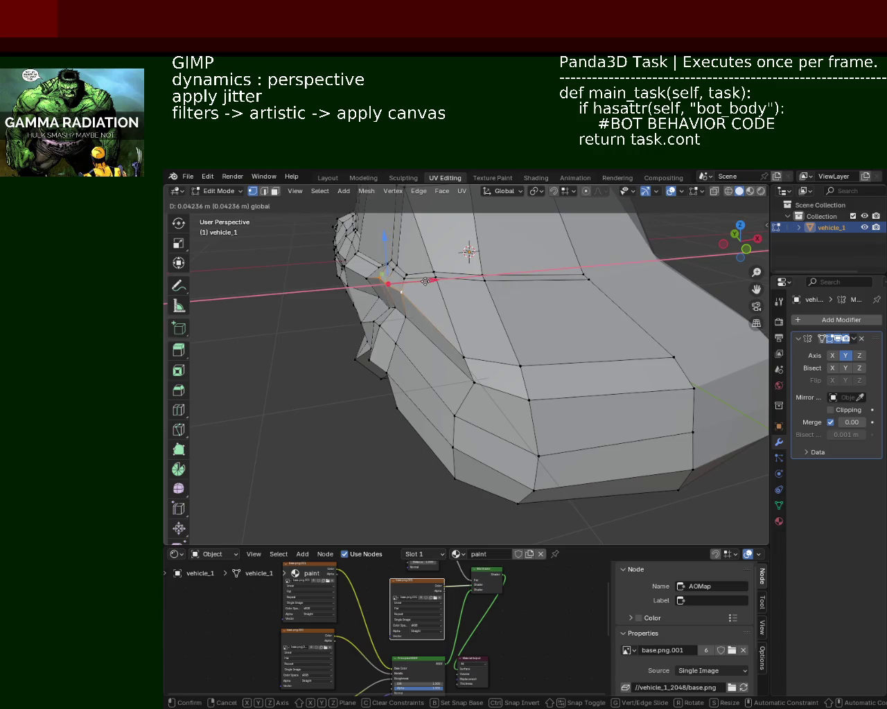
click(425, 281)
click(485, 369)
key(g)
key(x)
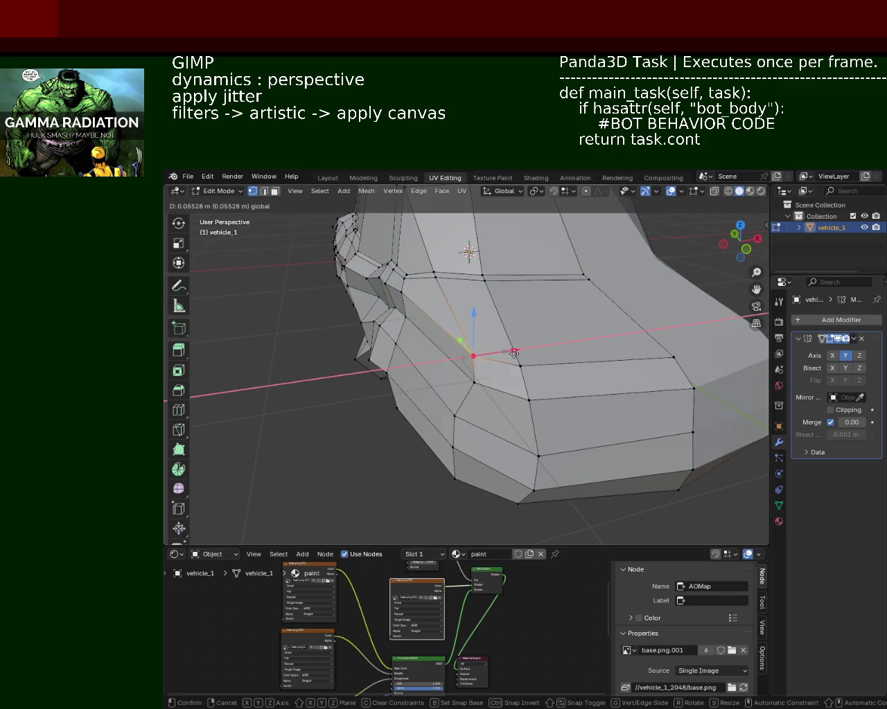
click(499, 359)
Pull the nose vertices back along the Y axis
mouse_move(499, 359)
middle_down()
mouse_move(540, 297)
mouse_move(405, 310)
mouse_move(460, 361)
middle_up()
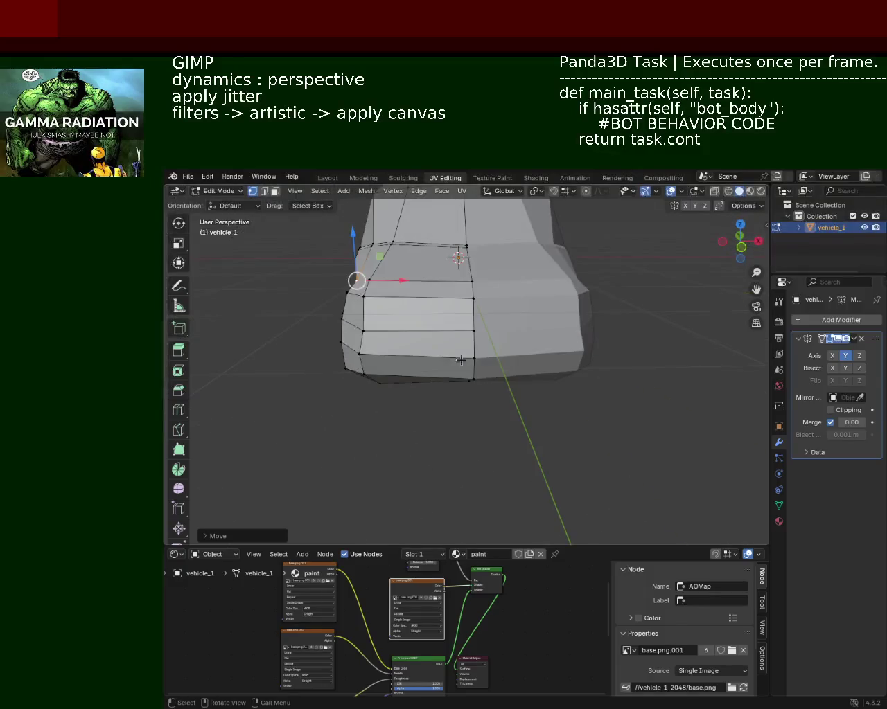
click(409, 337)
mouse_move(408, 337)
middle_down()
mouse_move(426, 317)
mouse_move(406, 337)
mouse_move(488, 300)
middle_up()
key(g)
key(y)
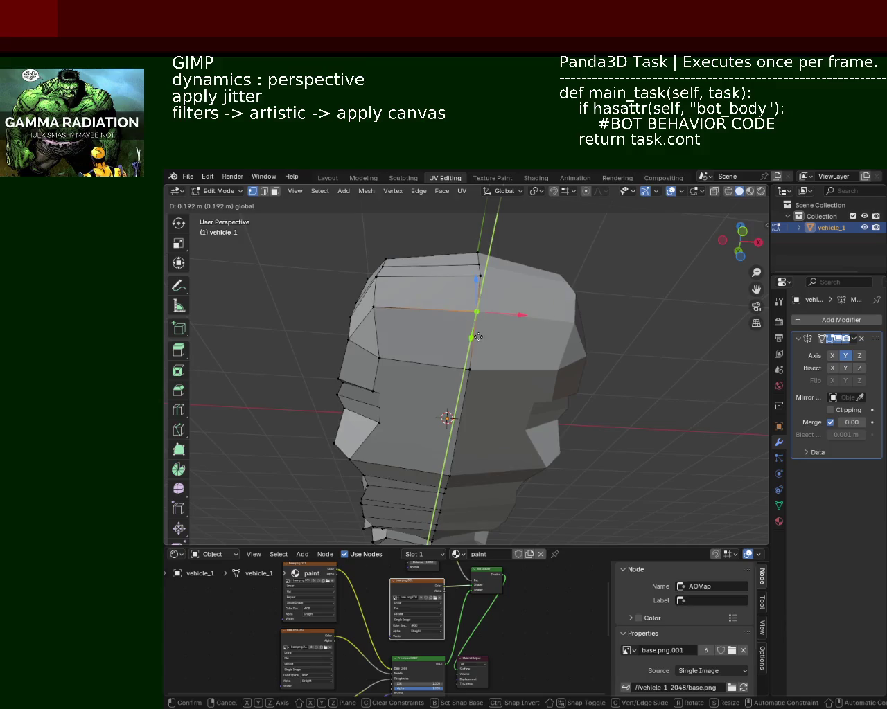
click(477, 334)
middle_drag(476, 311, 484, 336)
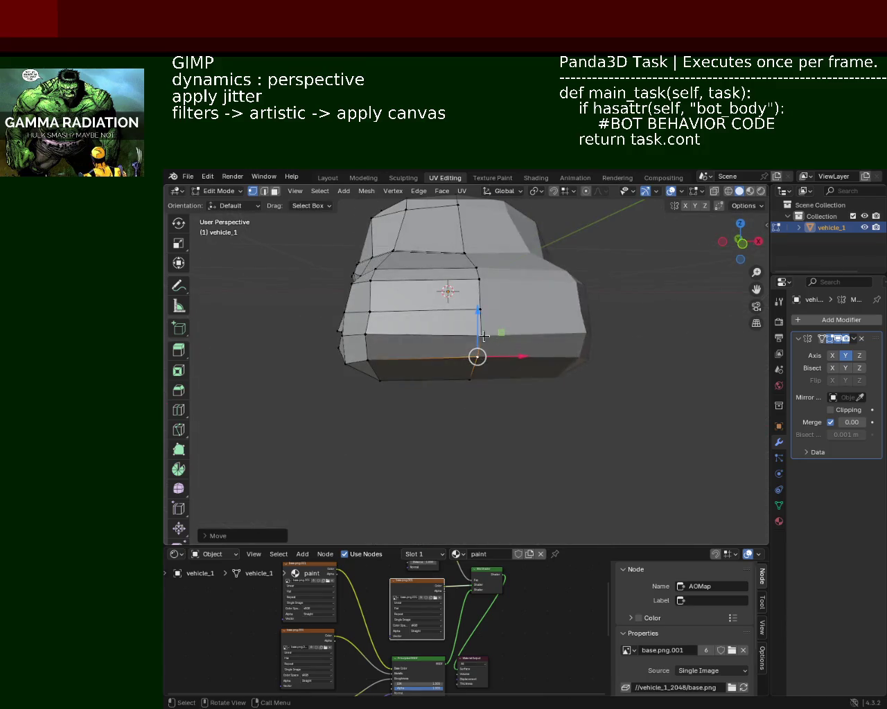
mouse_move(322, 249)
middle_down()
mouse_move(408, 297)
mouse_move(534, 318)
mouse_move(563, 338)
middle_up()
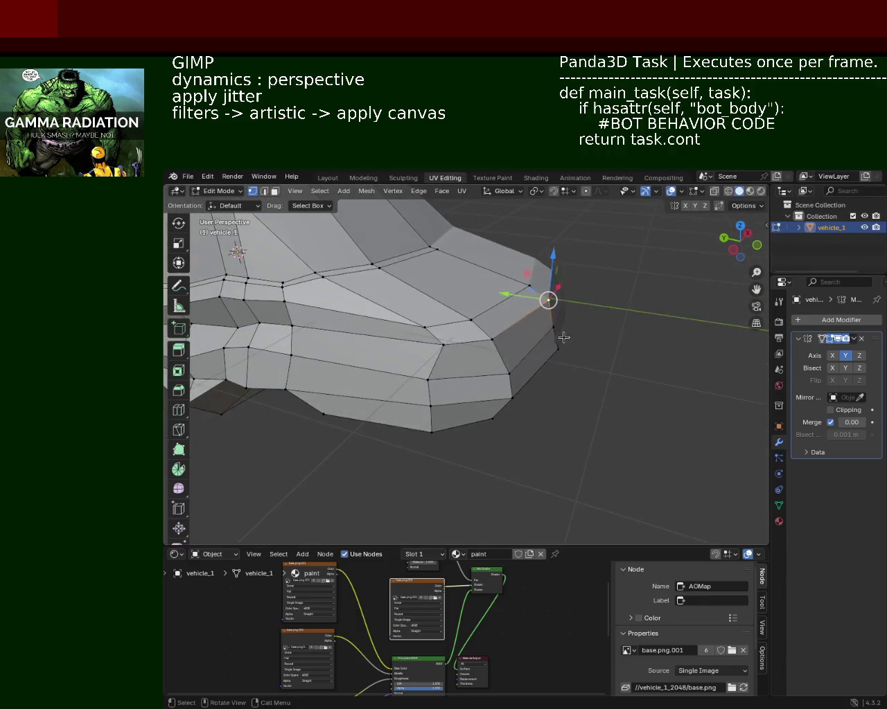
mouse_move(525, 327)
mouse_down()
mouse_move(500, 322)
mouse_move(513, 316)
mouse_move(482, 281)
mouse_up()
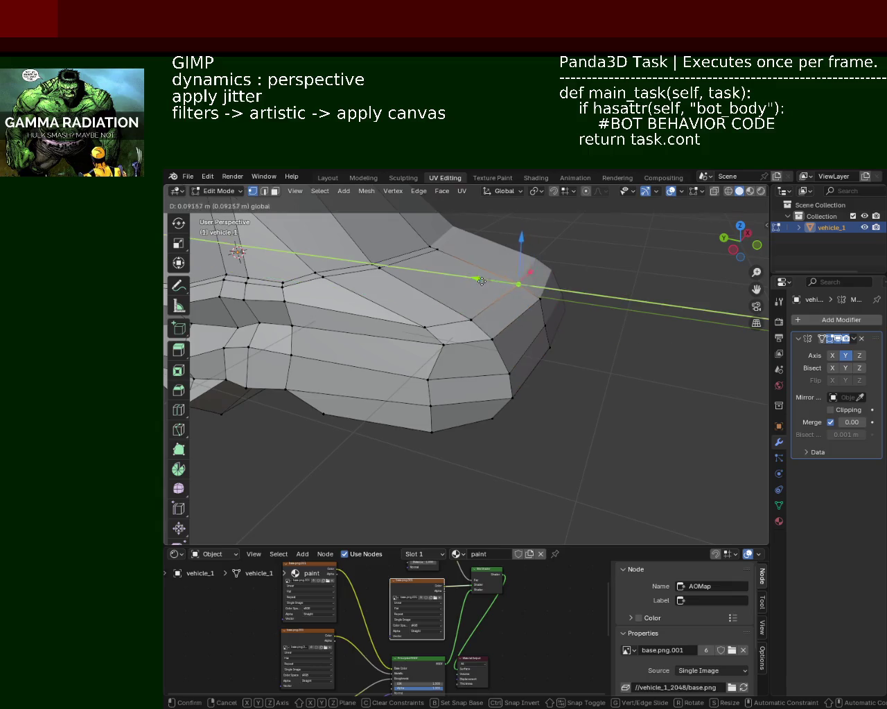
click(482, 280)
Lower the front roof edge vertex about 0.108 m along Z
mouse_move(482, 281)
middle_down()
mouse_move(382, 293)
mouse_move(410, 291)
mouse_move(466, 395)
mouse_move(471, 311)
mouse_move(446, 365)
middle_up()
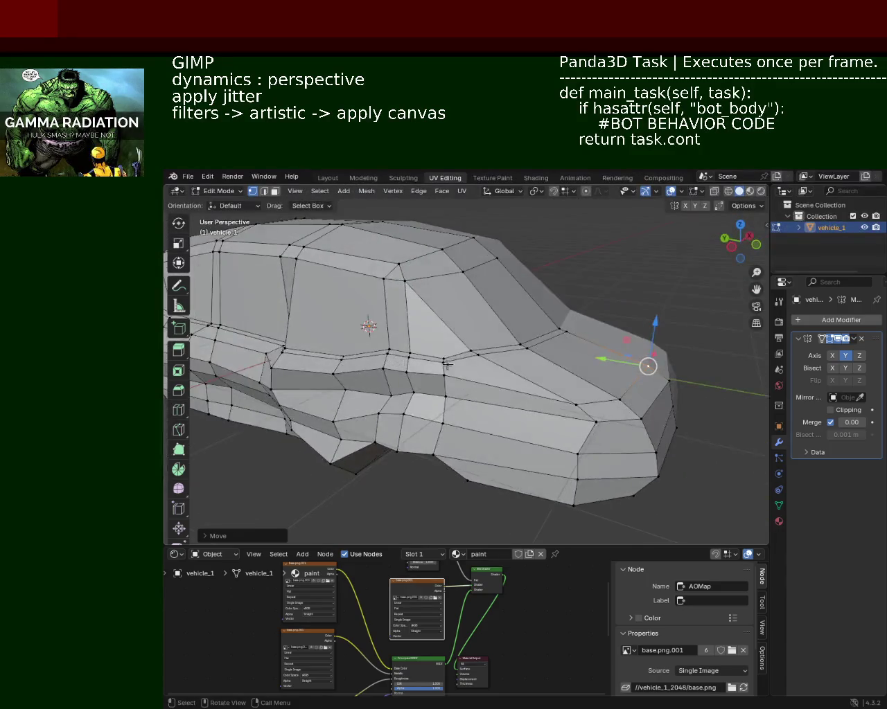
mouse_move(536, 312)
middle_down()
mouse_move(349, 317)
mouse_move(415, 301)
mouse_move(529, 304)
mouse_move(515, 283)
middle_up()
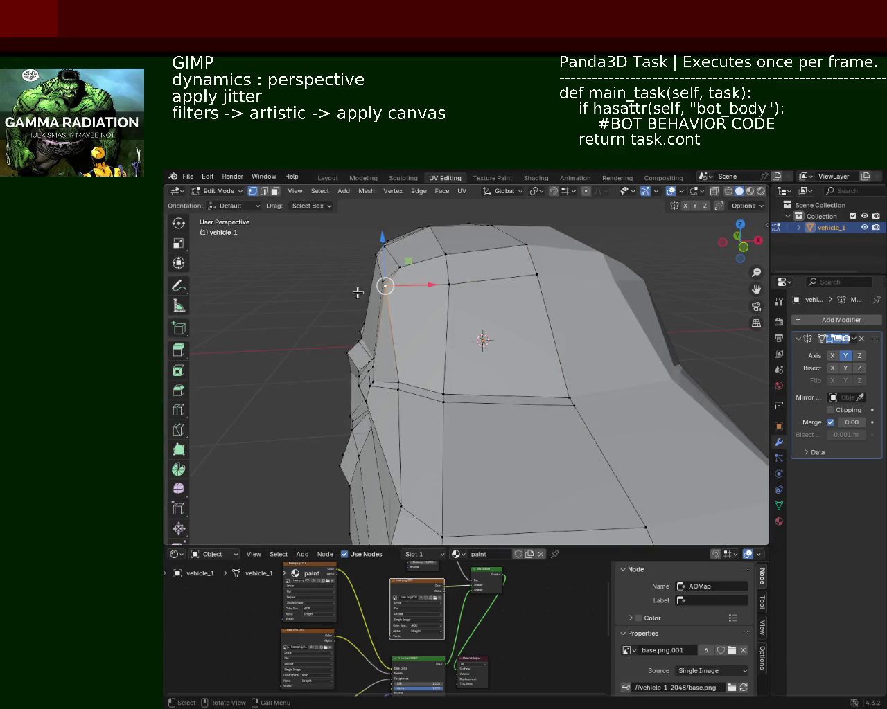
mouse_move(358, 292)
middle_down()
mouse_move(538, 347)
mouse_move(507, 353)
middle_up()
click(528, 282)
drag(527, 252, 528, 269)
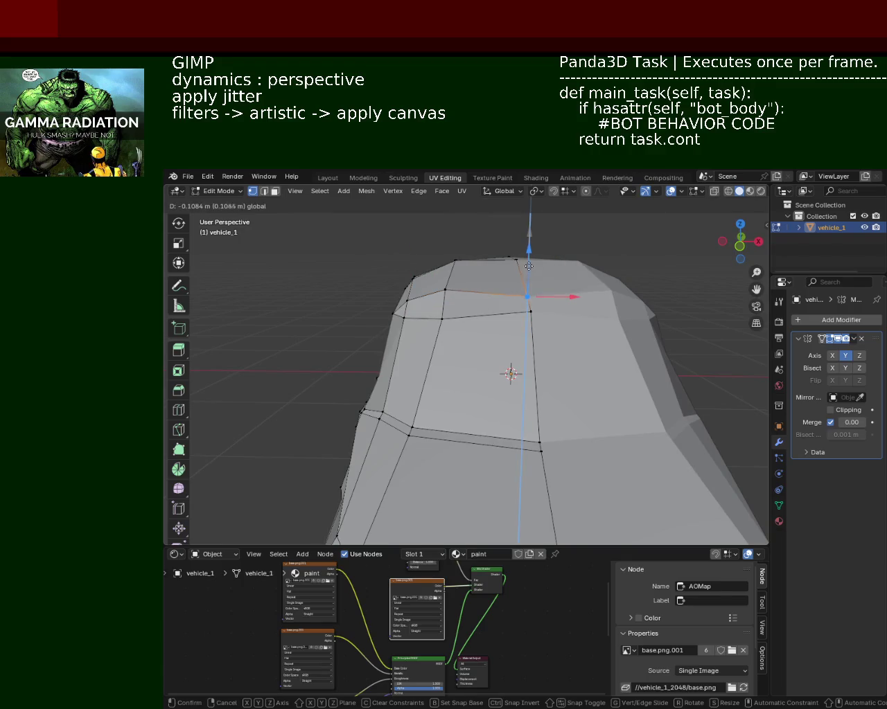
click(530, 262)
mouse_move(529, 262)
middle_down()
mouse_move(609, 293)
mouse_move(487, 263)
mouse_move(480, 296)
middle_up()
click(480, 296)
Slide the window frame vertex along Y and save vehicle_1.blend
key(g)
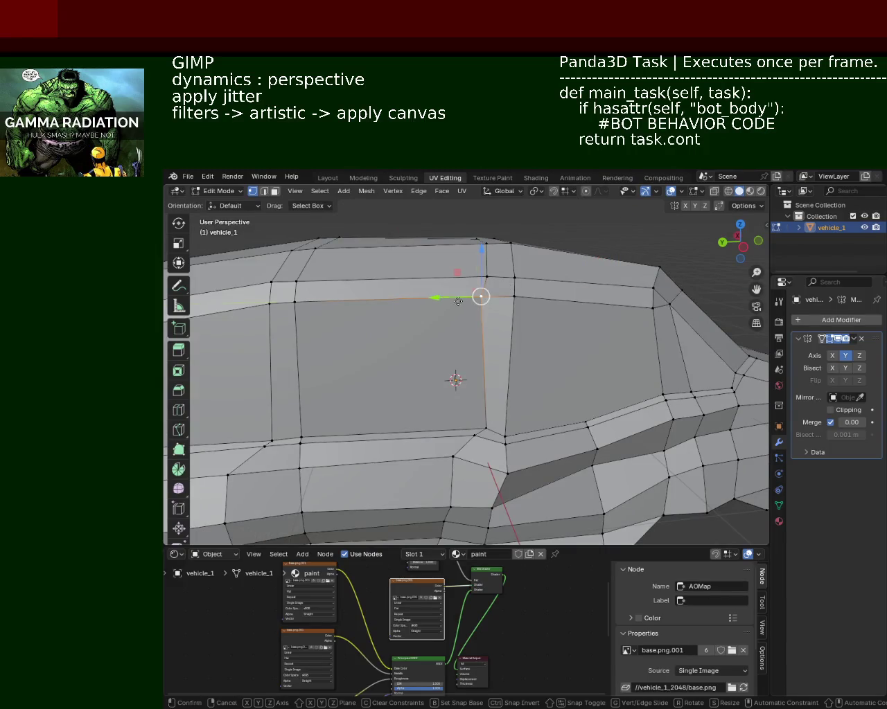
key(y)
click(460, 302)
key(ctrl+s)
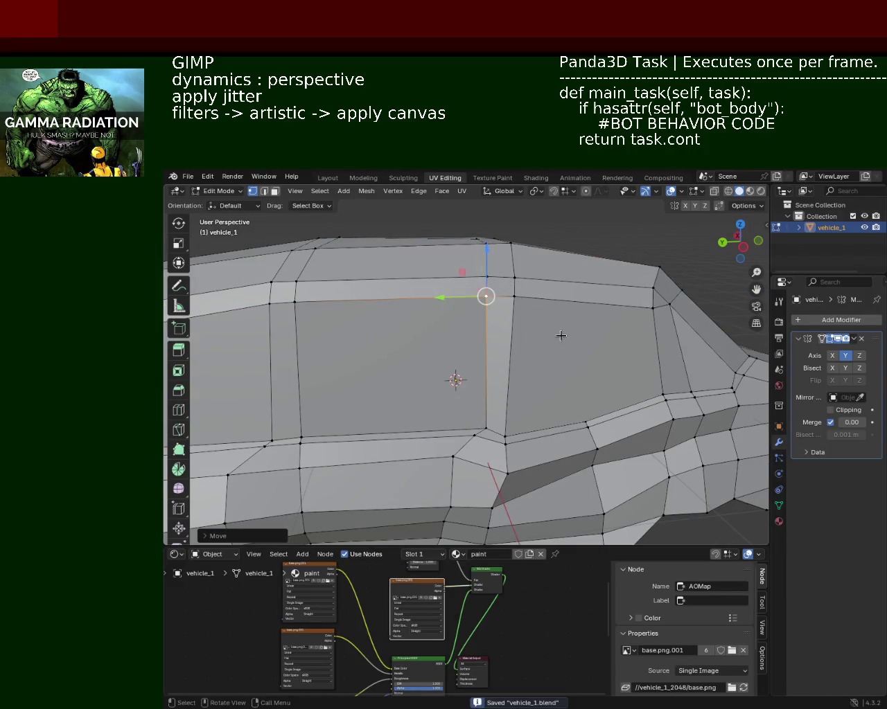
From an end-on view, lower the selected vertex along Z
scroll(563, 333, down, 5)
mouse_move(563, 333)
middle_down()
mouse_move(307, 402)
mouse_move(323, 421)
mouse_move(409, 381)
mouse_move(505, 356)
mouse_move(584, 352)
mouse_move(427, 317)
mouse_move(471, 327)
middle_up()
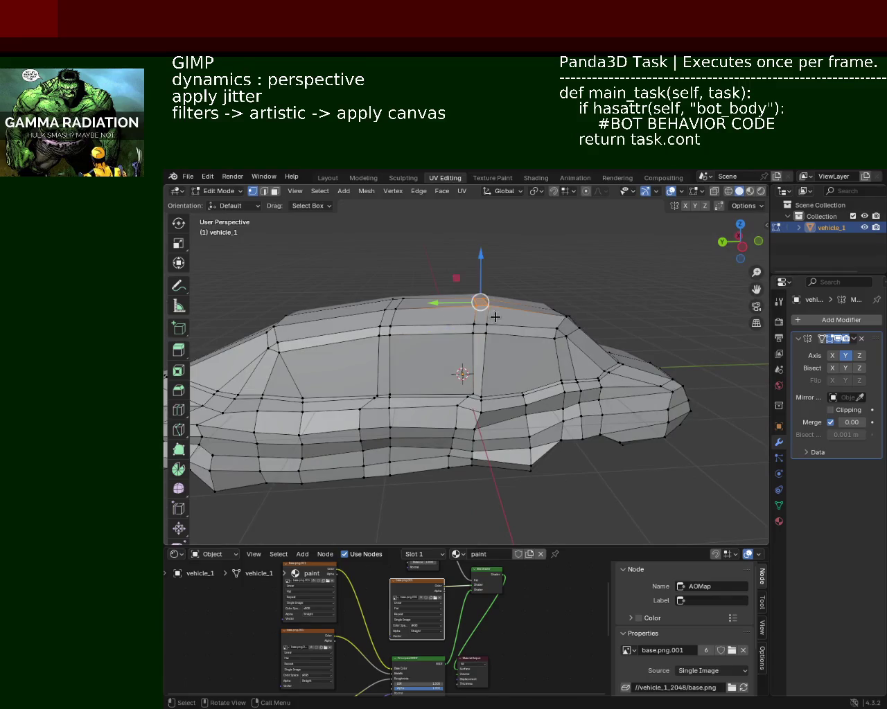
key(g)
key(z)
click(478, 280)
Box-select the roof edge loop and lower it along Z
middle_drag(479, 280, 404, 289)
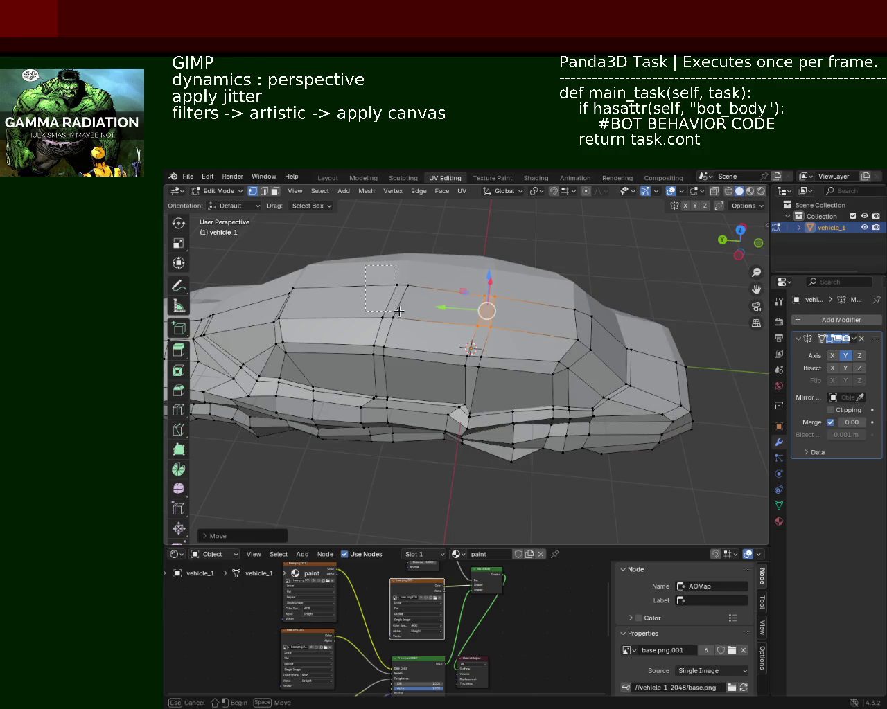
drag(399, 312, 402, 308)
key(g)
key(z)
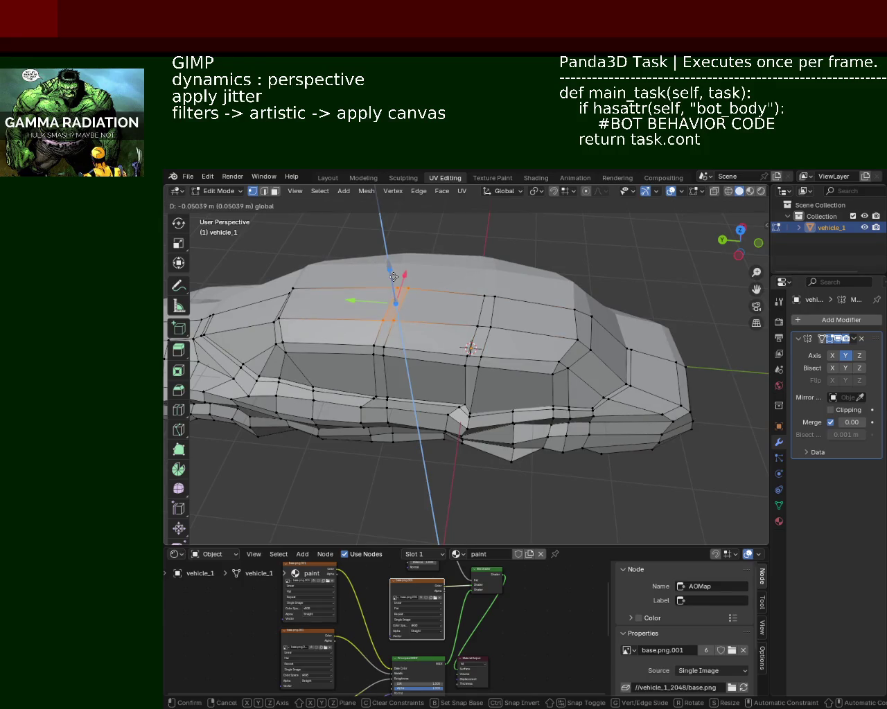
click(392, 284)
Nudge the windshield pillar vertices, including the pillar top, into place
mouse_move(393, 283)
middle_down()
mouse_move(471, 339)
mouse_move(540, 355)
middle_up()
mouse_move(476, 351)
middle_down()
mouse_move(508, 335)
mouse_move(451, 342)
middle_up()
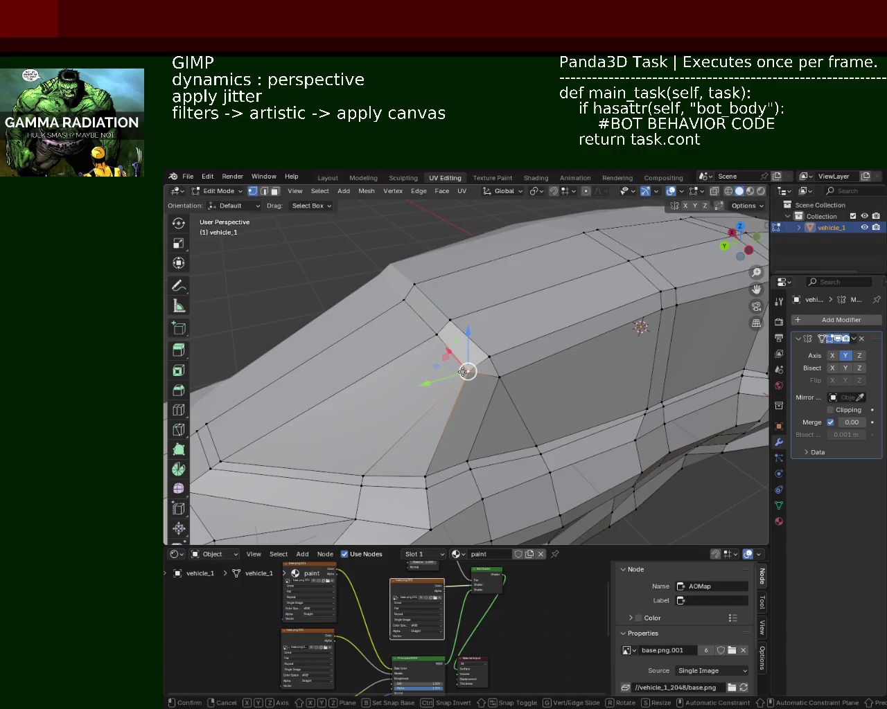
drag(459, 372, 468, 371)
click(428, 333)
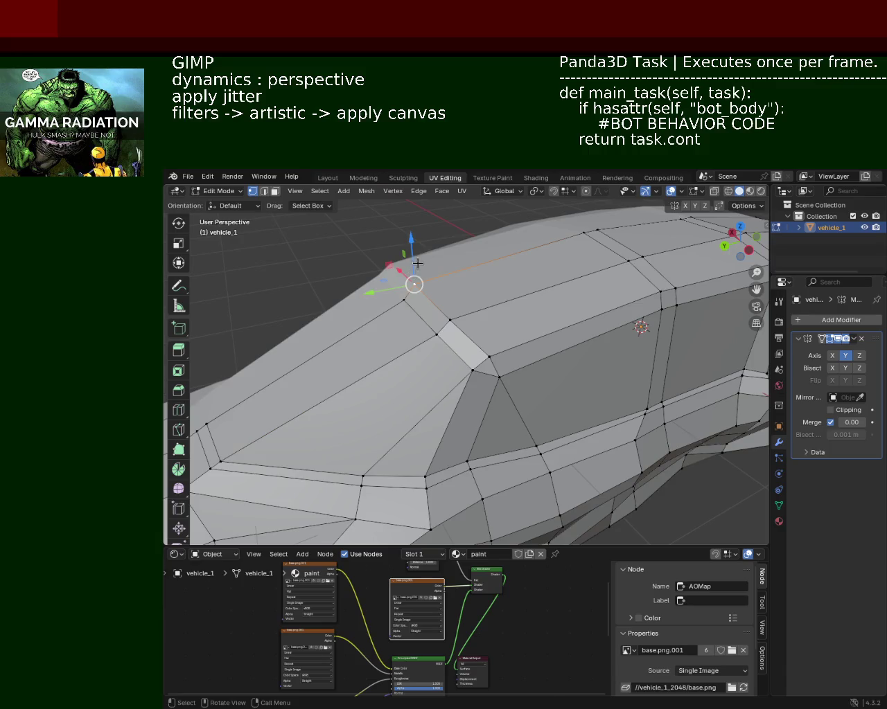
drag(418, 263, 463, 290)
scroll(468, 294, down, 6)
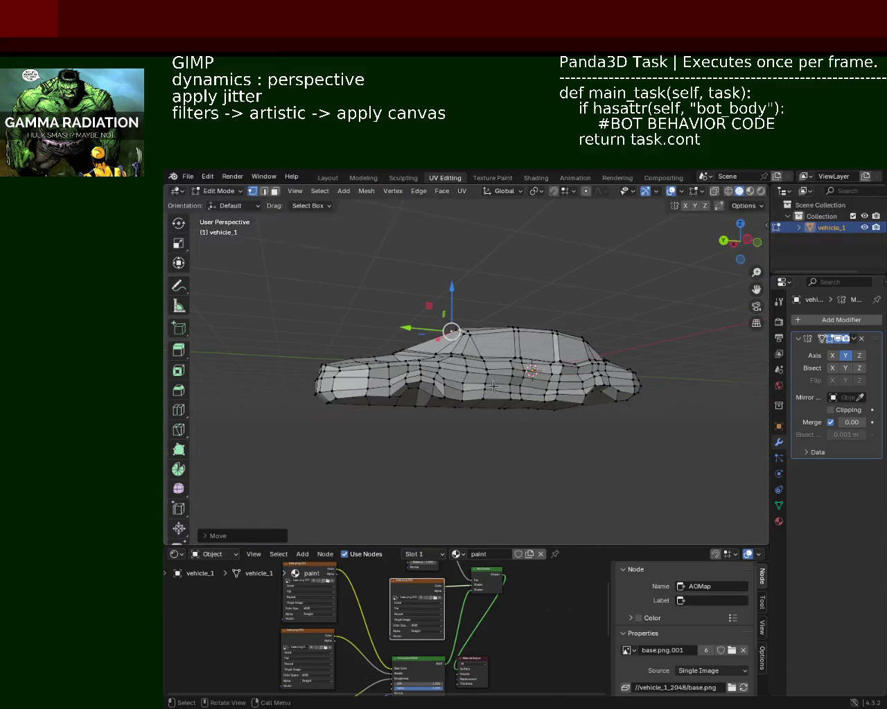
Reposition the windshield-base vertices, retrying the move once, and save vehicle_1.blend
middle_drag(493, 387, 473, 394)
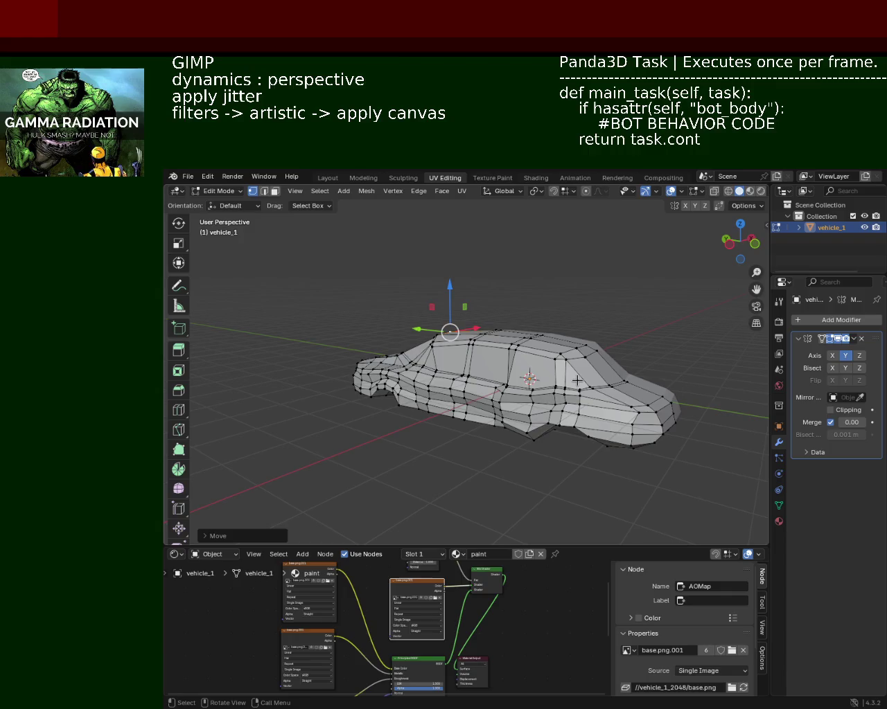
mouse_move(514, 441)
middle_down()
mouse_move(491, 388)
mouse_move(503, 346)
mouse_move(494, 329)
middle_up()
scroll(492, 388, up, 4)
scroll(492, 388, down, 2)
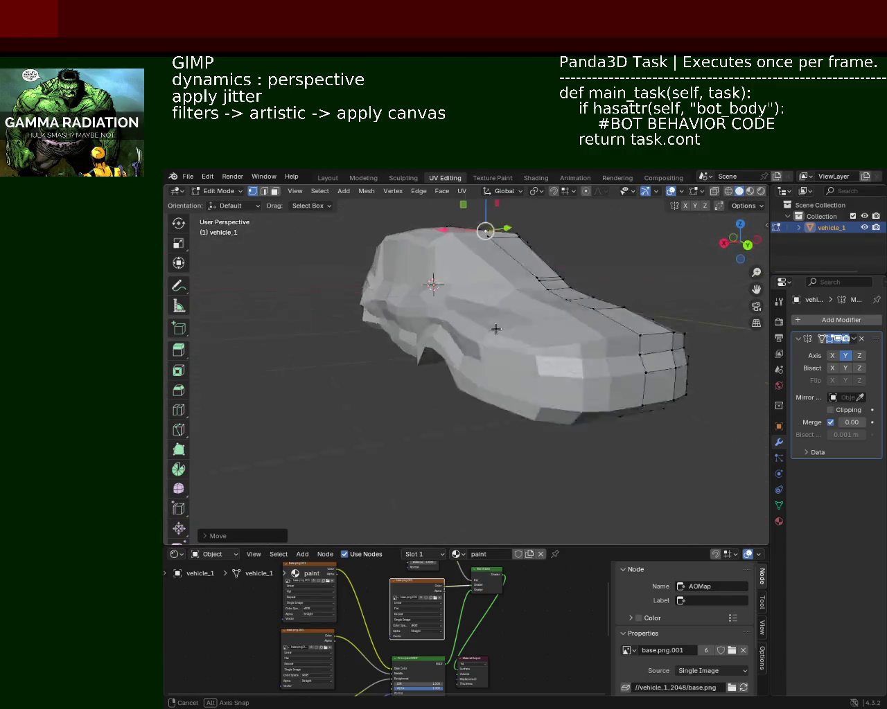
scroll(495, 329, up, 2)
scroll(481, 322, up, 1)
mouse_move(305, 323)
middle_down()
mouse_move(568, 350)
mouse_move(466, 350)
mouse_move(422, 372)
middle_up()
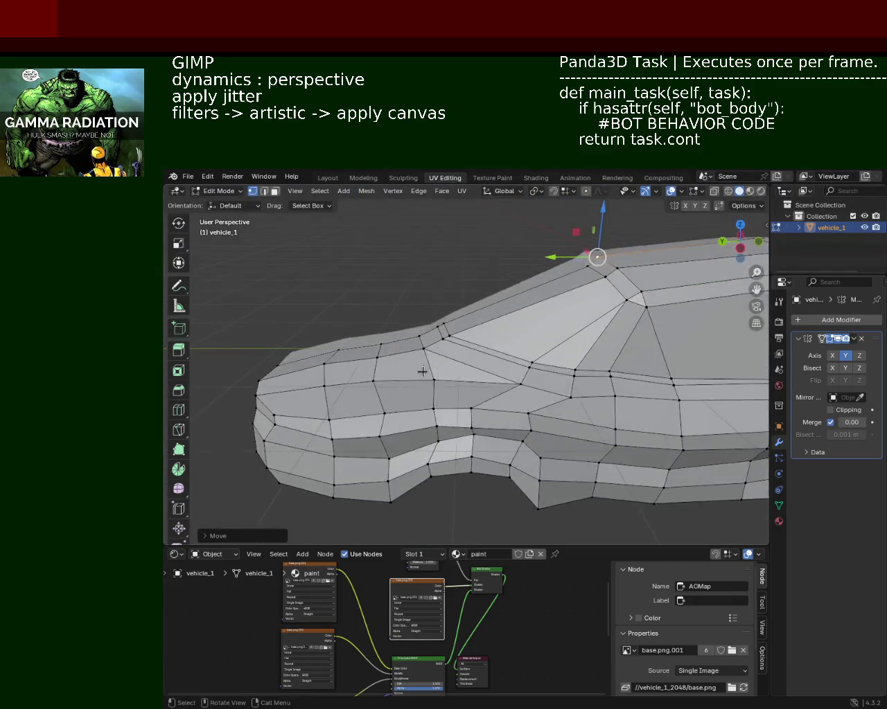
scroll(361, 286, up, 2)
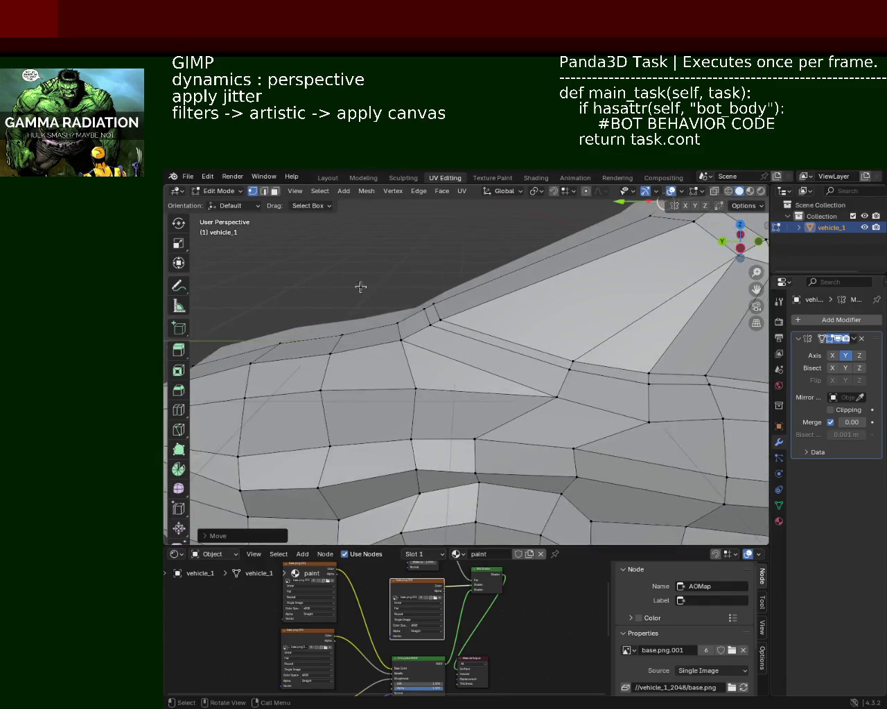
drag(448, 358, 448, 358)
key(g)
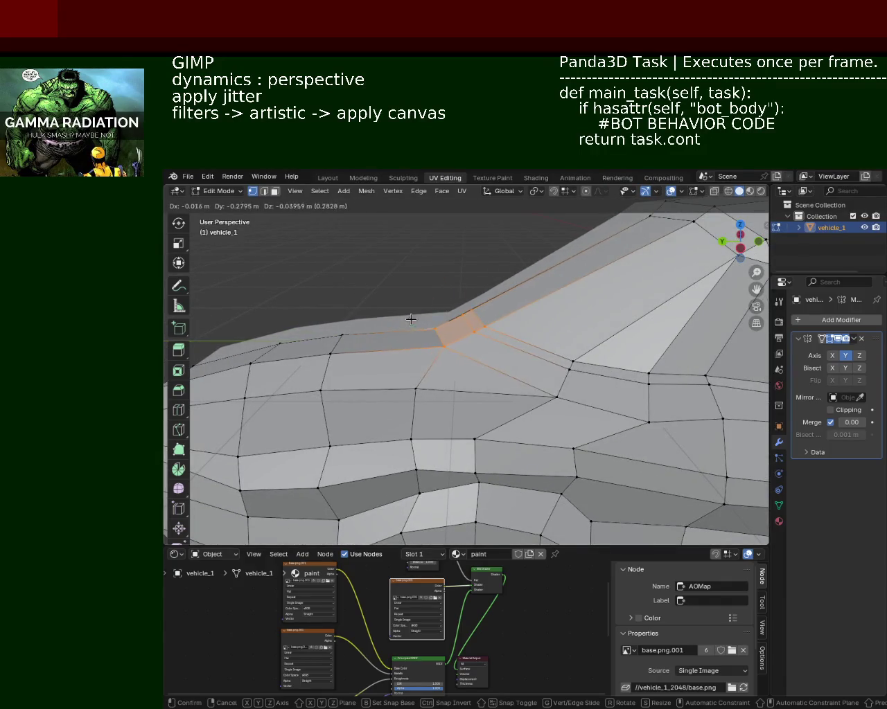
right_click(411, 318)
key(g)
click(416, 319)
mouse_move(416, 319)
middle_down()
mouse_move(698, 373)
mouse_move(576, 354)
mouse_move(497, 359)
mouse_move(454, 279)
mouse_move(494, 361)
middle_up()
scroll(496, 359, down, 4)
key(ctrl+s)
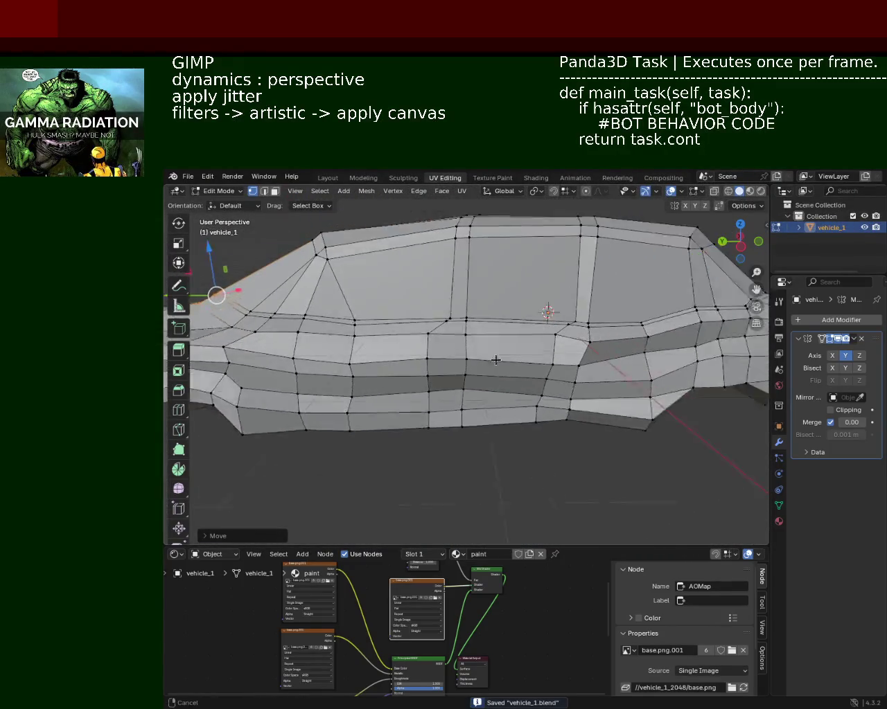
Try moving a side vertex and adding a loop cut, then cancel and undo them
scroll(464, 319, up, 4)
middle_drag(464, 319, 535, 284)
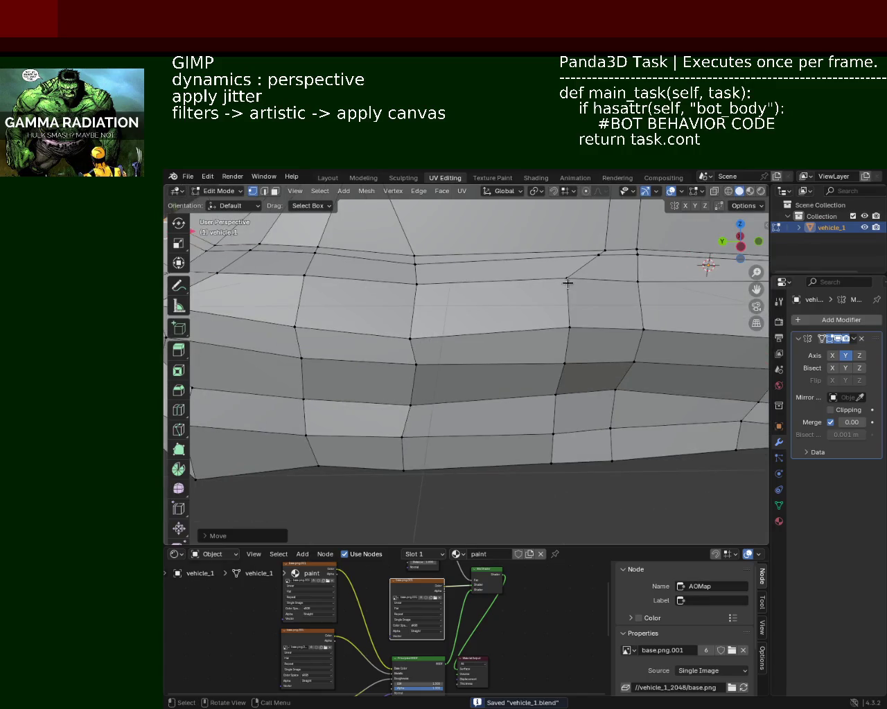
mouse_move(535, 278)
mouse_down()
mouse_move(608, 264)
mouse_move(576, 257)
mouse_up()
key(Escape)
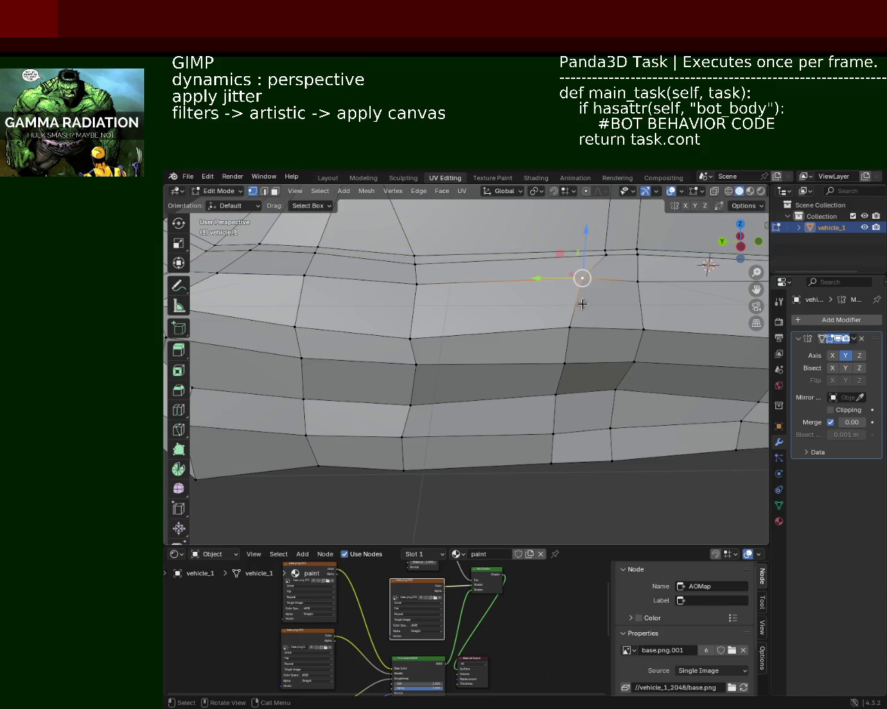
shift+click(565, 371)
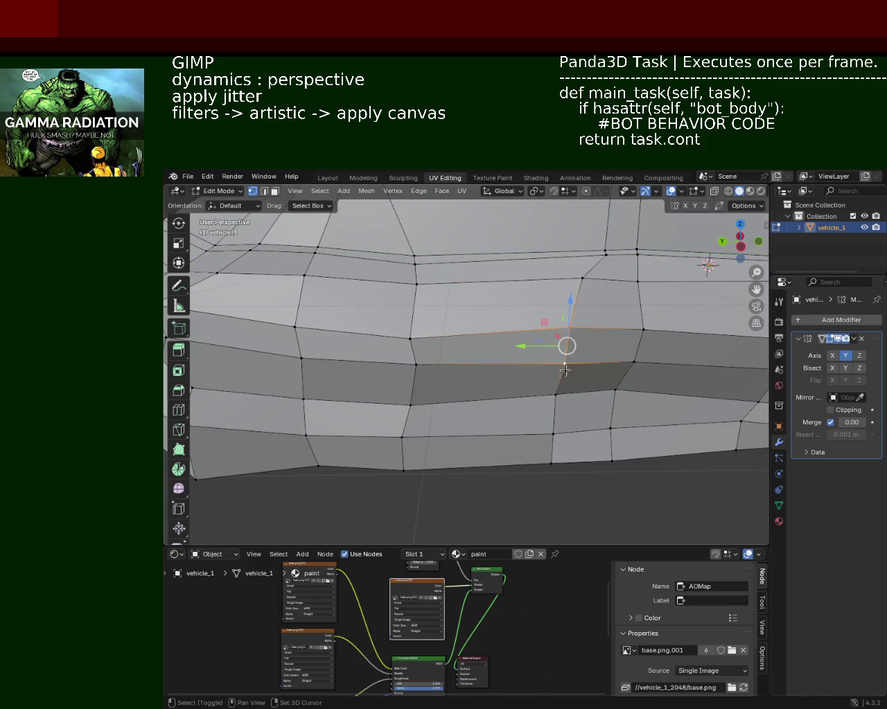
key(ctrl+r)
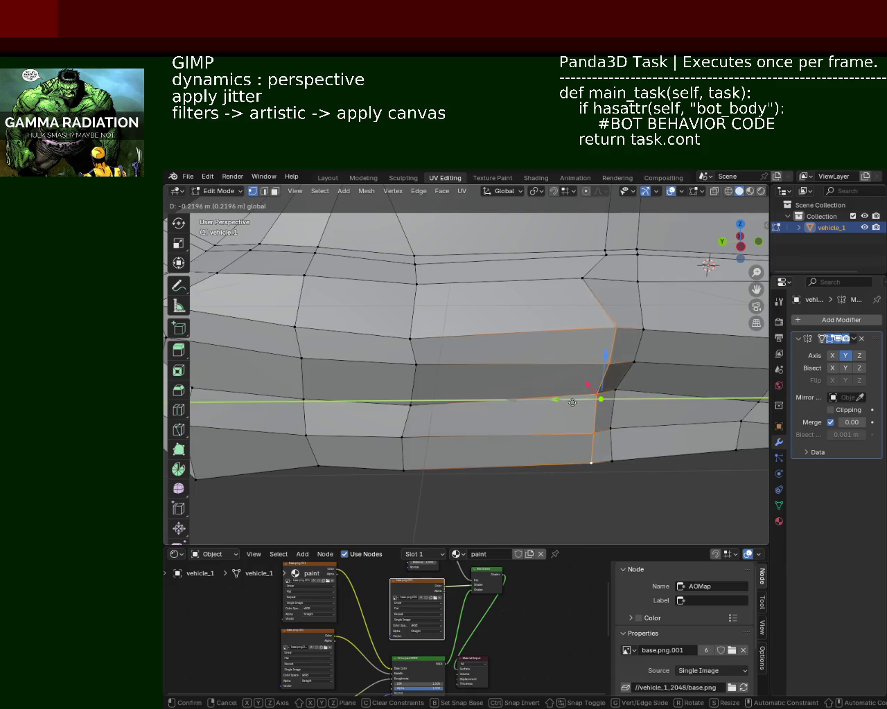
key(Escape)
key(ctrl+z)
Slide two belt-line vertices along Y (about 0.22 m and 0.063 m) and nudge a lower side vertex
drag(539, 278, 566, 278)
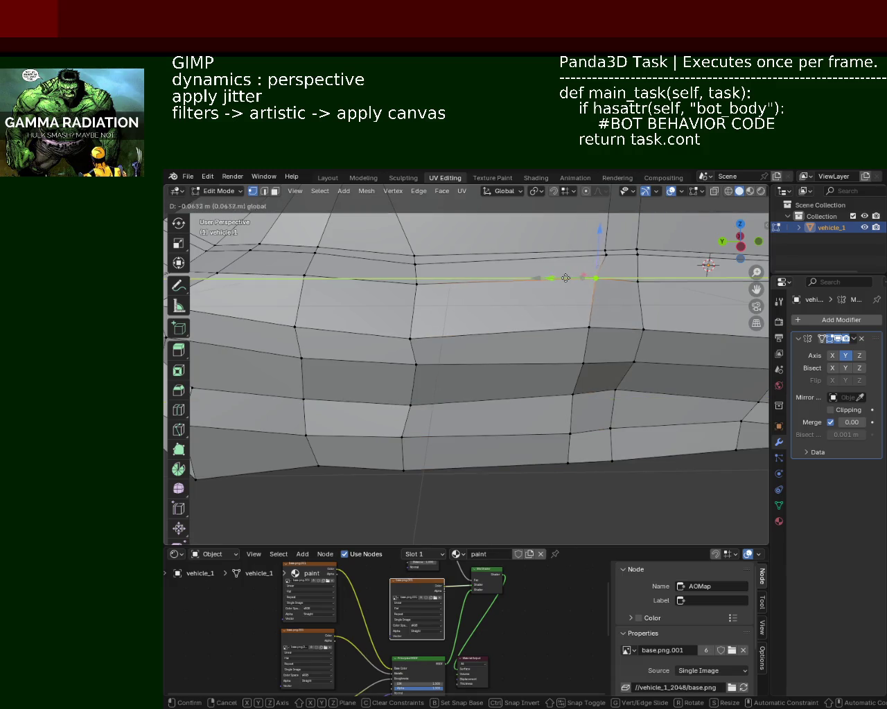
click(655, 331)
drag(627, 330, 613, 331)
click(409, 405)
drag(396, 407, 388, 393)
middle_drag(388, 393, 353, 321)
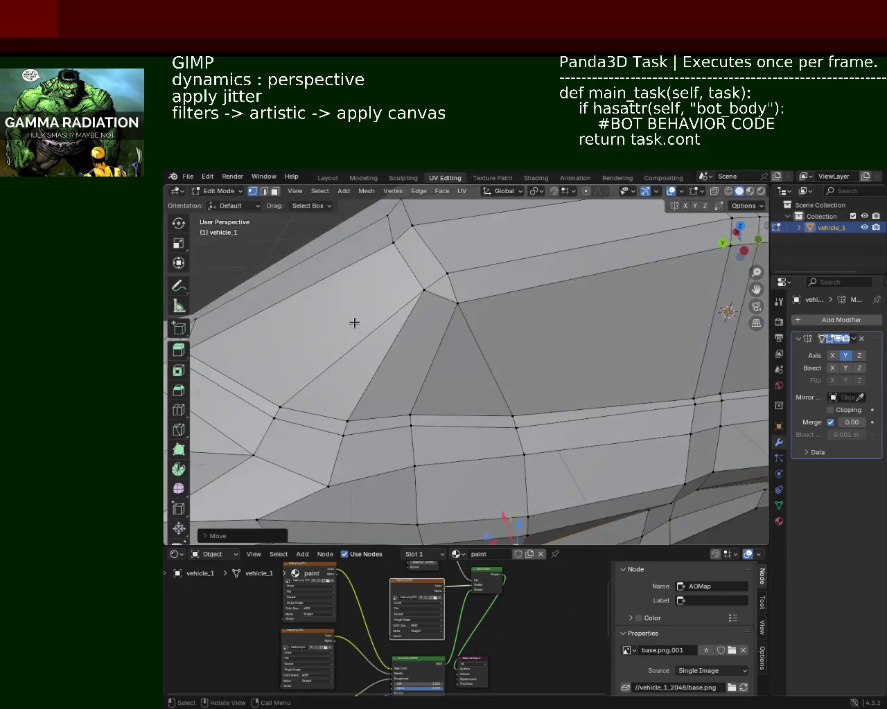
scroll(453, 269, down, 3)
scroll(453, 270, down, 3)
scroll(524, 297, up, 1)
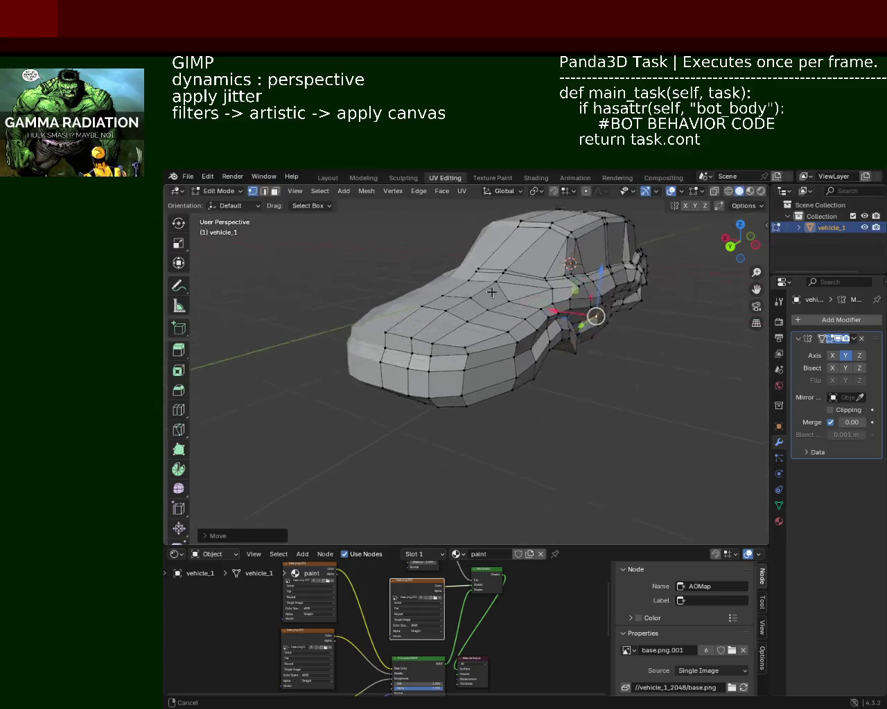
Slide a side vertex about 0.159 m along Y
scroll(526, 311, up, 2)
scroll(530, 333, up, 1)
scroll(532, 349, up, 2)
middle_drag(533, 349, 494, 333)
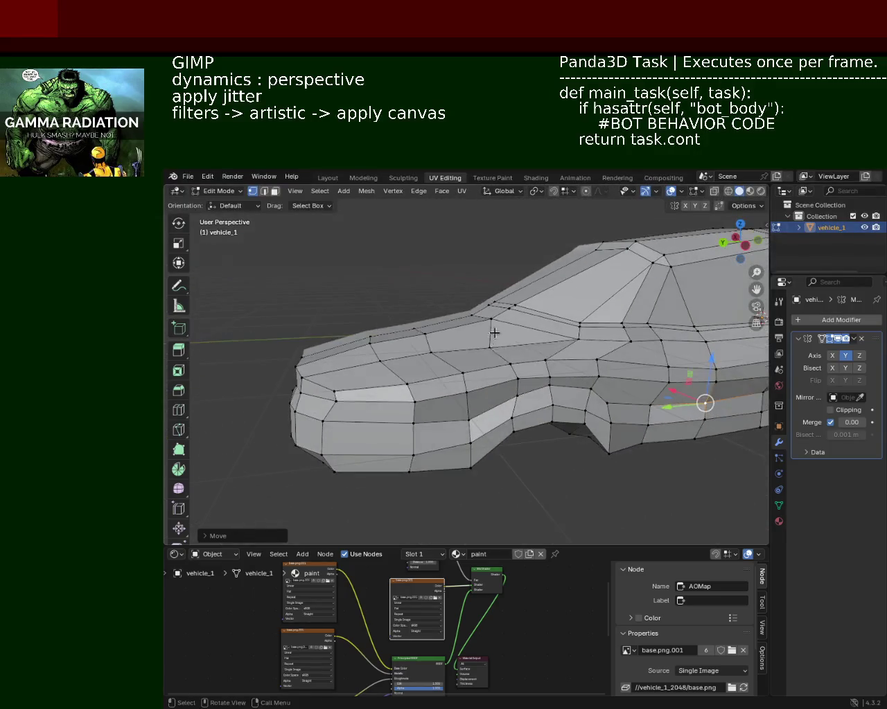
scroll(463, 353, up, 3)
mouse_move(393, 344)
middle_down()
mouse_move(383, 357)
mouse_move(451, 336)
middle_up()
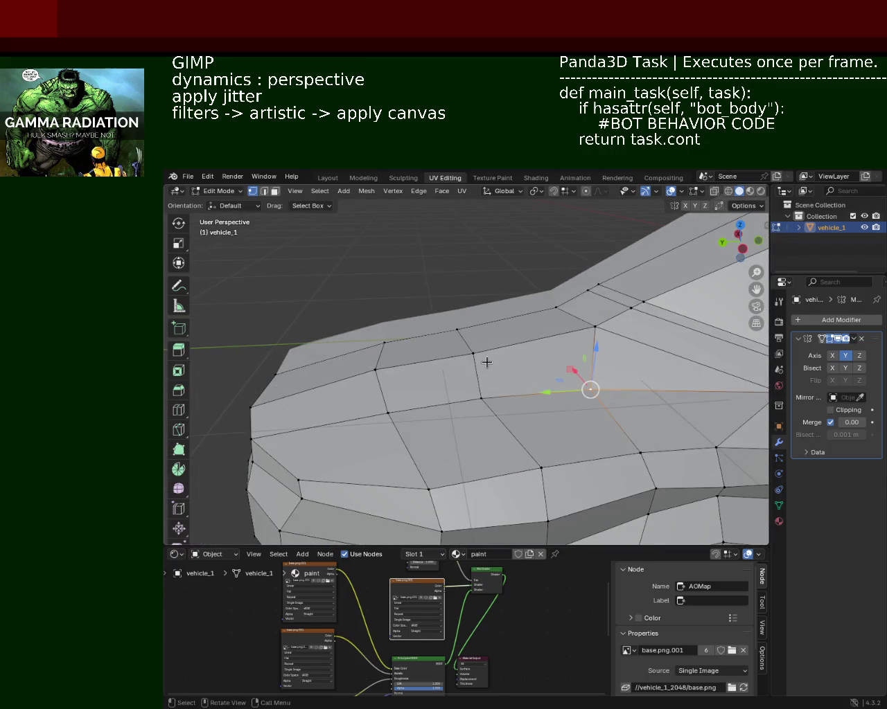
drag(367, 369, 351, 364)
Shift the selected hood-windscreen vertices about 0.033 m along X
mouse_move(475, 372)
middle_down()
mouse_move(724, 309)
mouse_move(431, 377)
mouse_move(551, 355)
mouse_move(500, 345)
middle_up()
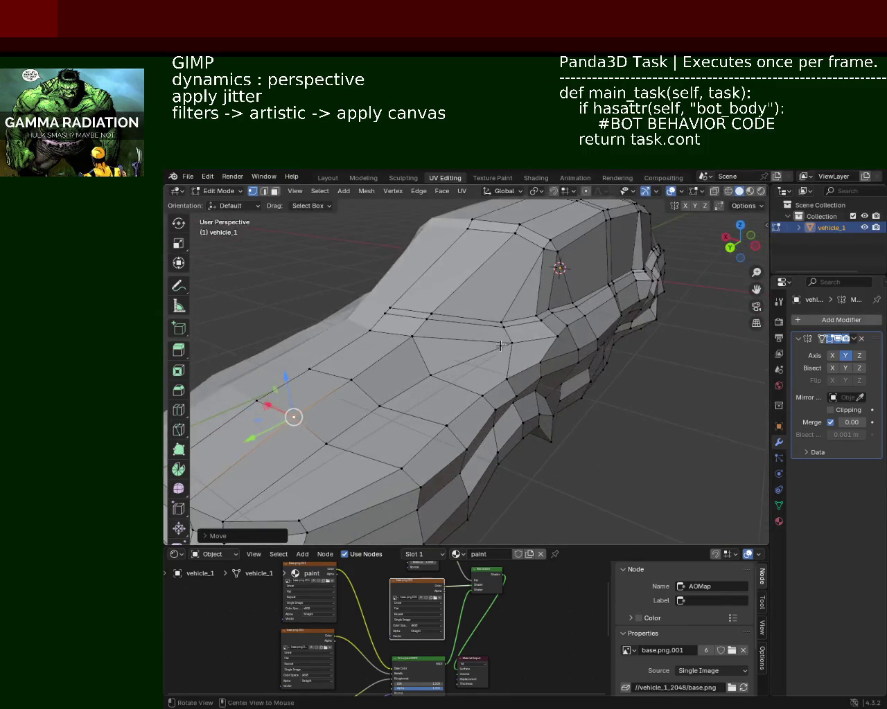
scroll(500, 345, up, 3)
mouse_move(500, 345)
middle_down()
mouse_move(354, 380)
mouse_move(480, 349)
middle_up()
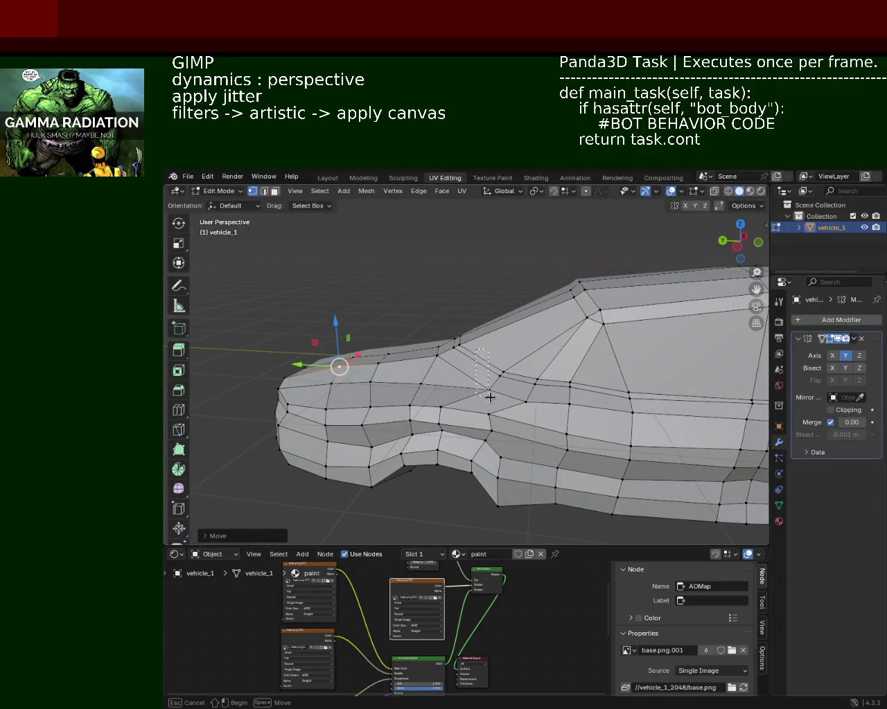
mouse_move(470, 374)
middle_down()
mouse_move(687, 405)
mouse_move(481, 375)
middle_up()
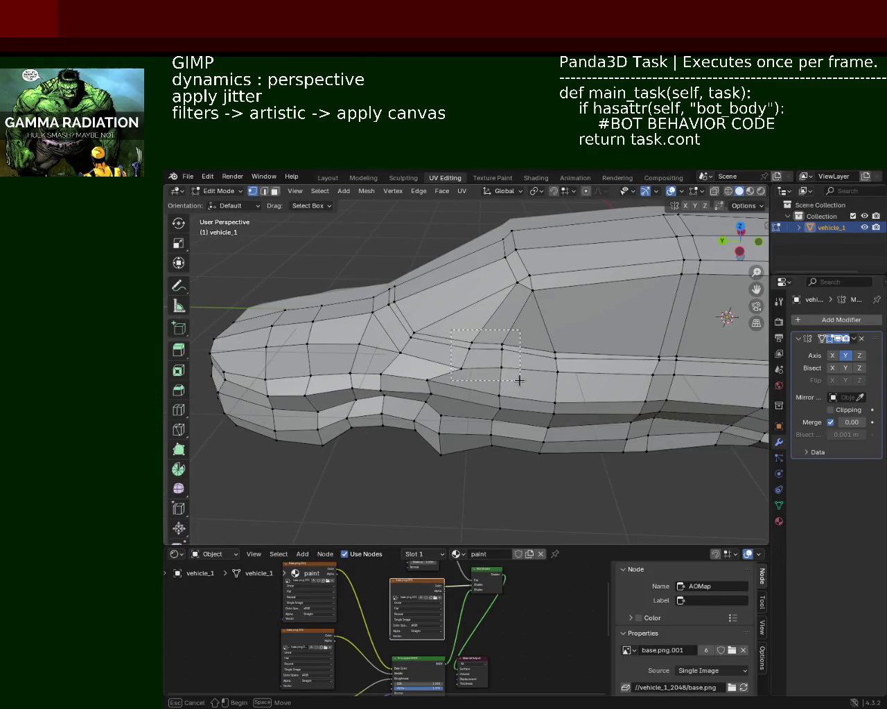
middle_drag(489, 328, 445, 362)
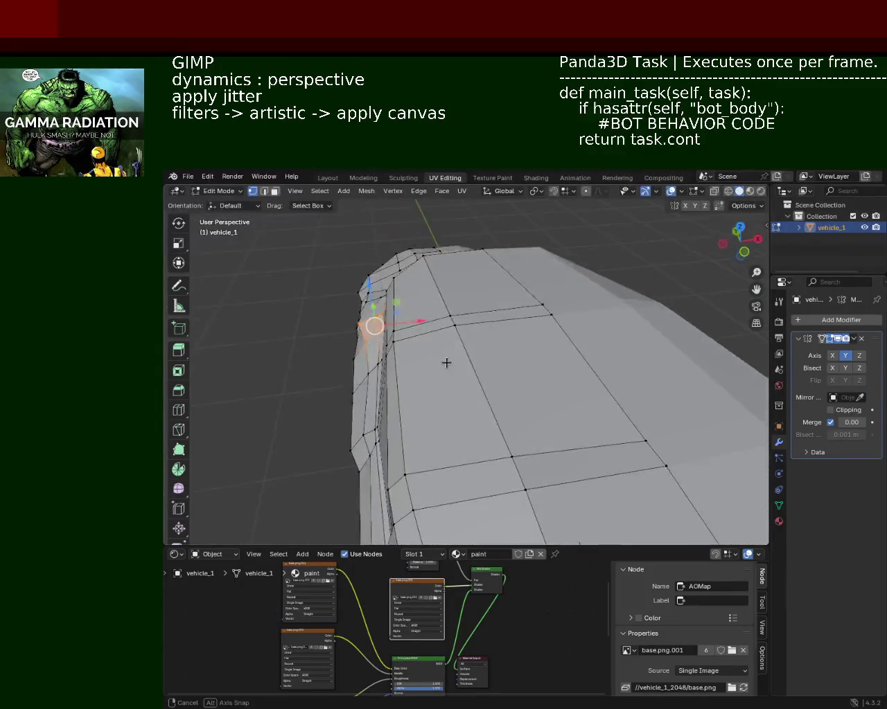
key(g)
key(x)
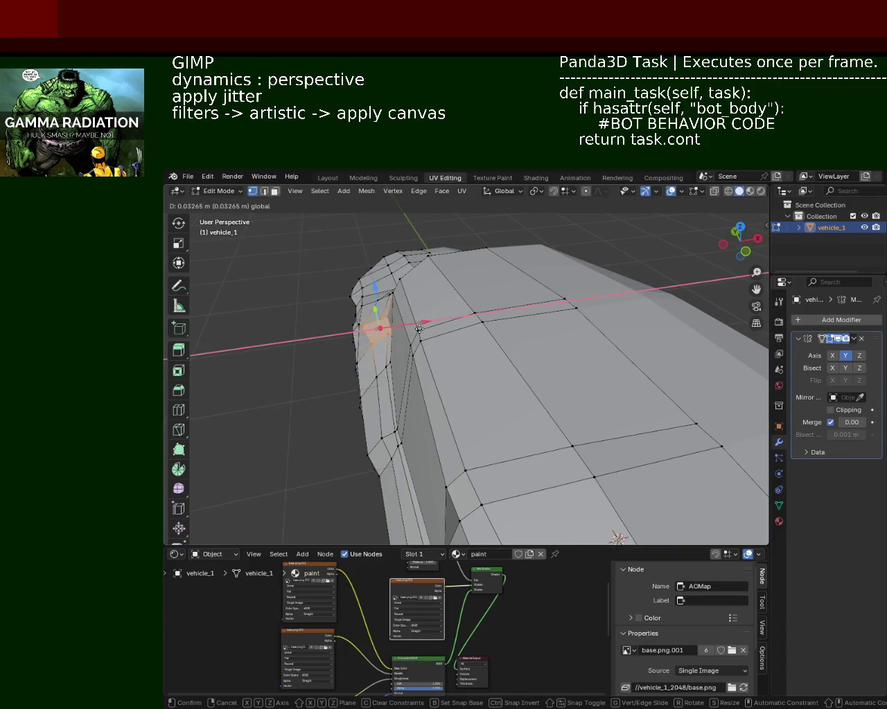
click(419, 329)
Move a belt-line vertex, then shift the next hood-edge vertex along X
middle_drag(419, 329, 404, 424)
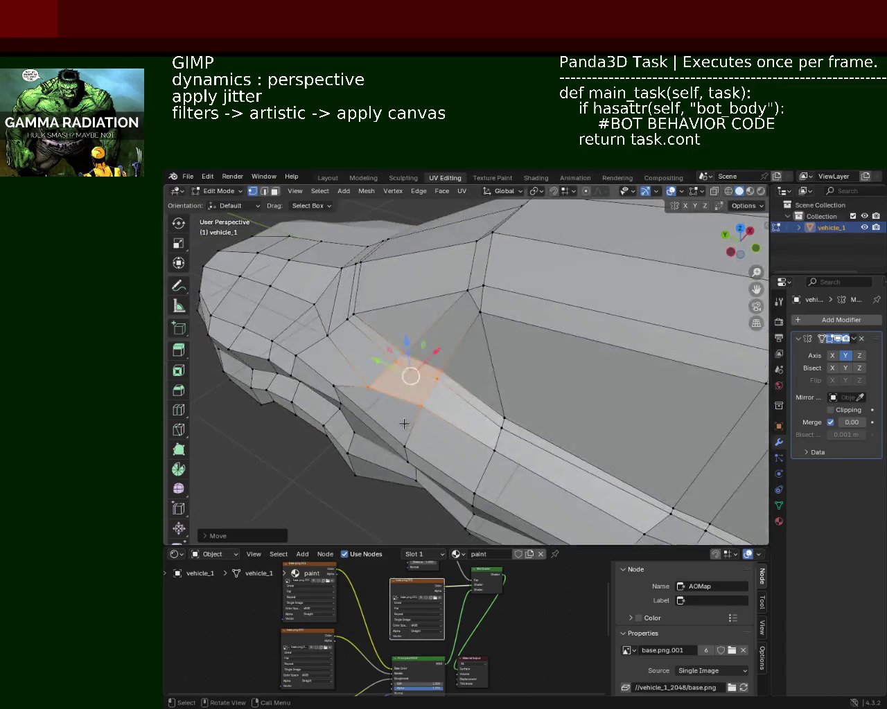
click(368, 388)
key(g)
click(391, 367)
middle_drag(391, 367, 443, 304)
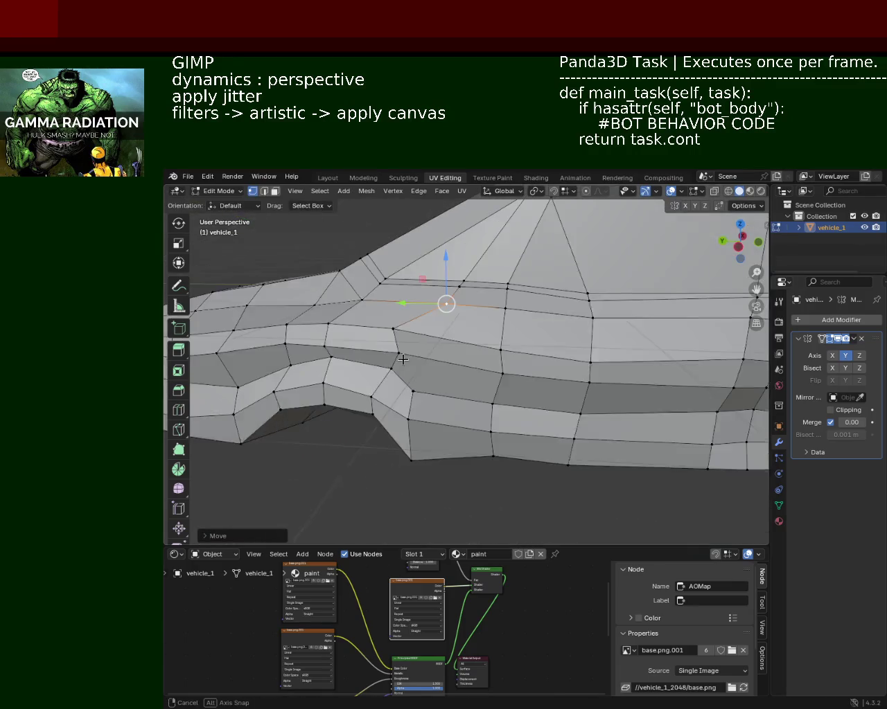
click(399, 329)
key(g)
key(x)
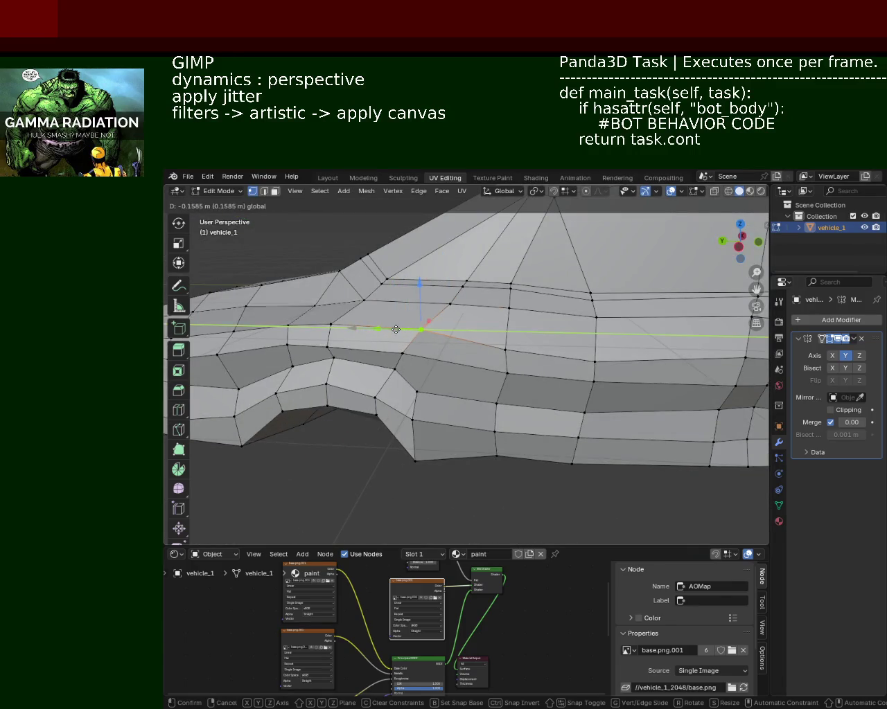
click(396, 329)
mouse_move(395, 329)
middle_down()
mouse_move(435, 366)
mouse_move(574, 417)
mouse_move(590, 362)
mouse_move(555, 365)
mouse_move(443, 276)
mouse_move(467, 328)
middle_up()
scroll(575, 417, down, 5)
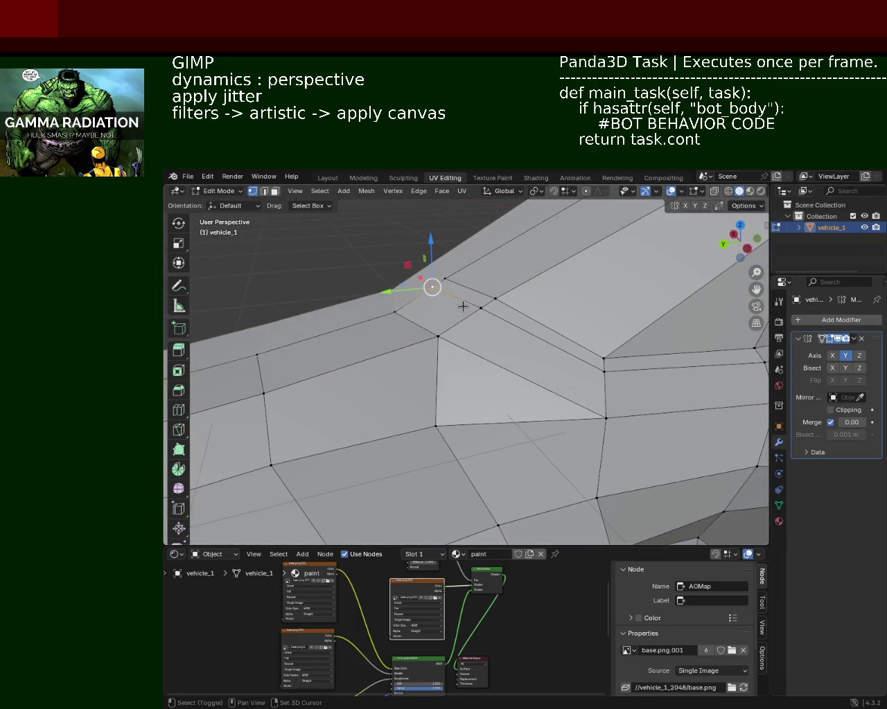
Adjust a window-base vertex along Z, Y and then X
drag(455, 251, 455, 285)
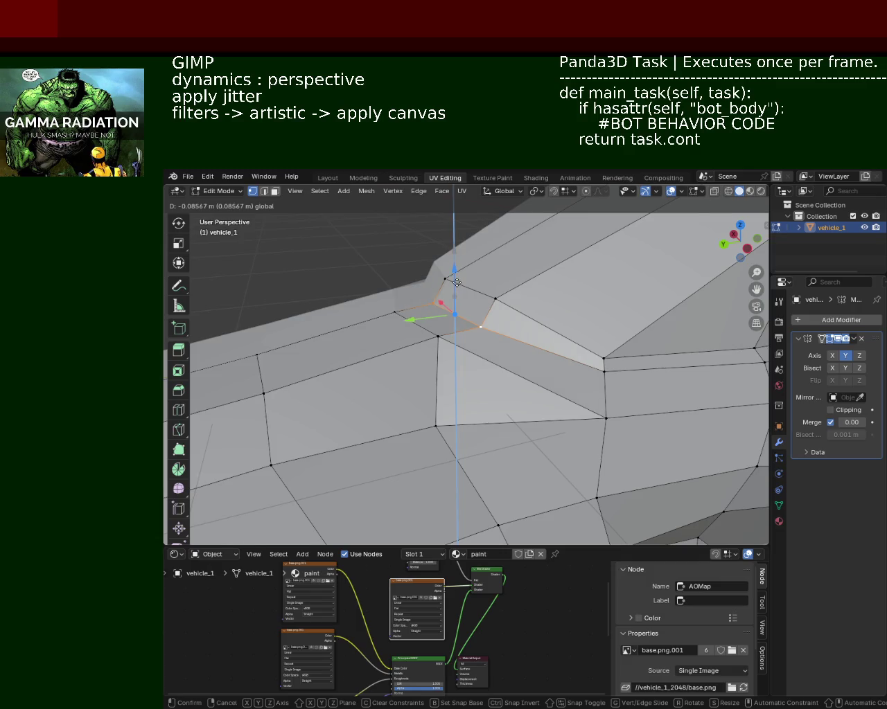
right_click(457, 283)
mouse_move(480, 248)
mouse_down()
mouse_move(453, 290)
mouse_move(514, 346)
mouse_up()
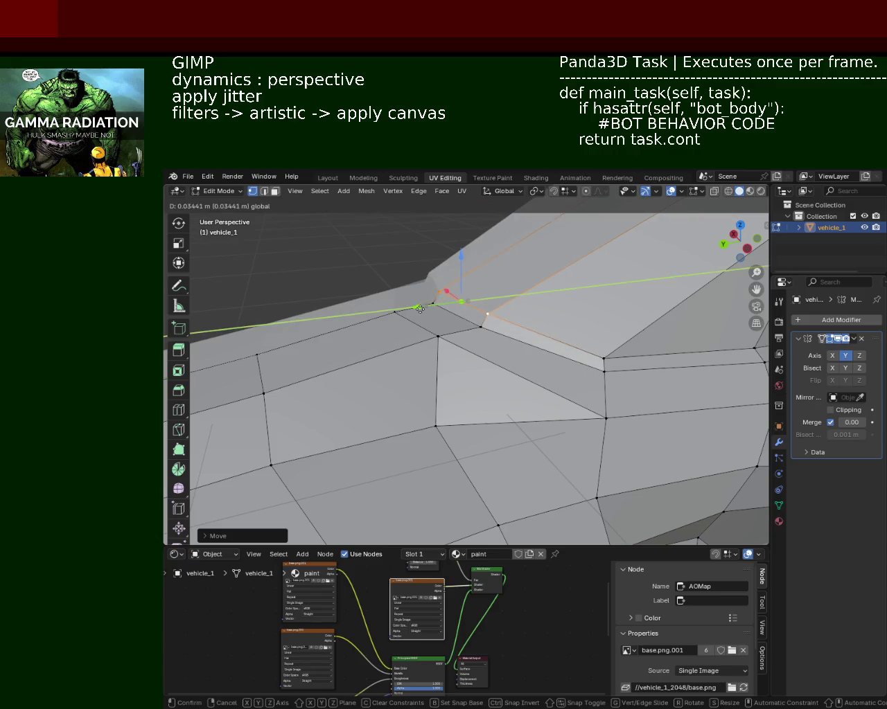
mouse_move(515, 346)
middle_down()
mouse_move(435, 355)
mouse_move(444, 376)
middle_up()
drag(410, 361, 404, 358)
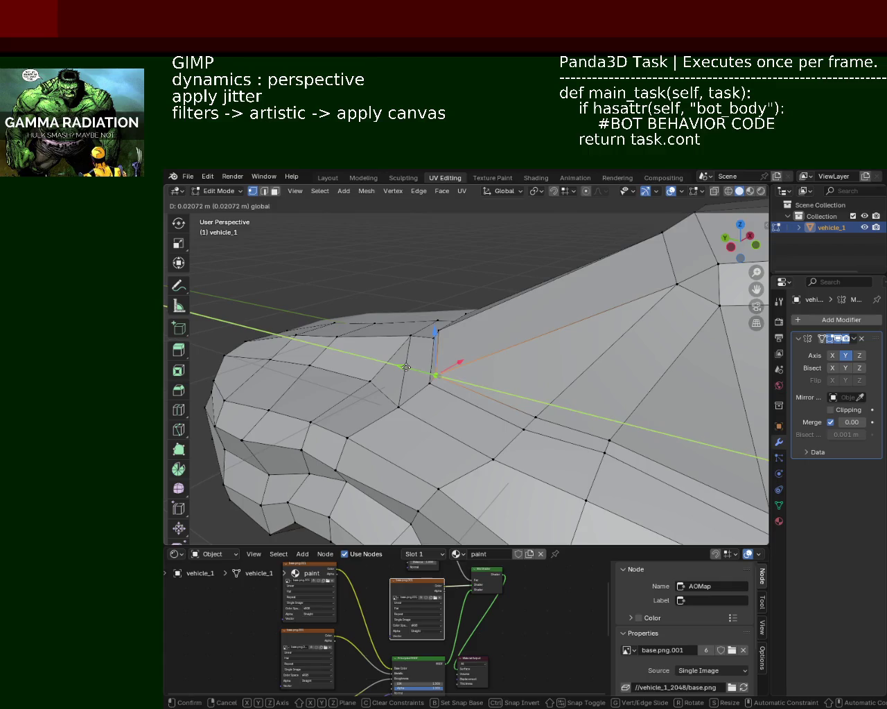
mouse_move(558, 390)
middle_down()
mouse_move(570, 342)
mouse_move(496, 297)
mouse_move(494, 350)
mouse_move(559, 430)
mouse_move(526, 388)
mouse_move(453, 388)
mouse_move(550, 431)
mouse_move(469, 416)
mouse_move(509, 411)
mouse_move(469, 298)
mouse_move(450, 301)
middle_up()
key(g)
key(x)
click(520, 387)
Move another window-base vertex along Z and X, then raise it
click(421, 288)
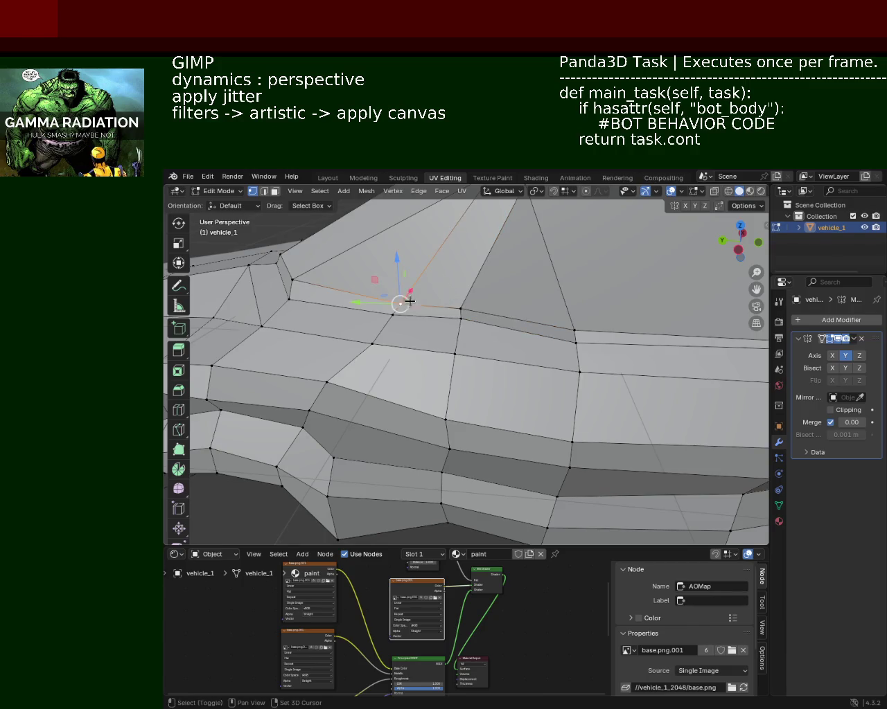
drag(428, 275, 429, 269)
mouse_move(428, 269)
middle_down()
mouse_move(449, 297)
mouse_move(400, 337)
middle_up()
key(g)
key(x)
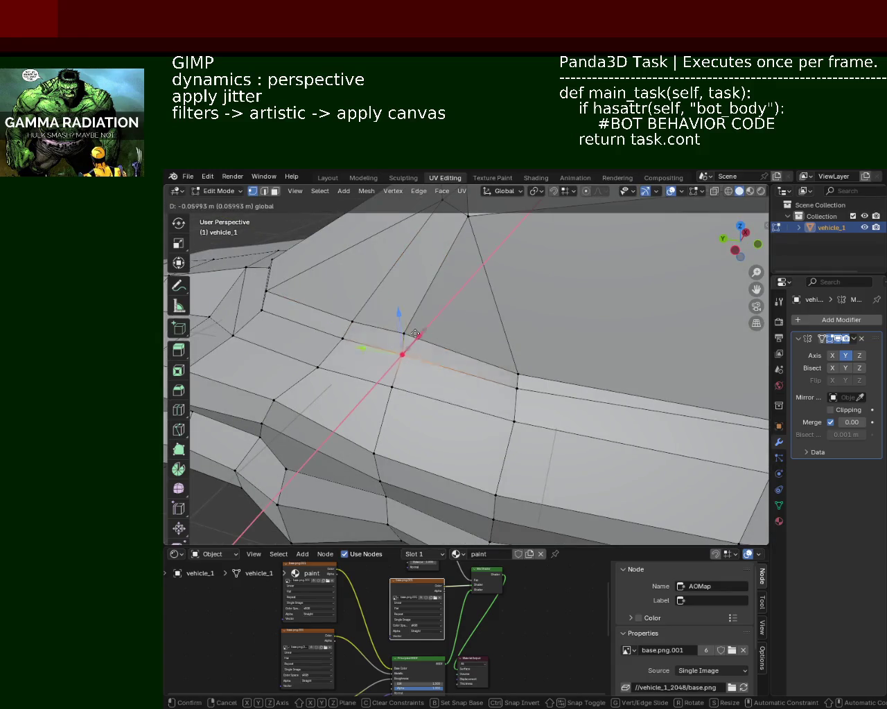
click(416, 332)
key(g)
key(z)
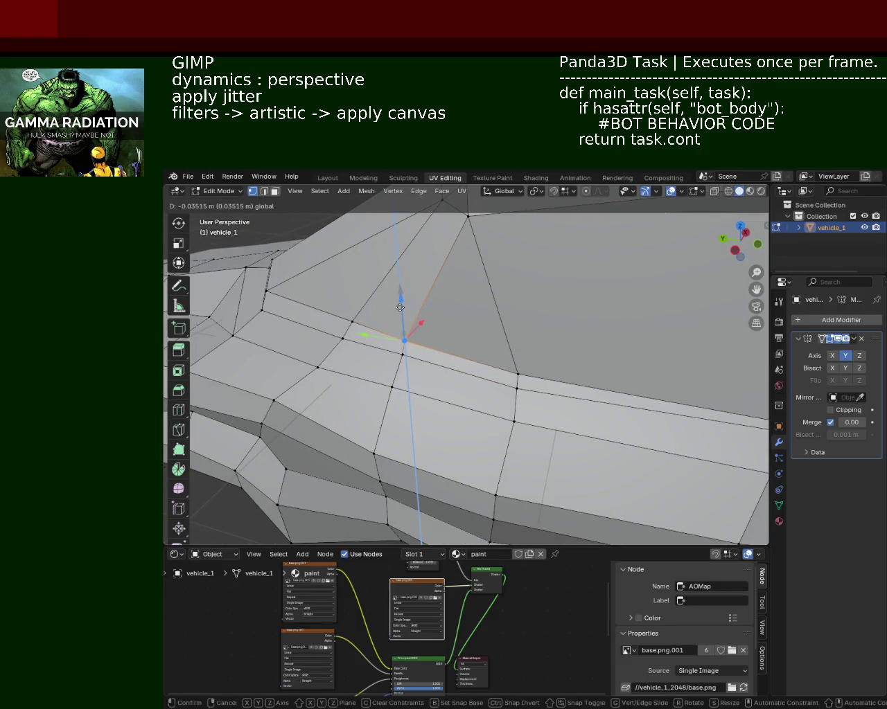
click(399, 306)
Reposition a further window-base vertex, then adjust it vertically along Z
mouse_move(399, 306)
middle_down()
mouse_move(447, 384)
mouse_move(575, 359)
middle_up()
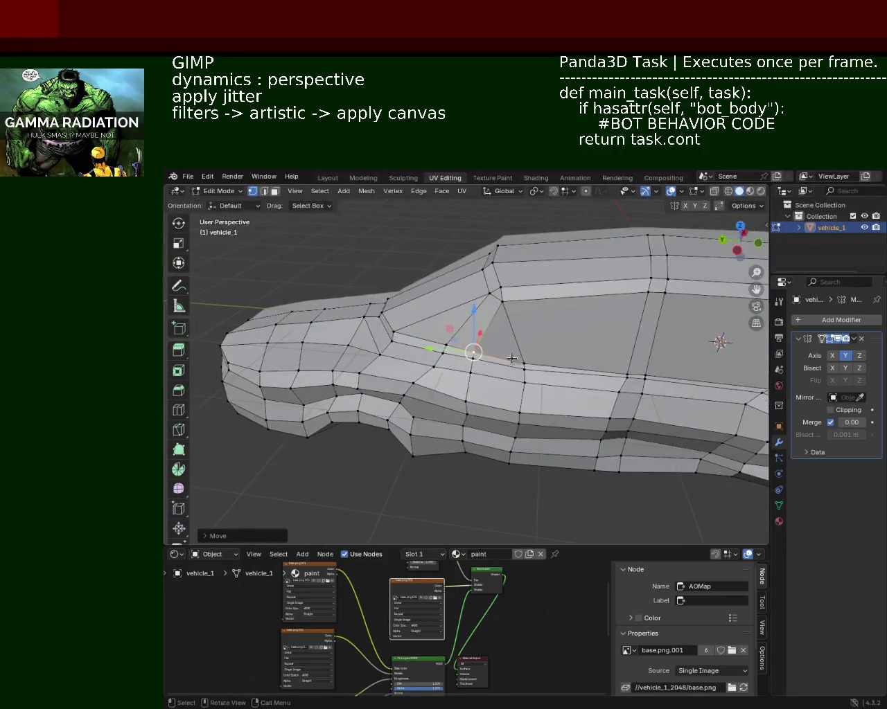
middle_drag(575, 359, 565, 314)
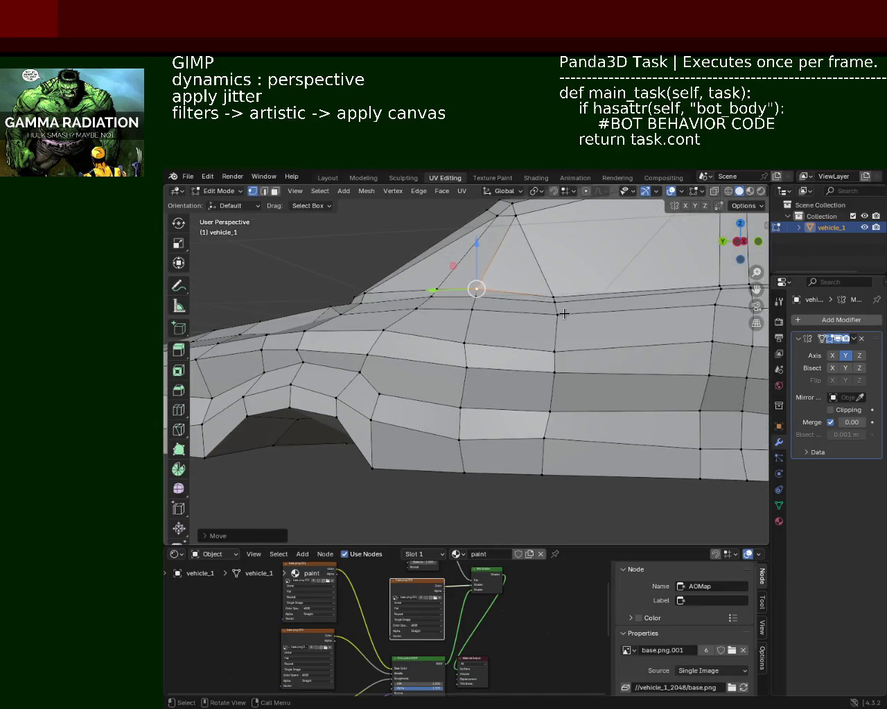
click(550, 294)
key(g)
click(552, 283)
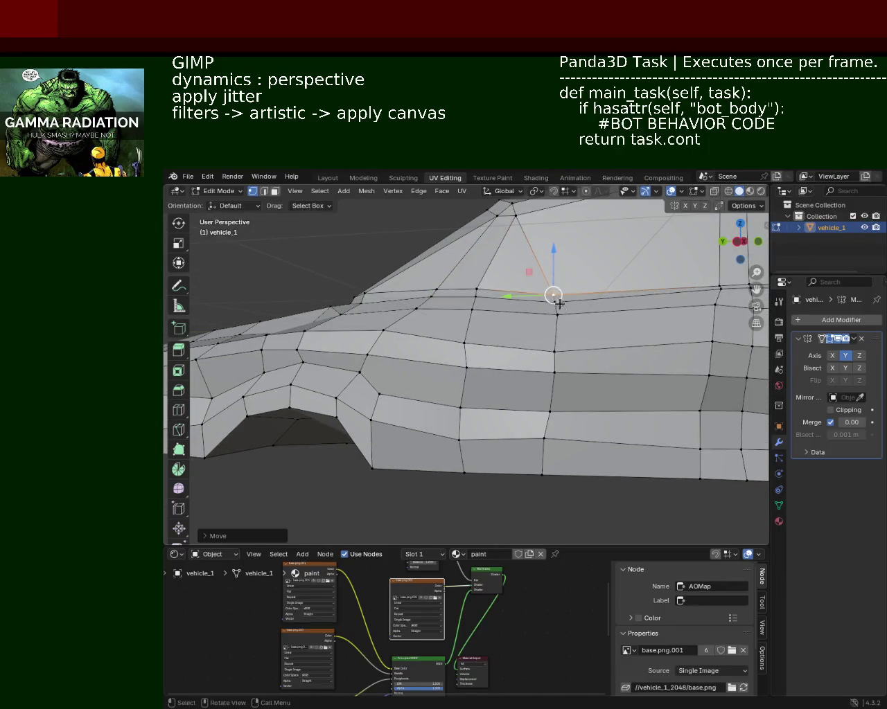
scroll(540, 332, up, 3)
key(g)
key(z)
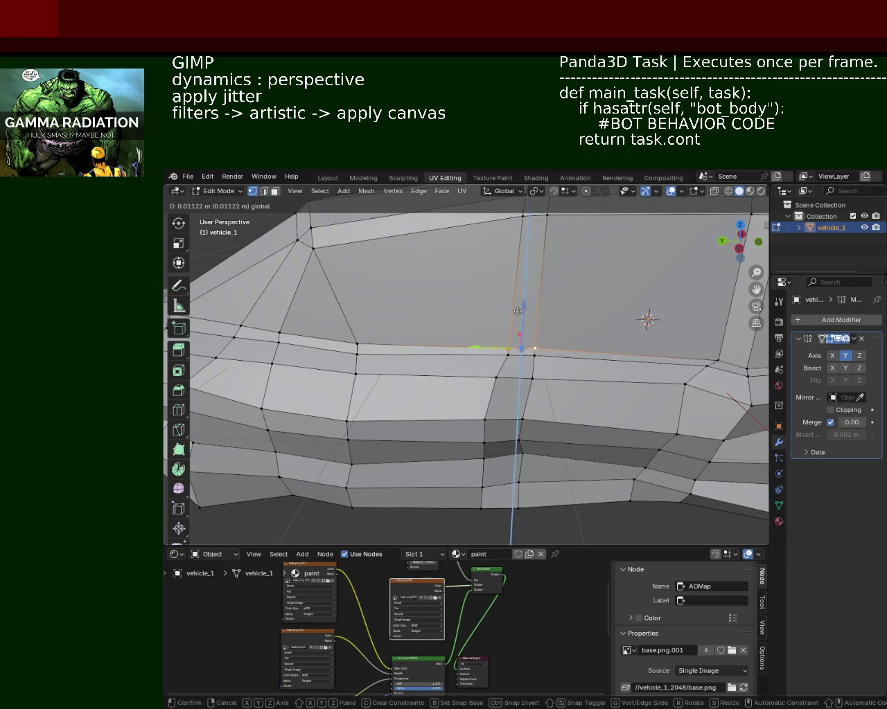
click(518, 306)
middle_drag(518, 306, 400, 334)
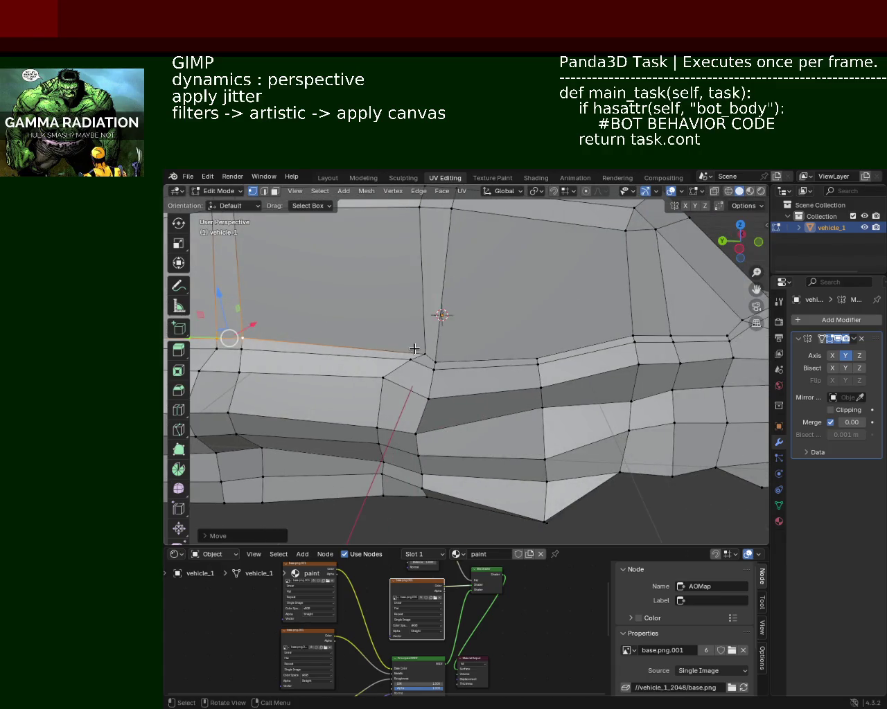
Add an edge loop across the body and shift a vertex under the side window along X
click(414, 348)
key(ctrl+r)
click(402, 356)
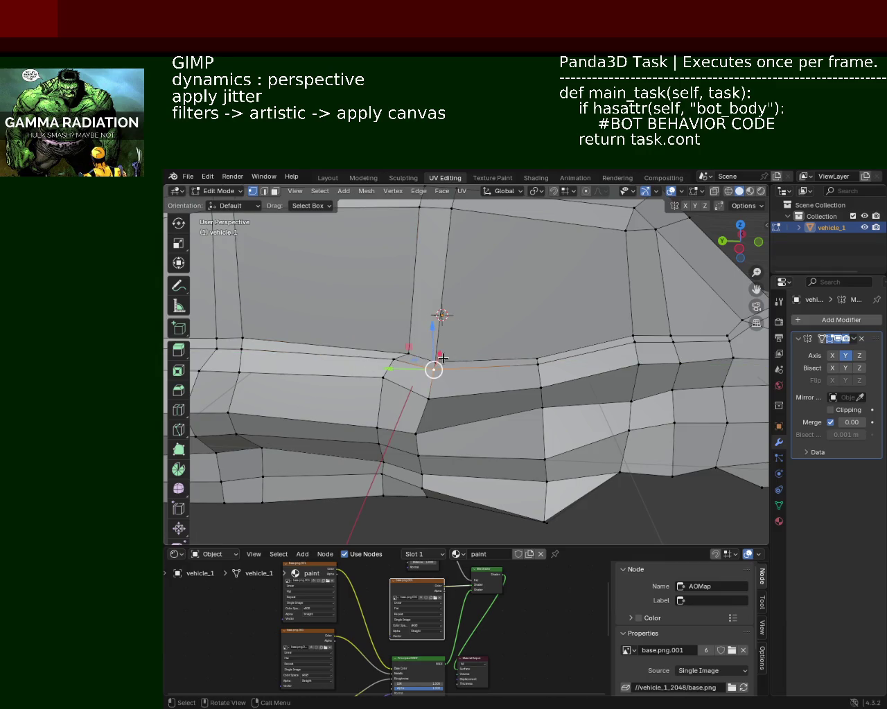
key(g)
key(x)
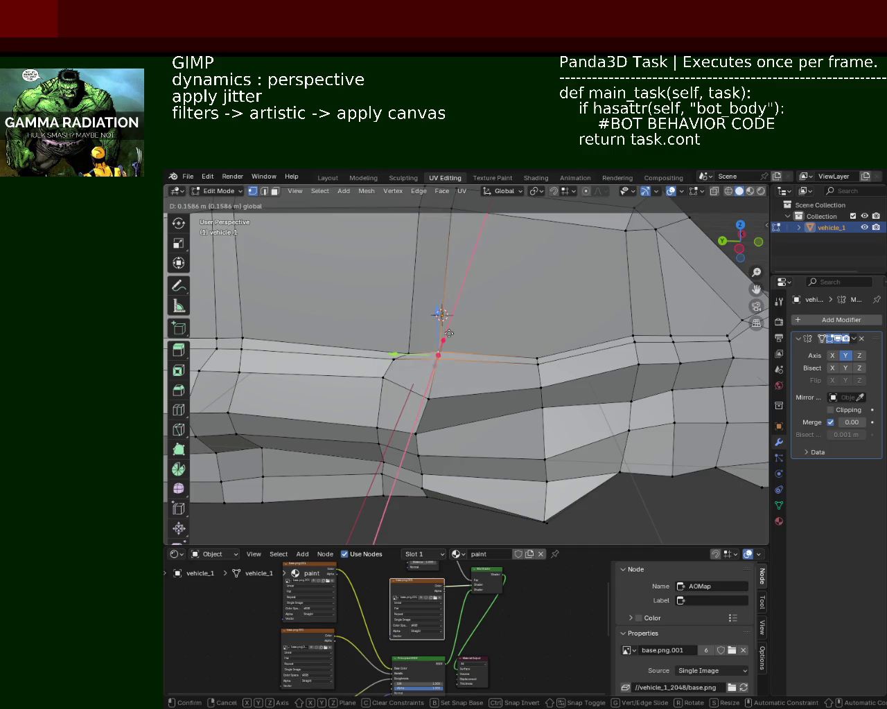
click(446, 335)
mouse_move(432, 337)
middle_down()
mouse_move(459, 366)
mouse_move(477, 354)
middle_up()
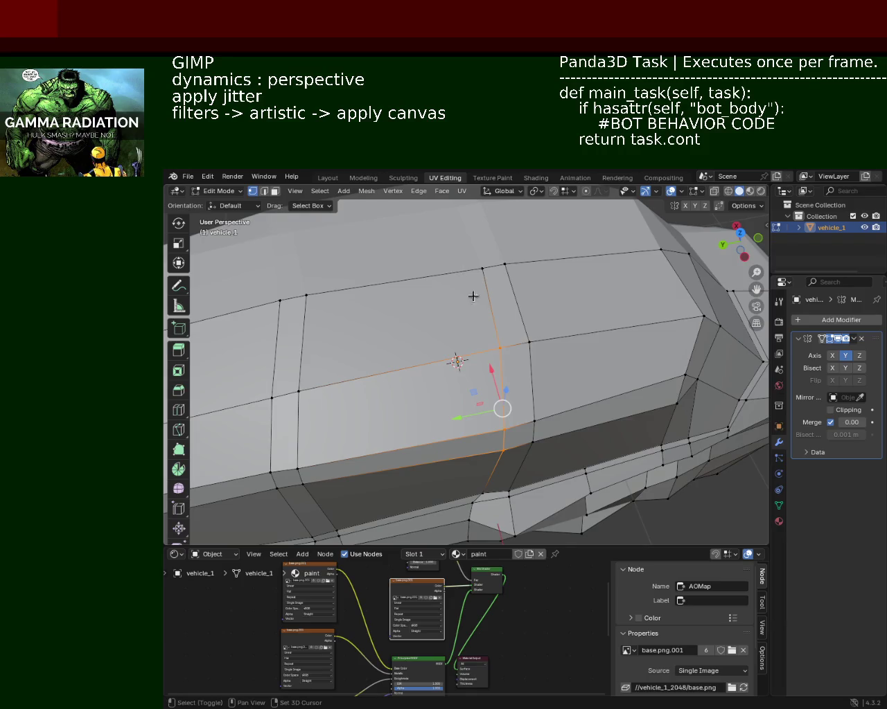
Vertex-slide the roof pillar edge along the side window
key(shift+v)
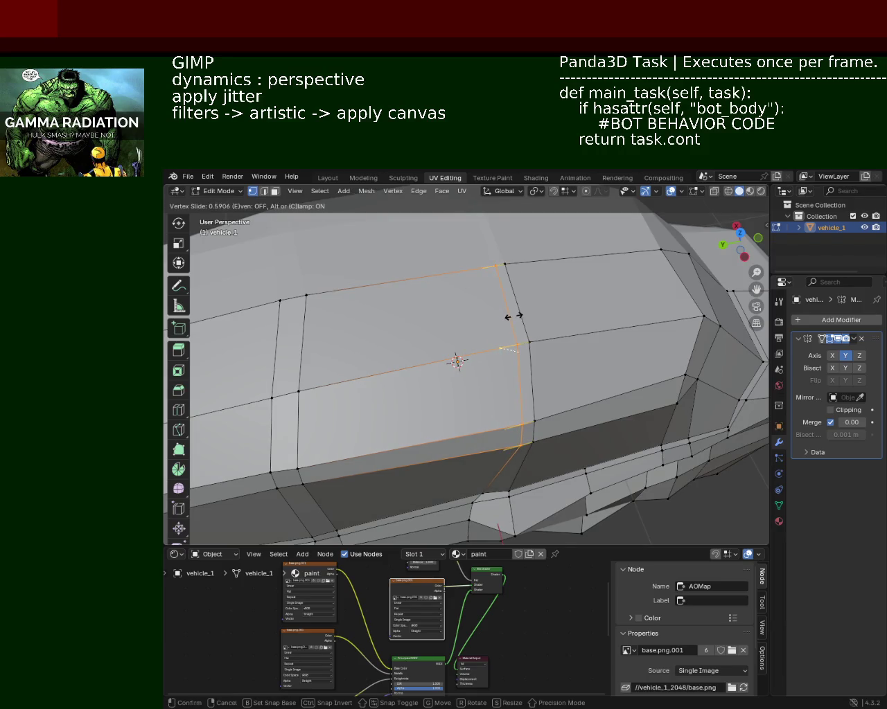
click(515, 316)
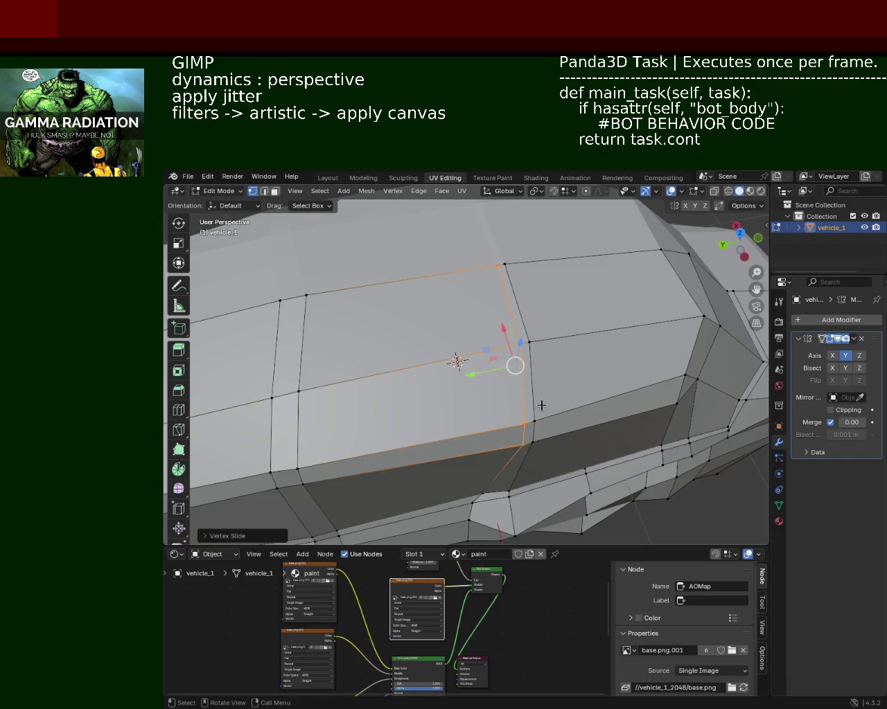
middle_drag(540, 406, 386, 325)
scroll(385, 325, down, 5)
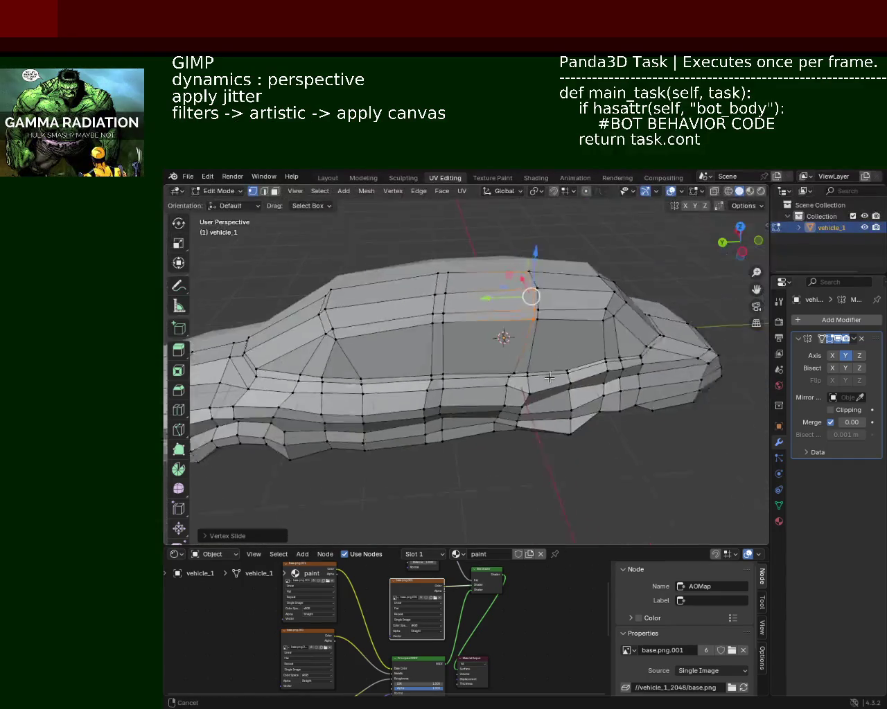
middle_drag(498, 336, 475, 363)
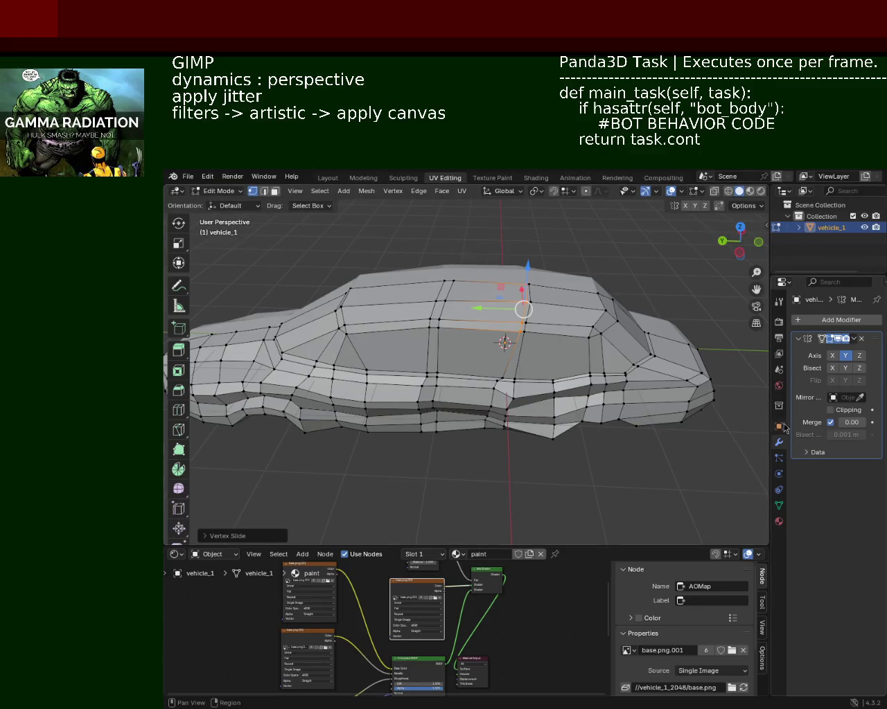
mouse_move(470, 413)
middle_down()
mouse_move(610, 413)
mouse_move(471, 343)
middle_up()
scroll(472, 343, up, 3)
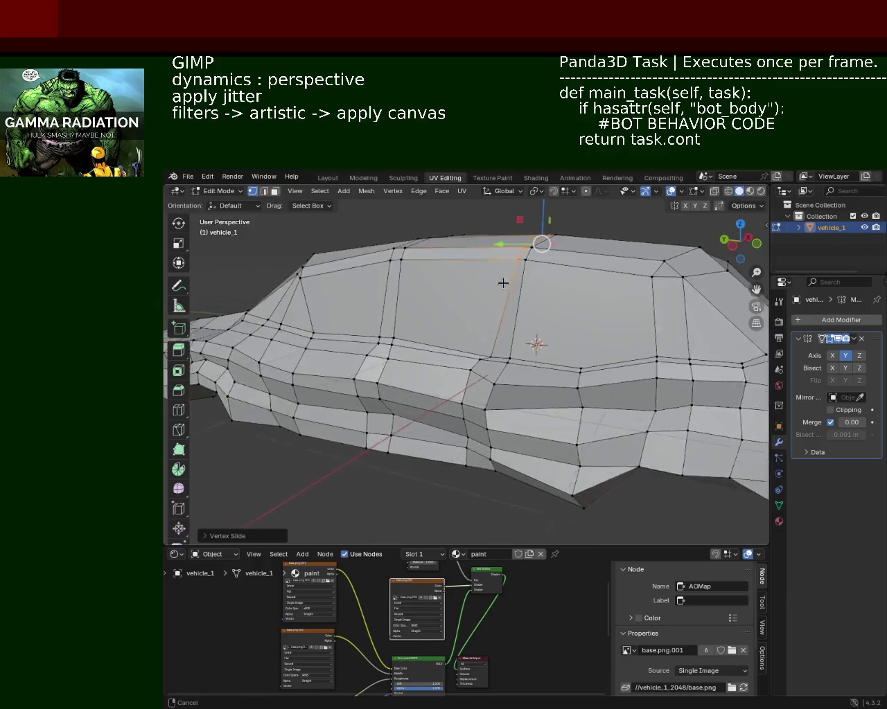
mouse_move(575, 393)
middle_down()
mouse_move(610, 370)
mouse_move(411, 406)
mouse_move(281, 398)
mouse_move(439, 390)
mouse_move(546, 403)
mouse_move(493, 413)
mouse_move(354, 328)
mouse_move(454, 321)
mouse_move(467, 353)
mouse_move(538, 387)
mouse_move(491, 382)
mouse_move(503, 411)
mouse_move(560, 378)
mouse_move(517, 303)
middle_up()
Lower the nose vertex along Z and reposition it with further moves
drag(517, 304, 554, 318)
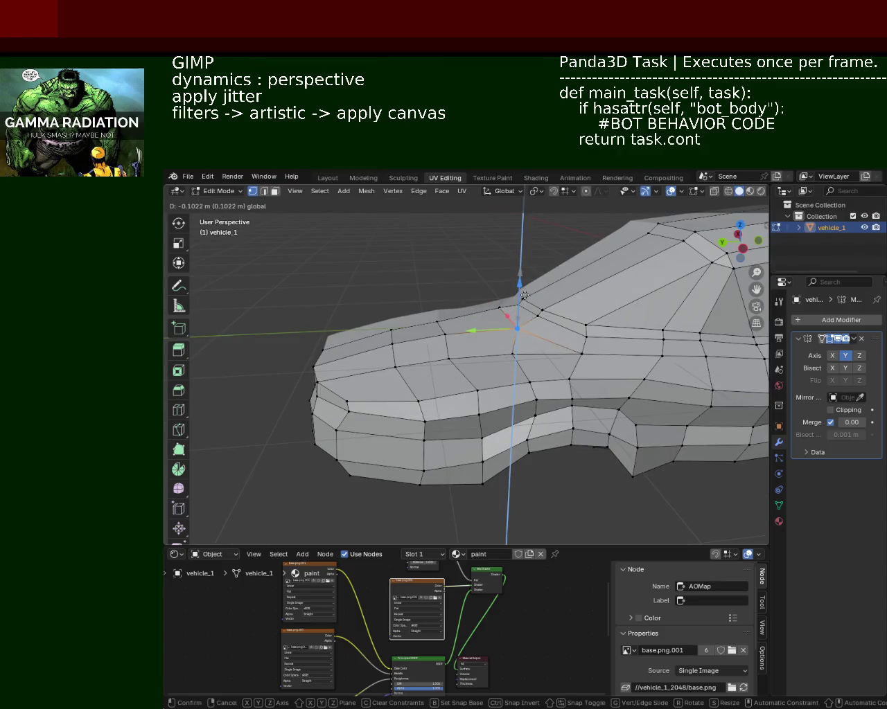
middle_drag(554, 318, 577, 370)
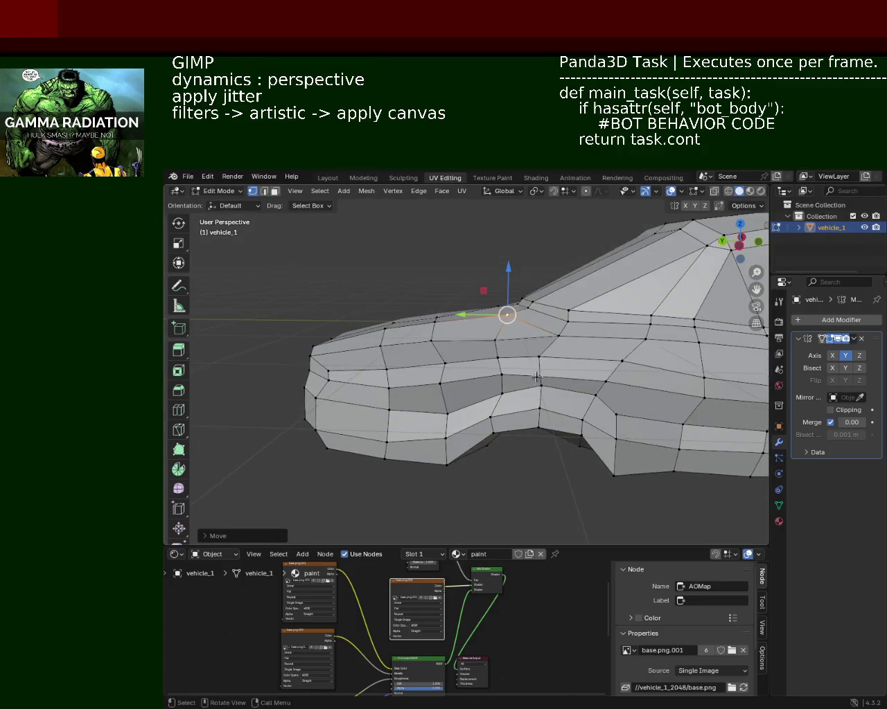
key(g)
key(z)
click(547, 329)
drag(539, 368, 605, 378)
key(g)
click(663, 381)
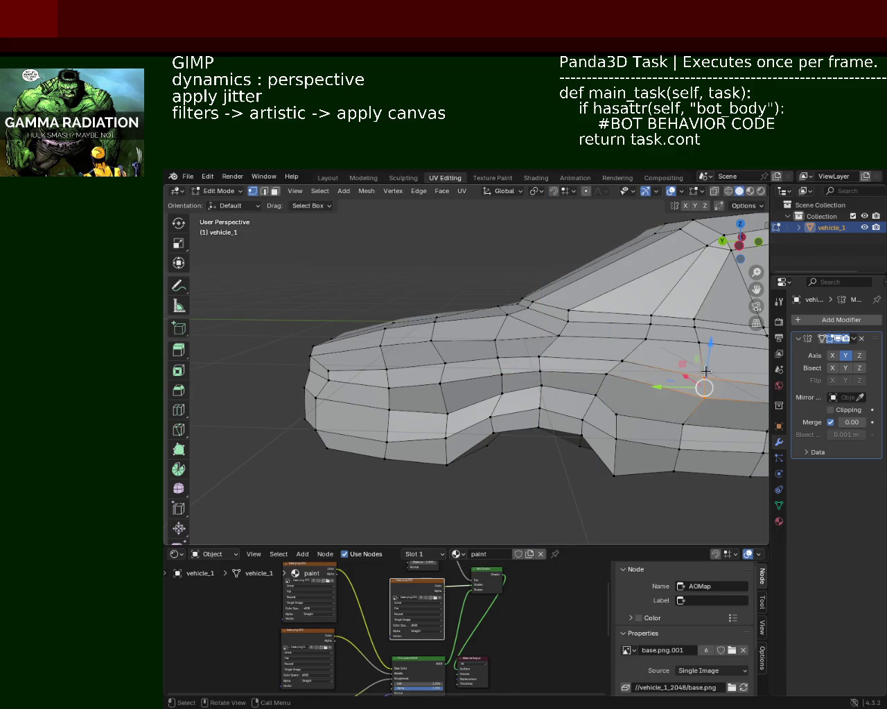
key(g)
click(713, 337)
Select a front vertex on the nose and start moving it, then cancel the move
mouse_move(713, 337)
middle_down()
mouse_move(531, 370)
mouse_move(558, 362)
middle_up()
scroll(530, 370, down, 3)
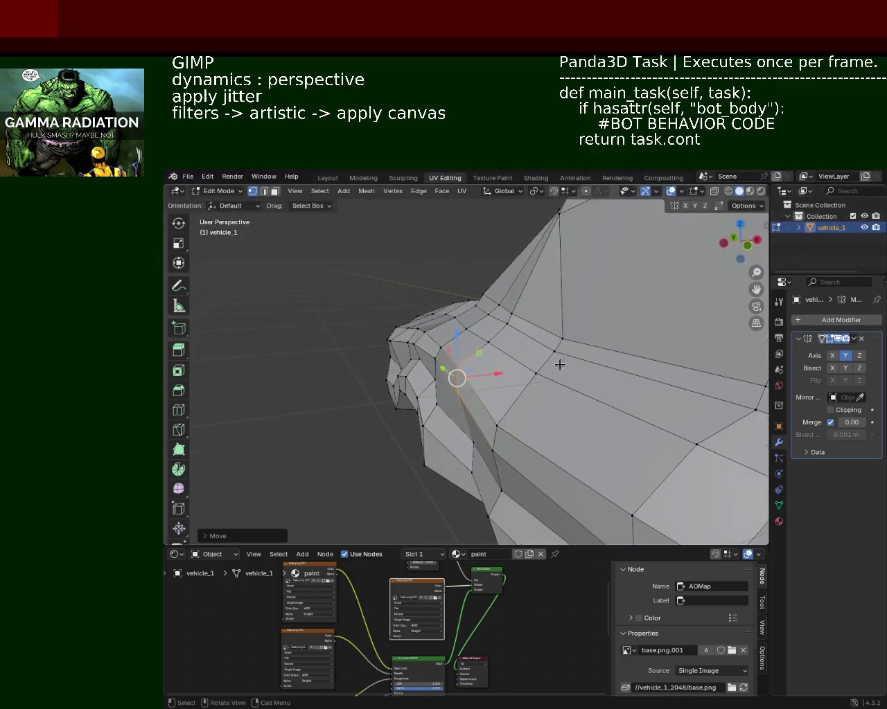
middle_drag(524, 424, 528, 390)
middle_drag(470, 360, 416, 388)
click(407, 373)
key(g)
key(z)
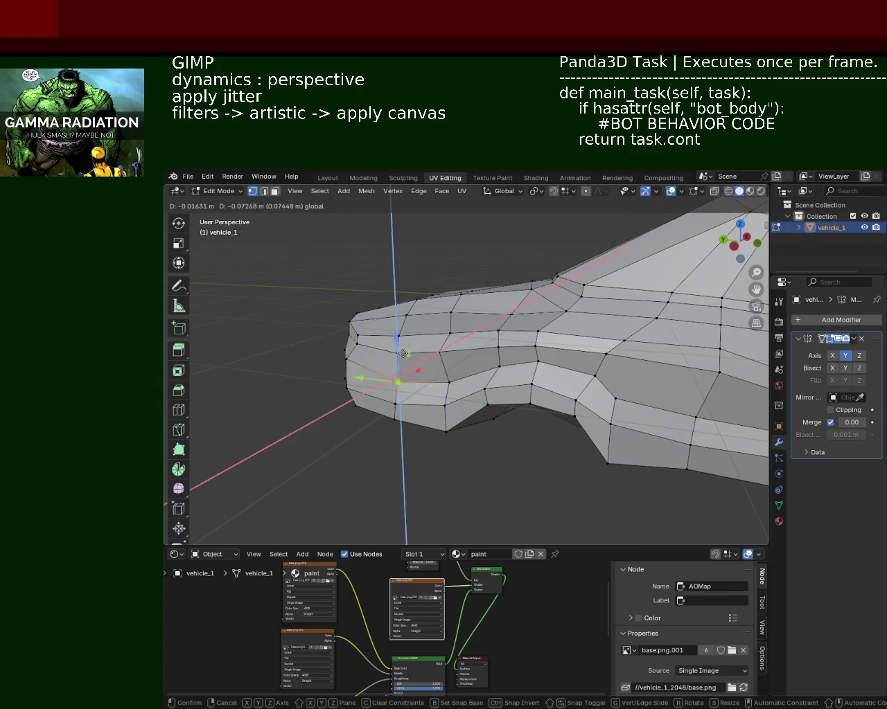
key(Escape)
Move a wheel-arch vertex vertically, then start and cancel a vertical move of a body edge loop
key(g)
key(z)
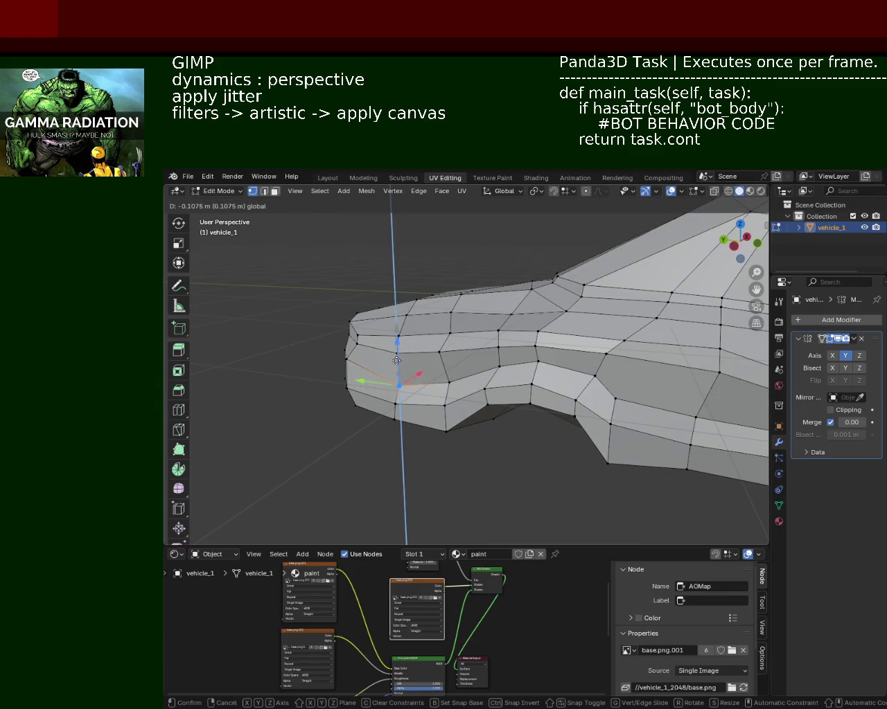
click(398, 367)
mouse_move(398, 367)
middle_down()
mouse_move(559, 376)
mouse_move(576, 347)
mouse_move(561, 334)
middle_up()
alt+click(561, 333)
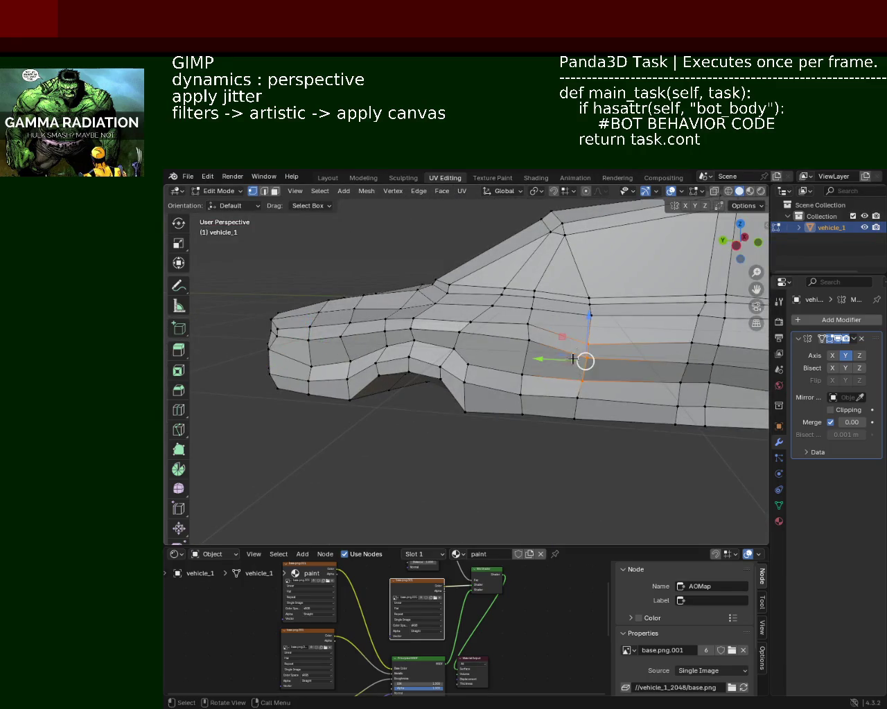
key(g)
key(z)
key(Escape)
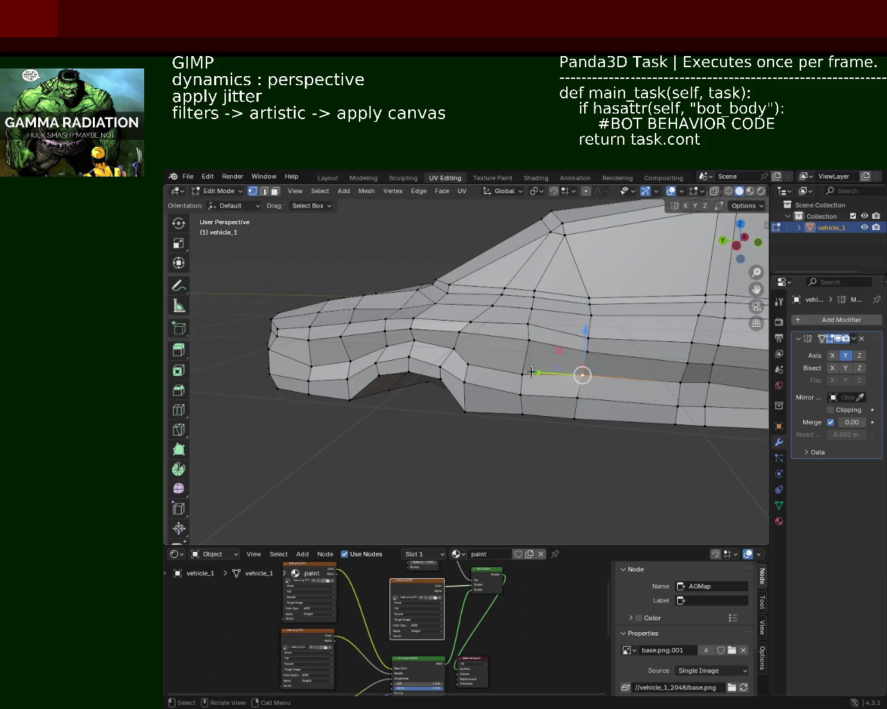
Reposition a side edge loop and try sliding a lower-side vertex along Y
alt+click(469, 362)
key(g)
key(Return)
middle_drag(469, 361, 497, 383)
click(516, 377)
key(g)
key(y)
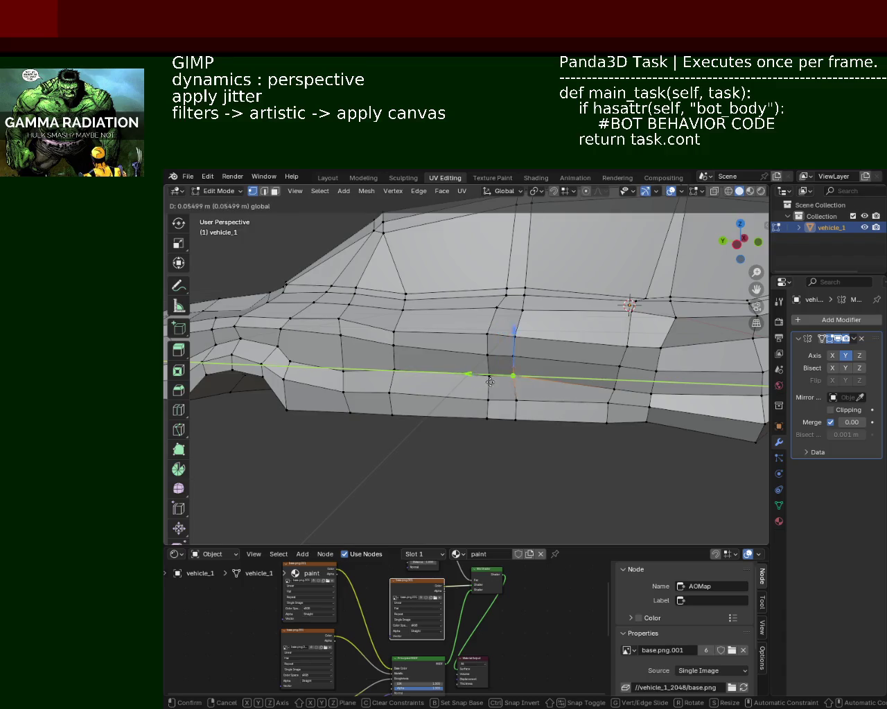
key(Escape)
Move a belt-line vertex and the vertex below it on the side panel
click(632, 345)
mouse_move(628, 346)
middle_down()
mouse_move(538, 376)
mouse_move(556, 375)
middle_up()
click(554, 360)
key(g)
click(525, 360)
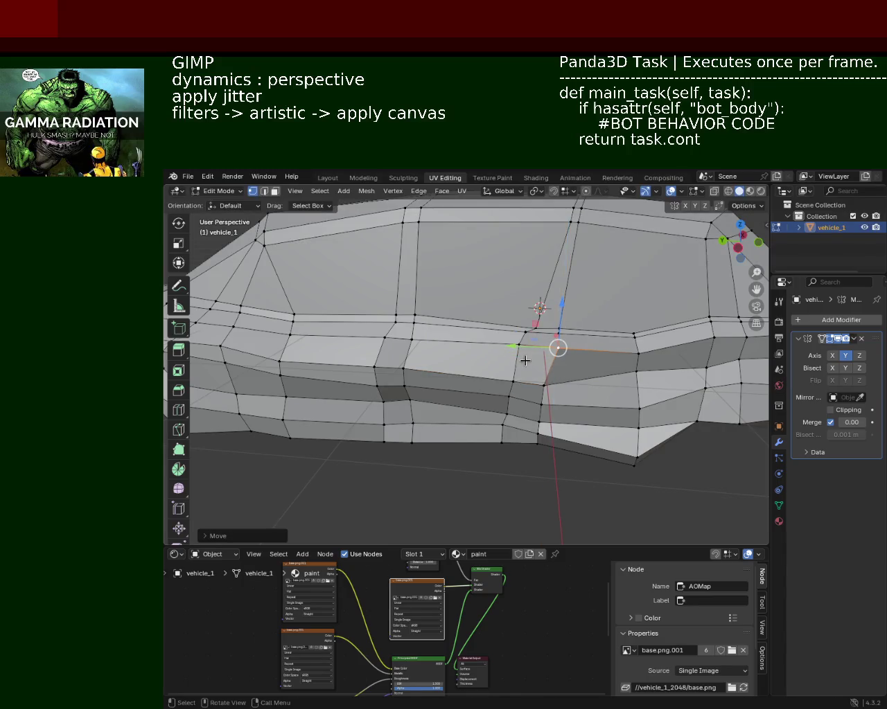
click(532, 387)
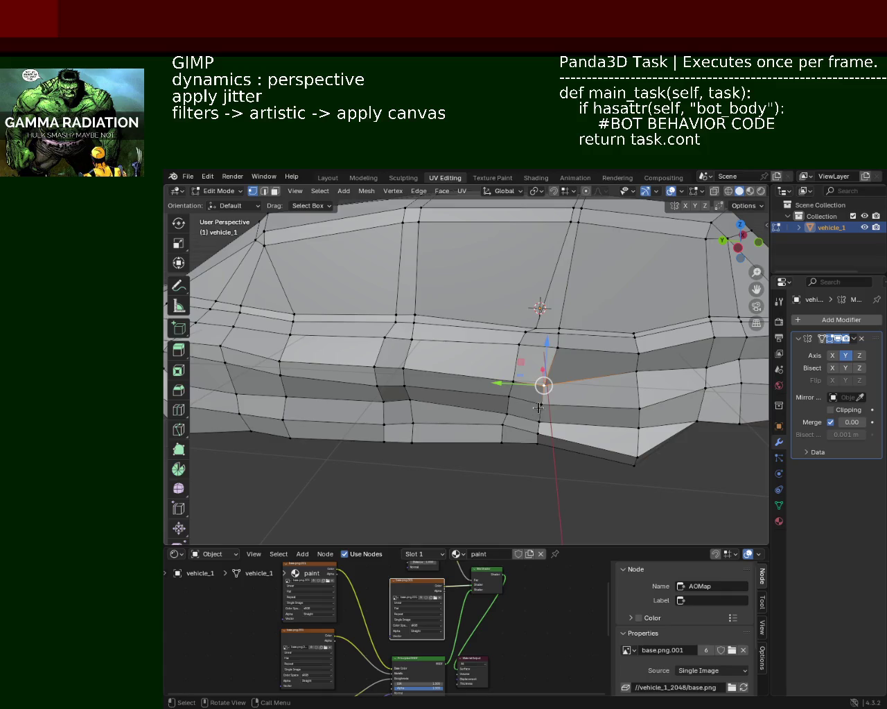
key(g)
click(538, 398)
Adjust the heights of two more lower-side vertices along Z
click(542, 402)
key(g)
key(z)
click(543, 401)
click(544, 403)
key(g)
key(z)
click(546, 402)
Raise a lower-panel vertex along Z and fine-tune its height
click(409, 400)
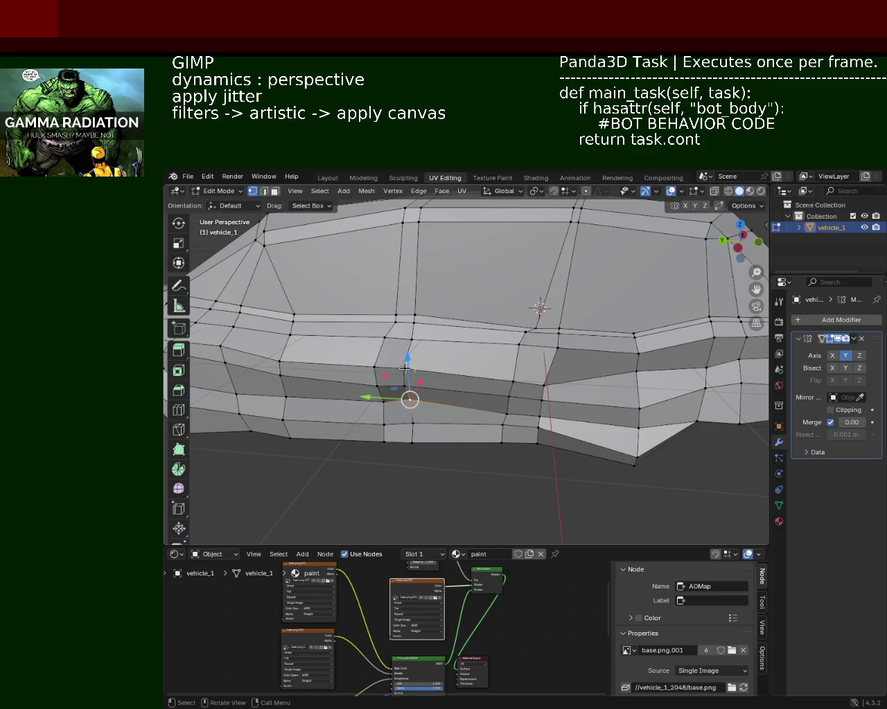
key(g)
key(z)
click(405, 371)
key(g)
key(z)
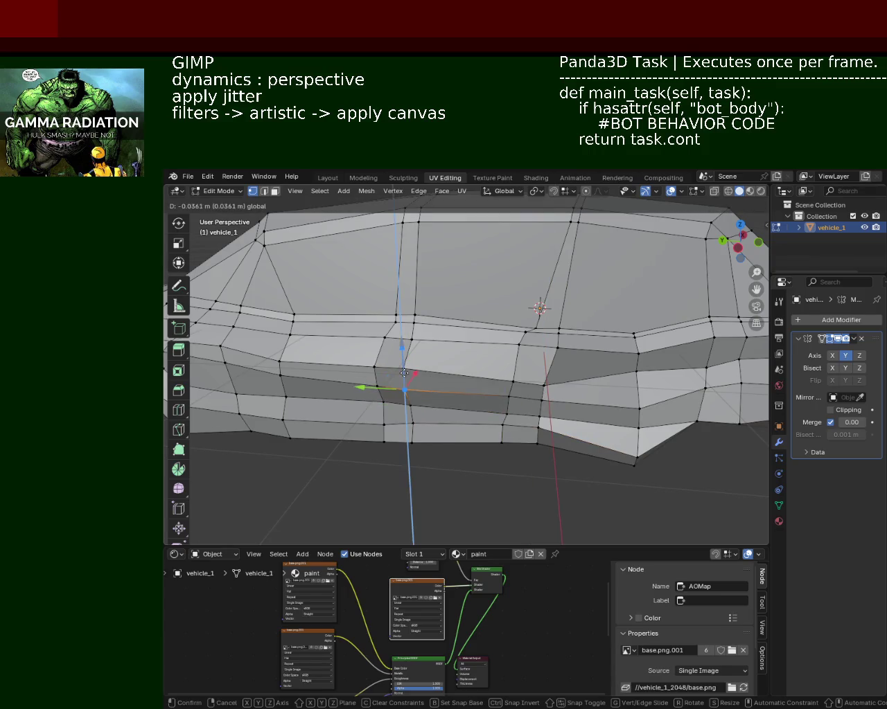
click(405, 372)
Move a vertex further along the side along Z and nudge a side-panel vertex upward
middle_drag(580, 392, 479, 346)
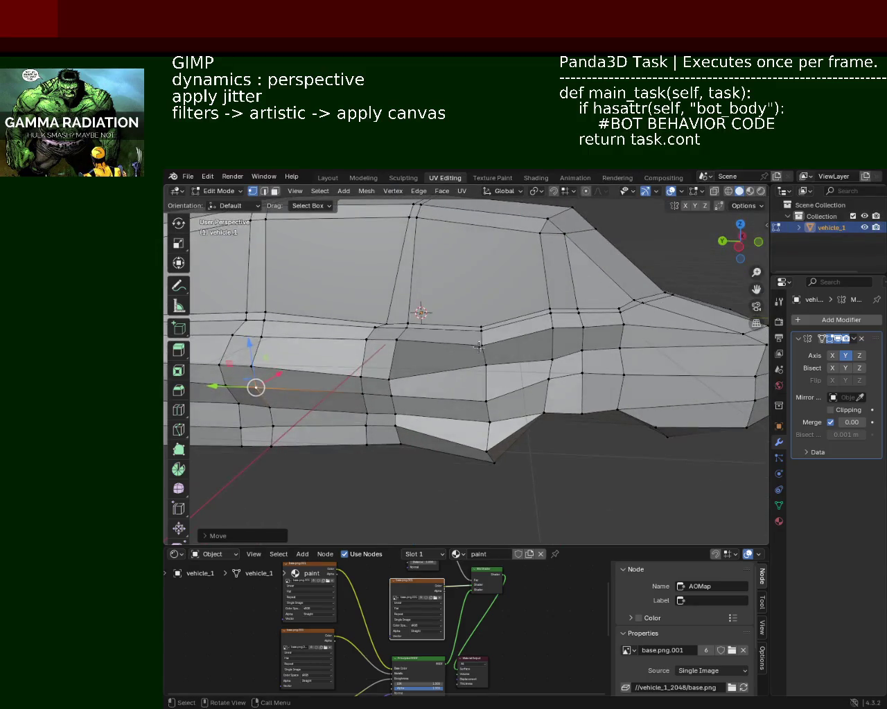
click(486, 365)
key(g)
key(z)
click(489, 351)
click(388, 378)
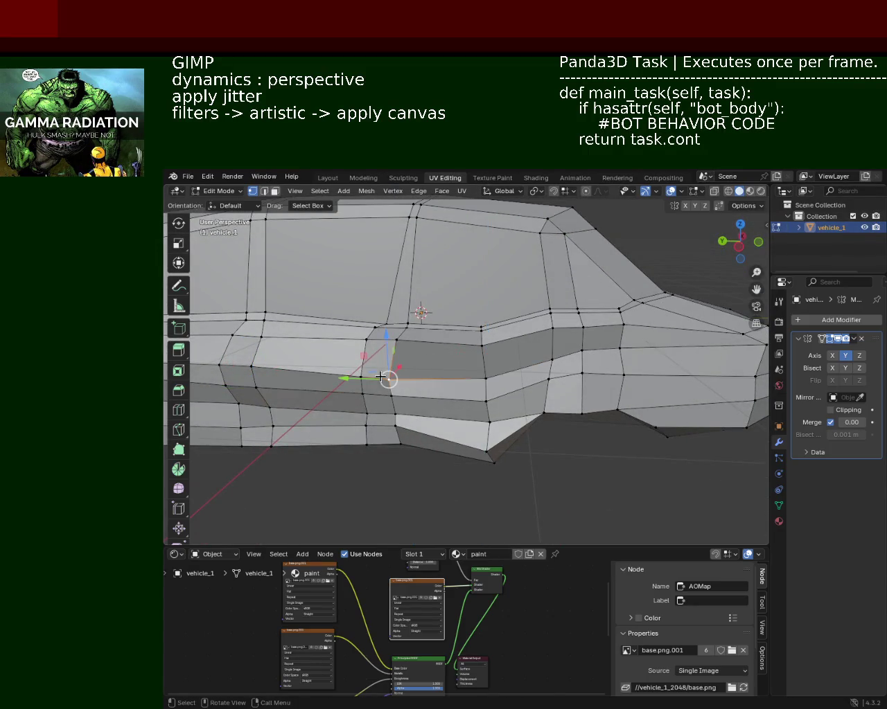
drag(382, 353, 402, 351)
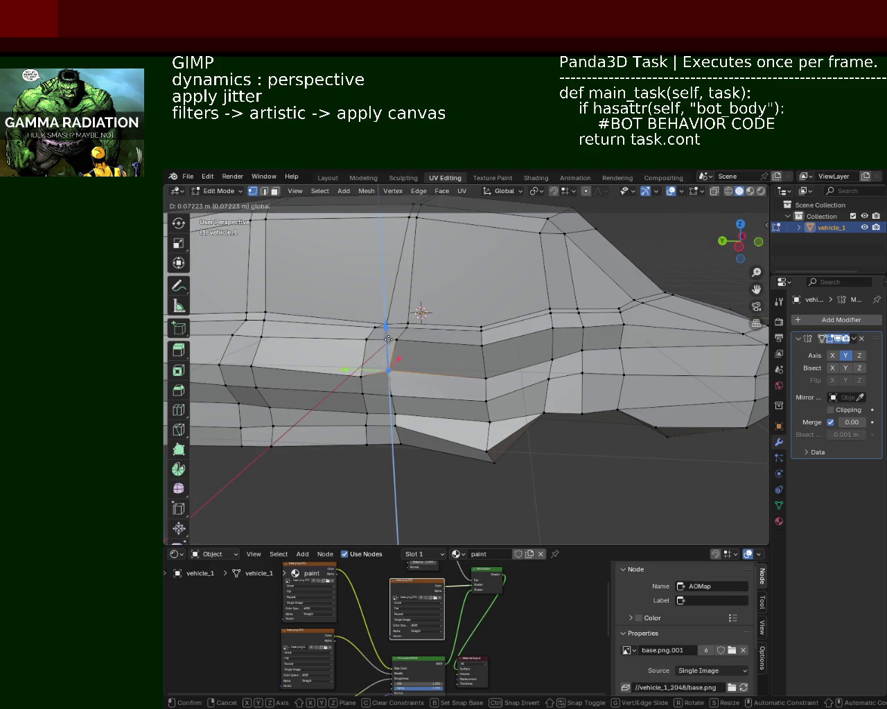
Shift the lower arch corner vertex along X, then along Z, reshaping the arch cutout
mouse_move(402, 351)
middle_down()
mouse_move(591, 367)
mouse_move(560, 374)
middle_up()
key(g)
key(x)
click(617, 373)
key(g)
key(z)
click(589, 359)
mouse_move(589, 358)
middle_down()
mouse_move(635, 398)
mouse_move(535, 360)
mouse_move(655, 352)
mouse_move(624, 374)
mouse_move(448, 405)
mouse_move(463, 420)
mouse_move(465, 439)
mouse_move(531, 396)
mouse_move(510, 385)
middle_up()
scroll(623, 374, up, 2)
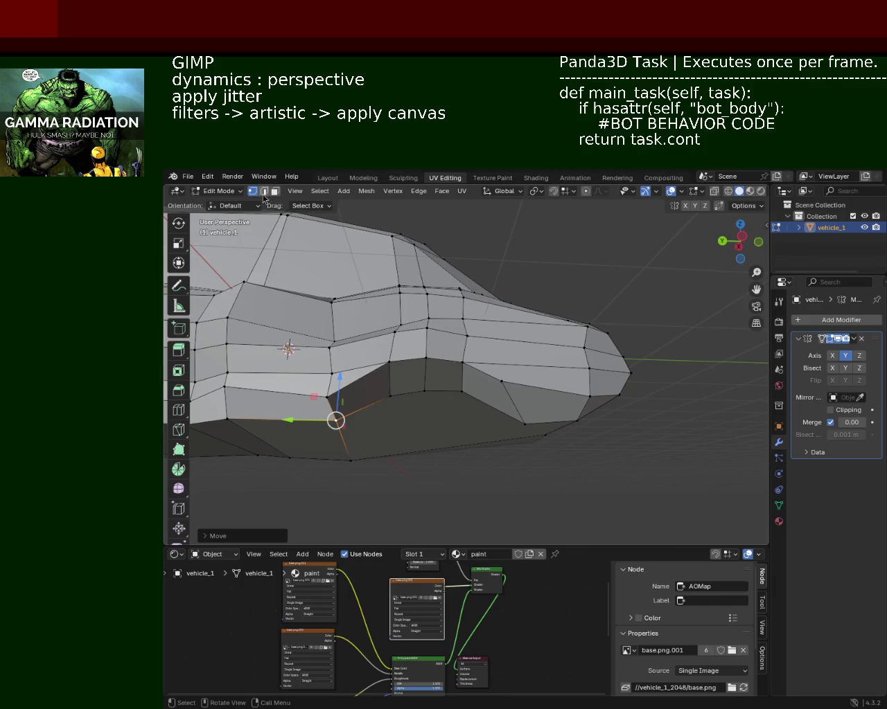
Dissolve the unwanted edge on the nose in edge select mode
key(2)
click(518, 395)
key(x)
click(518, 395)
mouse_move(518, 395)
middle_down()
mouse_move(562, 359)
mouse_move(528, 424)
mouse_move(519, 416)
middle_up()
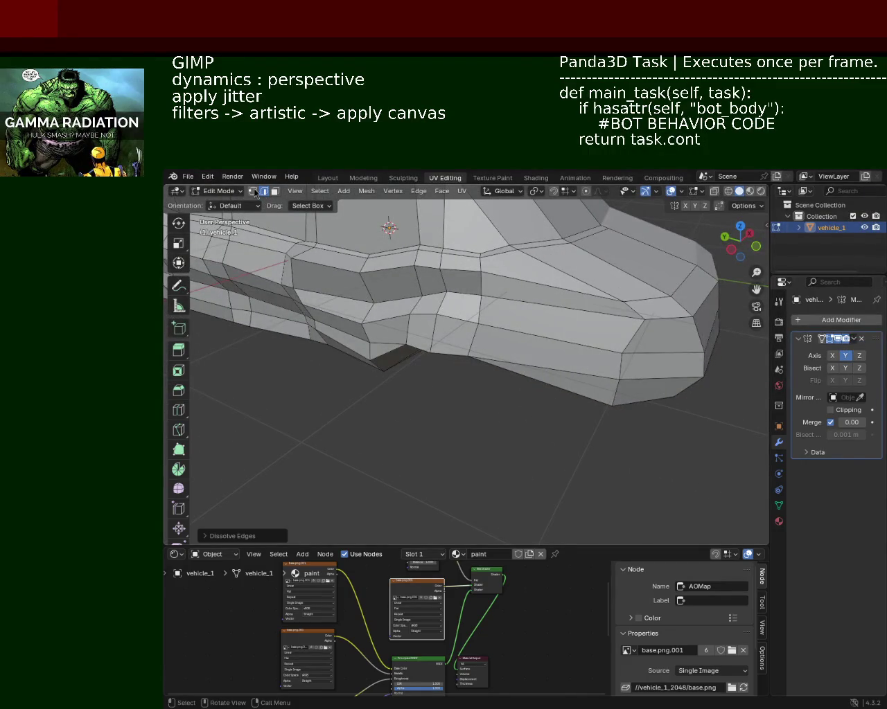
Select four nose vertices and push them forward along Y
click(253, 192)
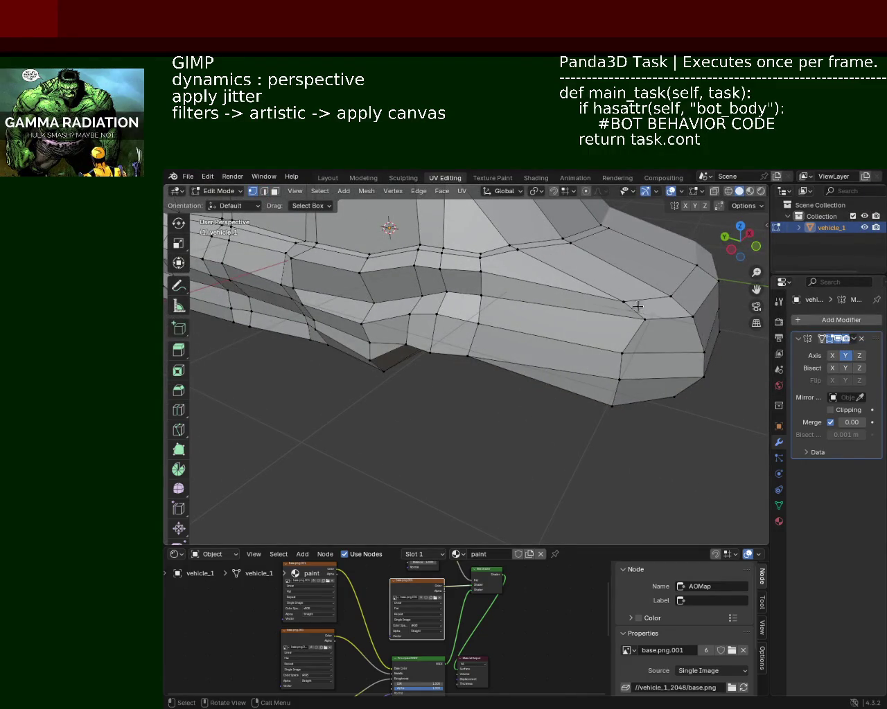
click(624, 303)
shift+click(645, 319)
shift+click(618, 379)
shift+click(611, 406)
shift+click(611, 406)
shift+click(619, 379)
shift+click(618, 380)
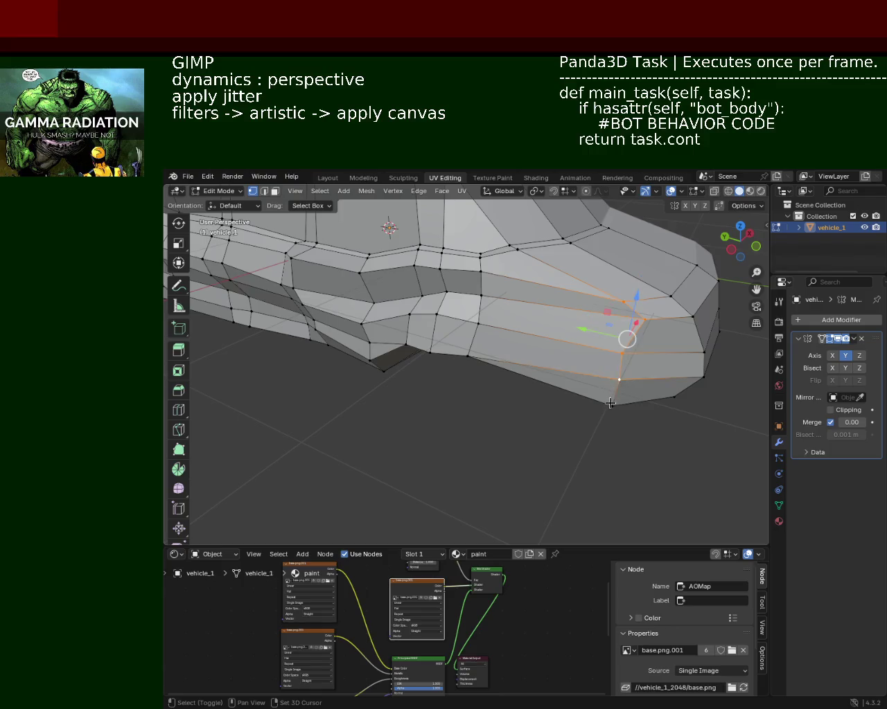
shift+click(611, 406)
key(g)
key(y)
click(523, 342)
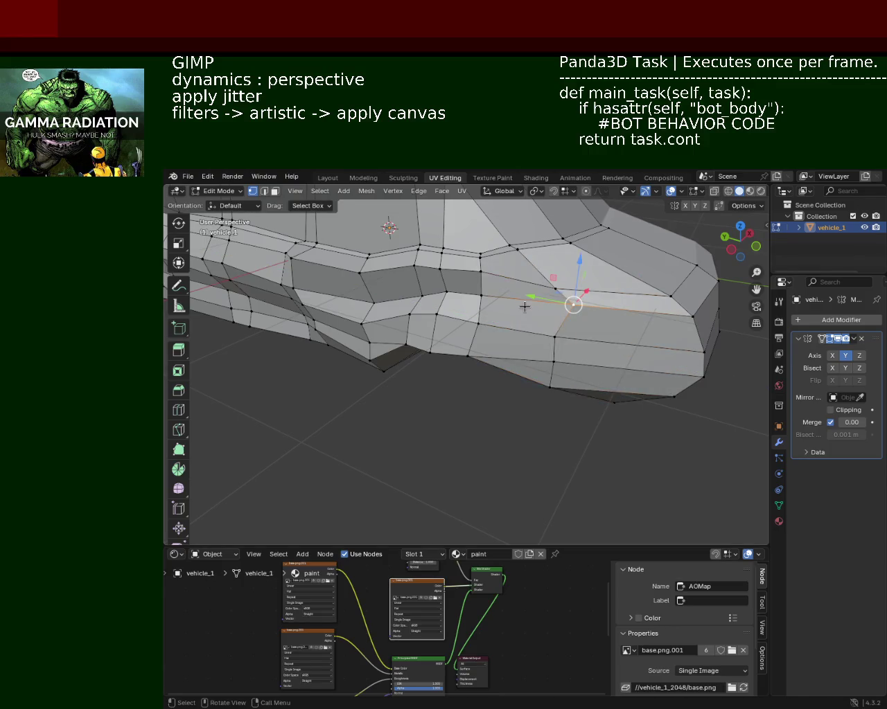
Slide a single nose vertex along the Y axis
click(558, 302)
key(g)
key(y)
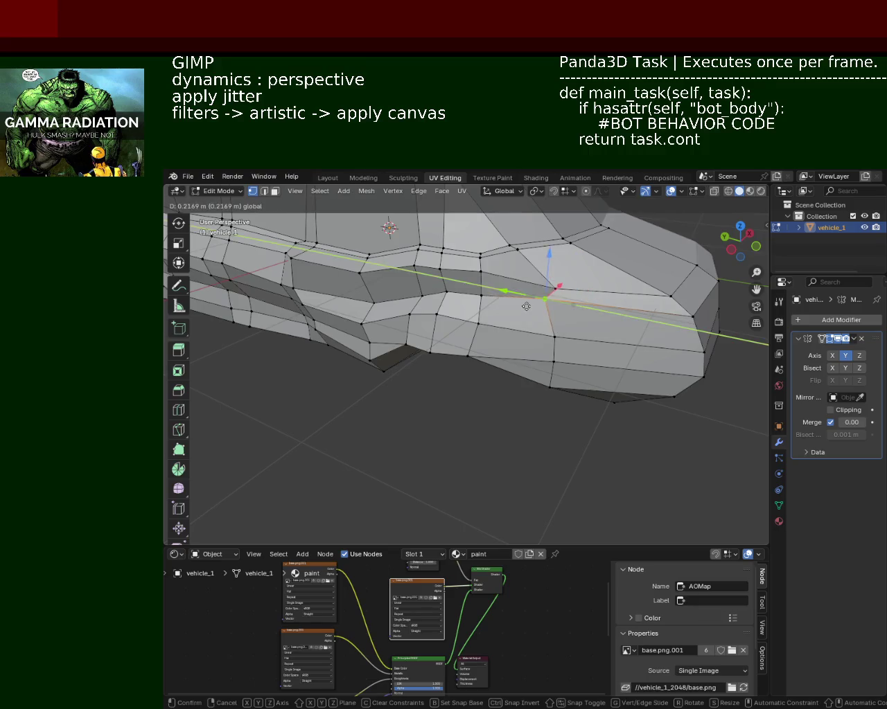
click(542, 309)
Raise a lower nose vertex along Z and select another front vertex
mouse_move(575, 341)
middle_down()
mouse_move(557, 317)
mouse_move(570, 323)
mouse_move(565, 277)
middle_up()
click(570, 359)
key(g)
key(z)
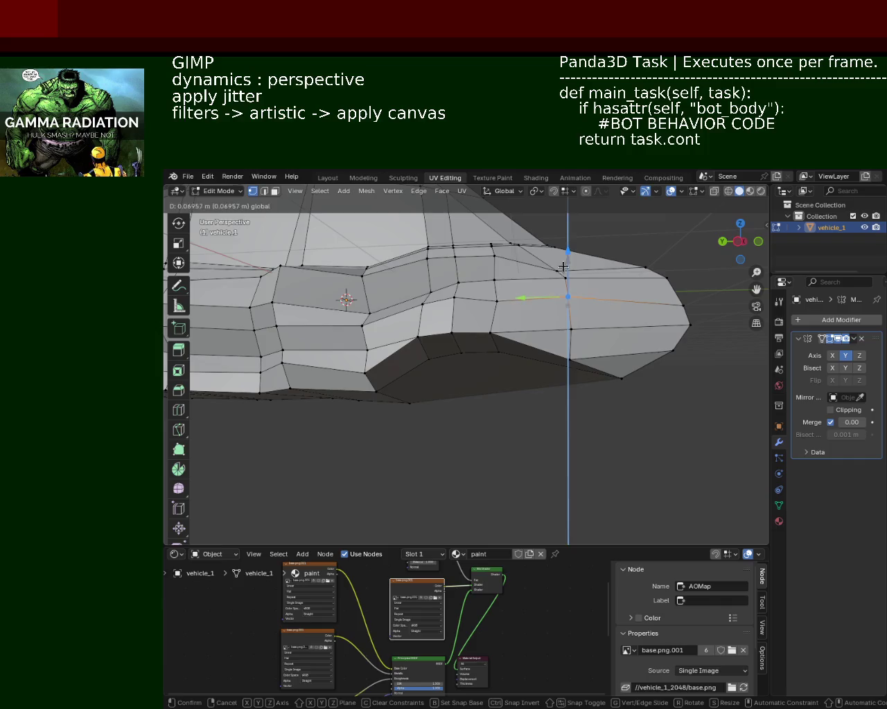
click(563, 264)
click(499, 298)
middle_drag(499, 297, 429, 402)
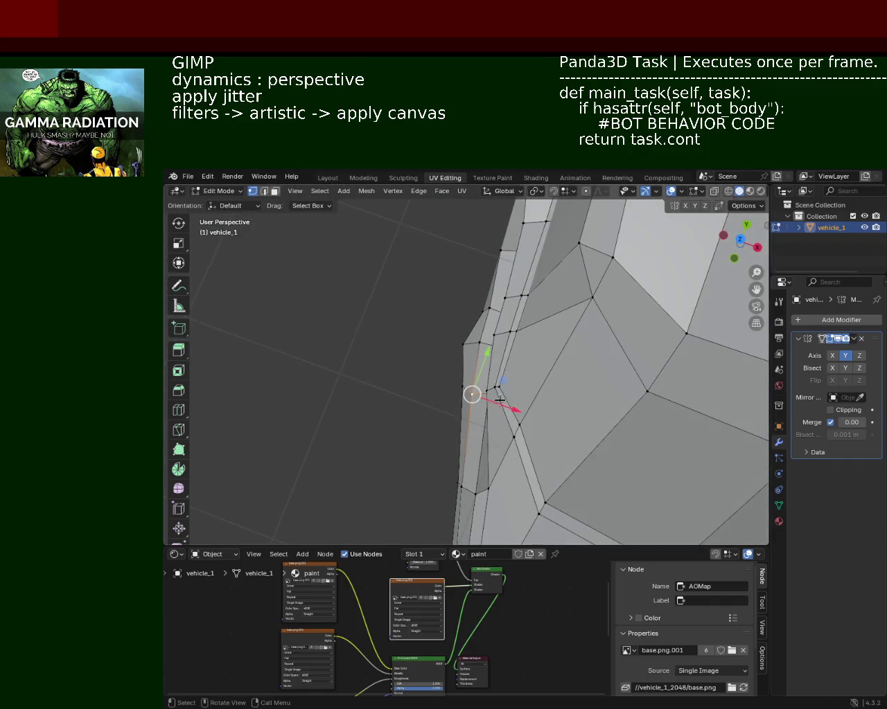
Move the selected front vertex along the X axis
key(g)
key(x)
click(485, 357)
mouse_move(485, 356)
middle_down()
mouse_move(462, 346)
mouse_move(455, 374)
middle_up()
Select the front wheel-arch vertices and shift them along X
click(453, 338)
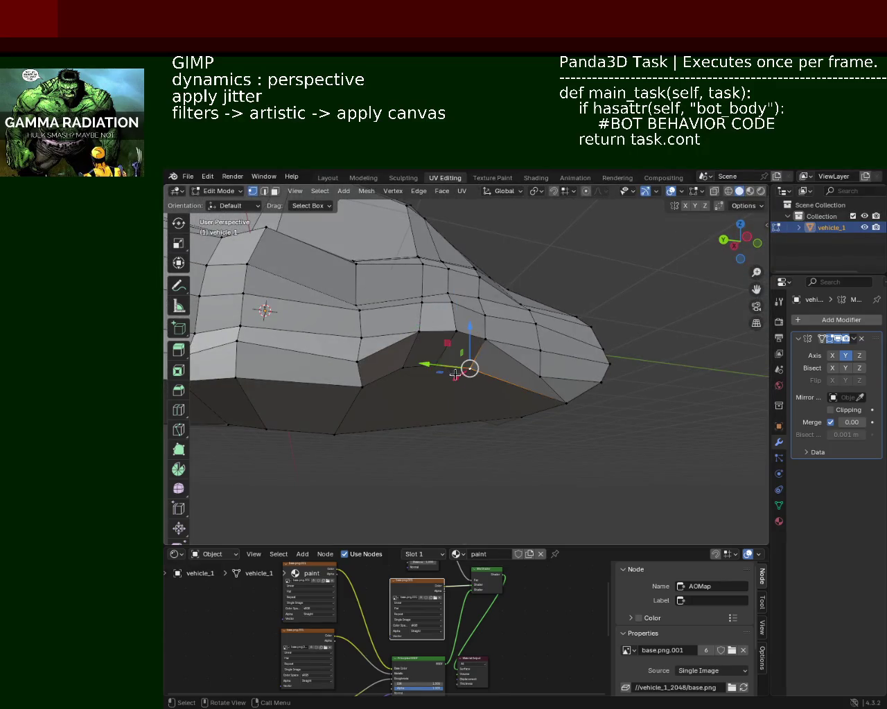
ctrl+click(422, 369)
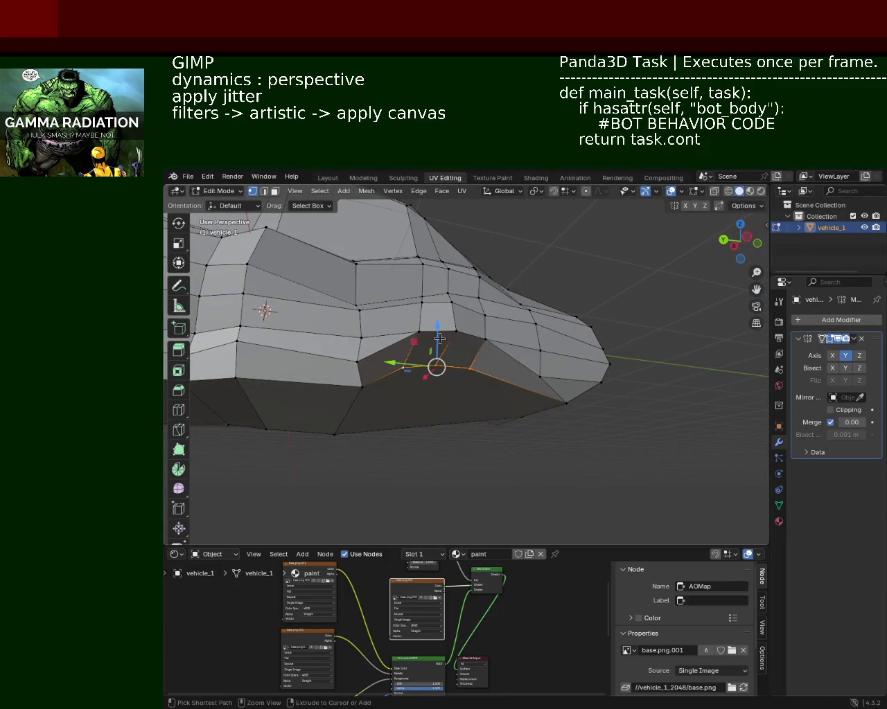
middle_drag(439, 338, 466, 337)
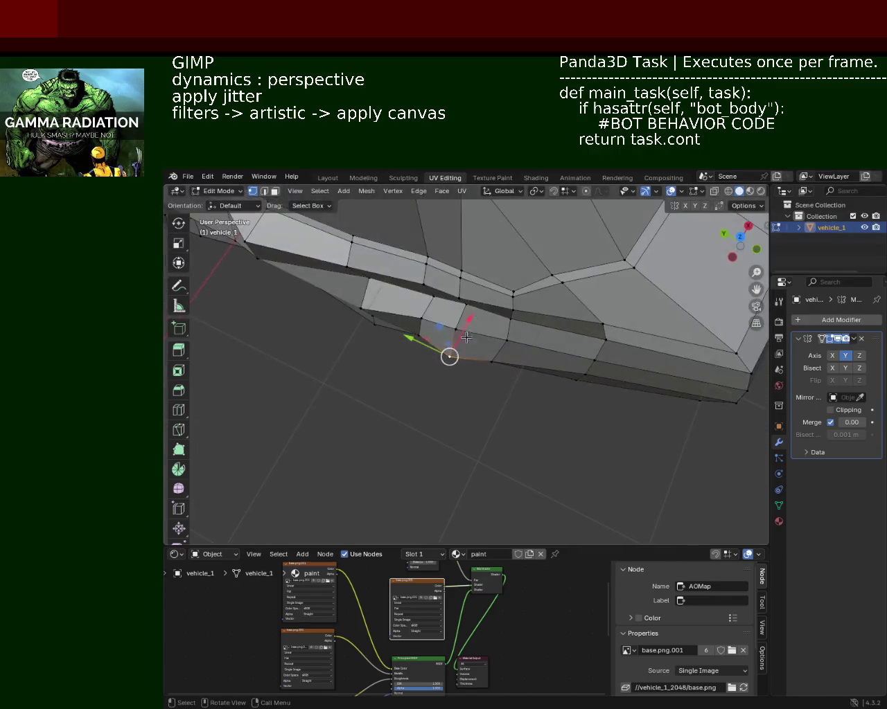
drag(468, 320, 474, 313)
middle_drag(474, 313, 431, 275)
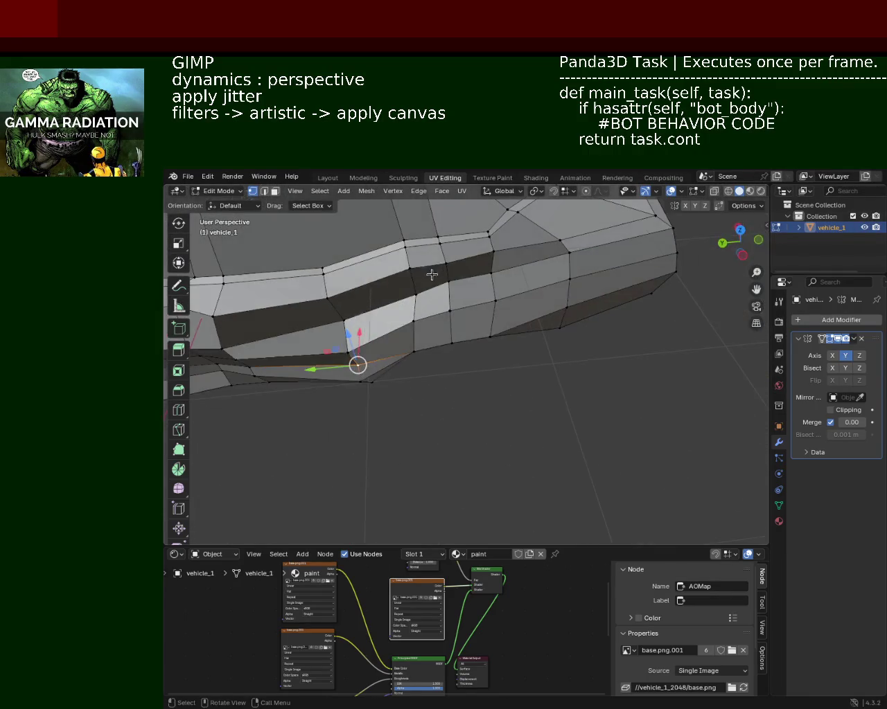
drag(360, 327, 353, 313)
middle_drag(353, 313, 458, 322)
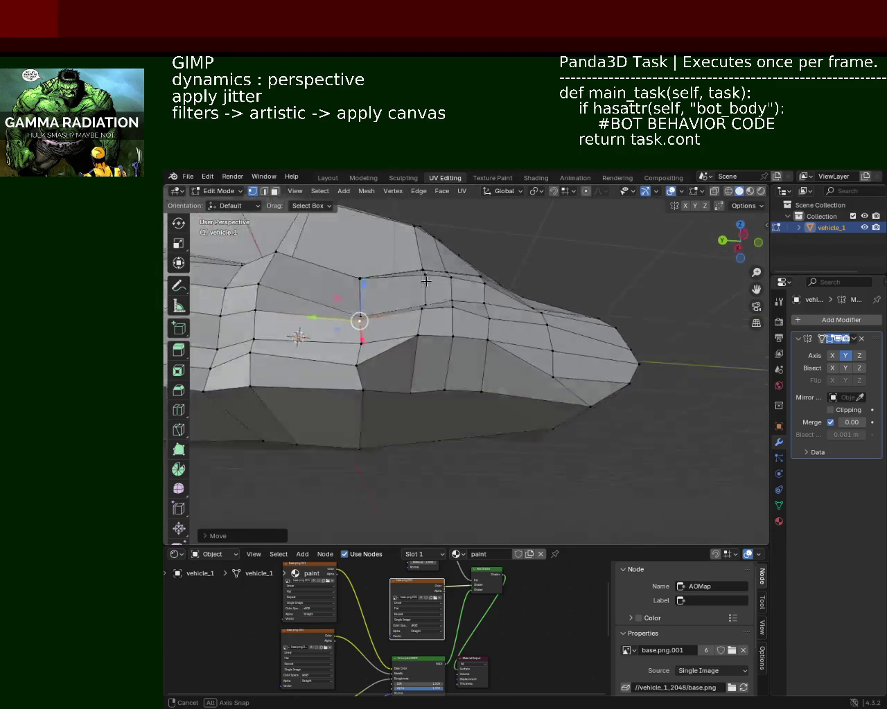
Select two neighbouring hood-line vertices and move them
click(453, 315)
click(423, 319)
shift+click(453, 315)
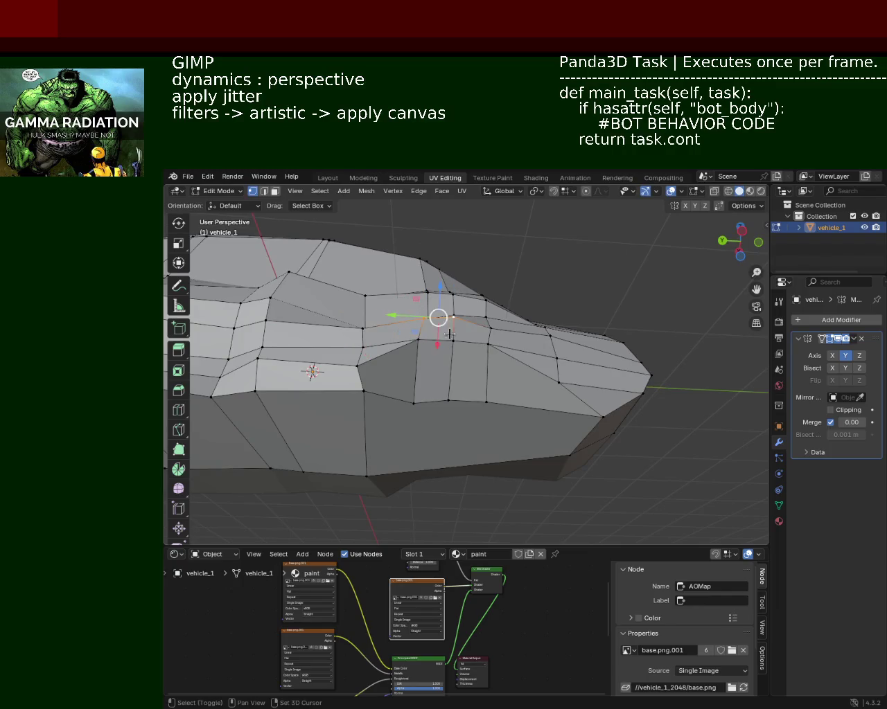
middle_drag(453, 315, 444, 327)
drag(437, 374, 436, 368)
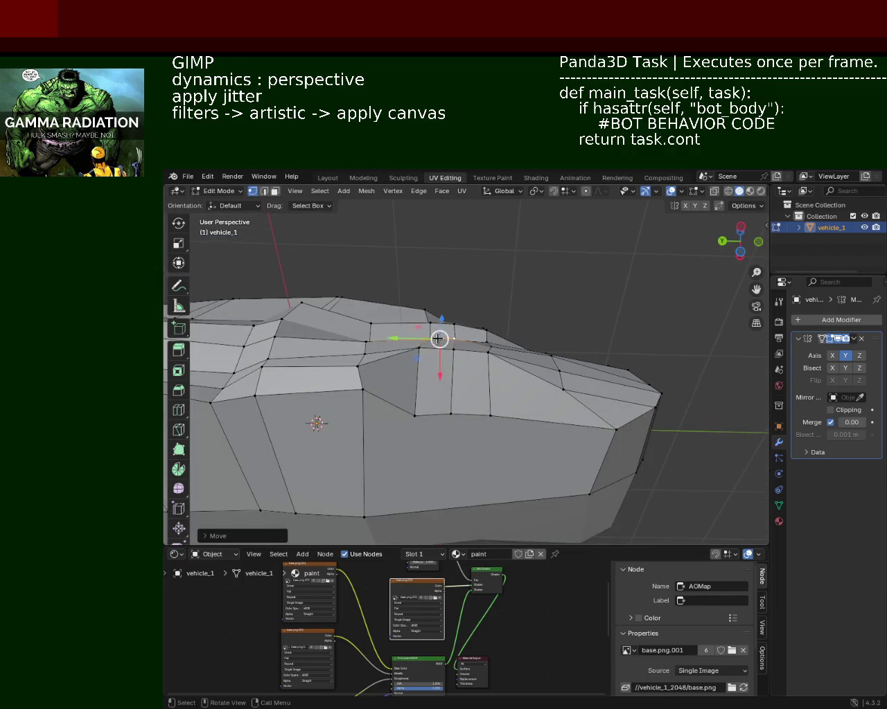
middle_drag(437, 368, 432, 298)
Nudge the hood vertex along Z, then along Y
key(g)
key(z)
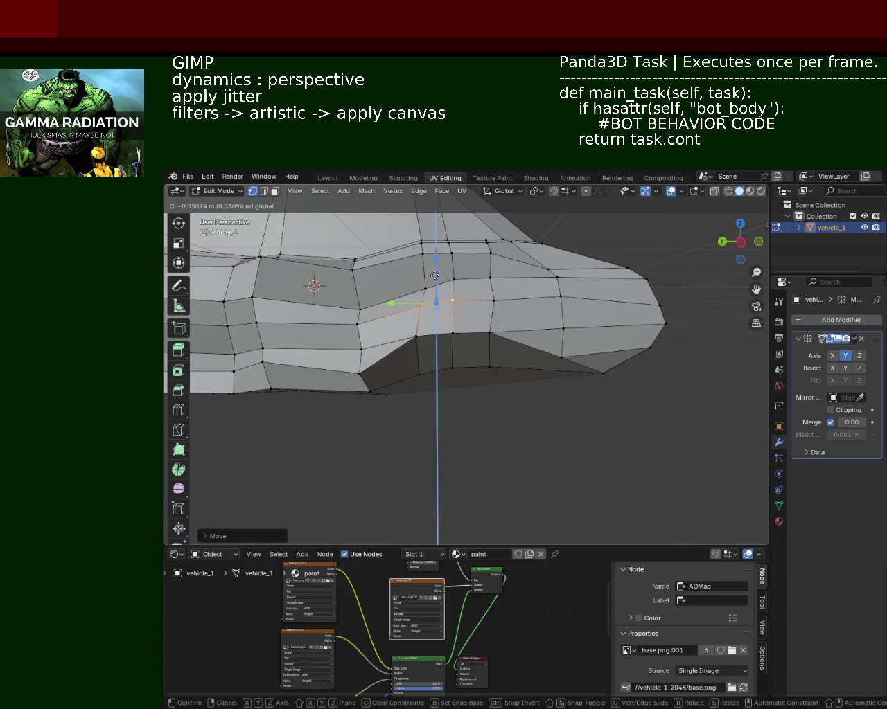
click(493, 307)
key(g)
key(y)
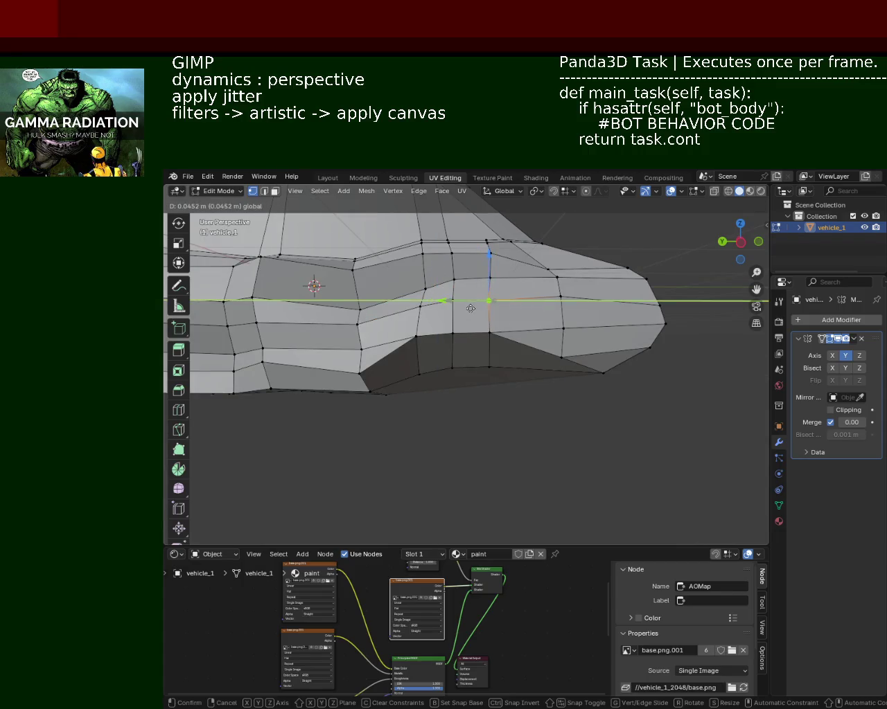
click(470, 308)
Move another hood-line vertex along Y and then along Z
mouse_move(470, 308)
middle_down()
mouse_move(478, 325)
mouse_move(452, 338)
mouse_move(634, 360)
middle_up()
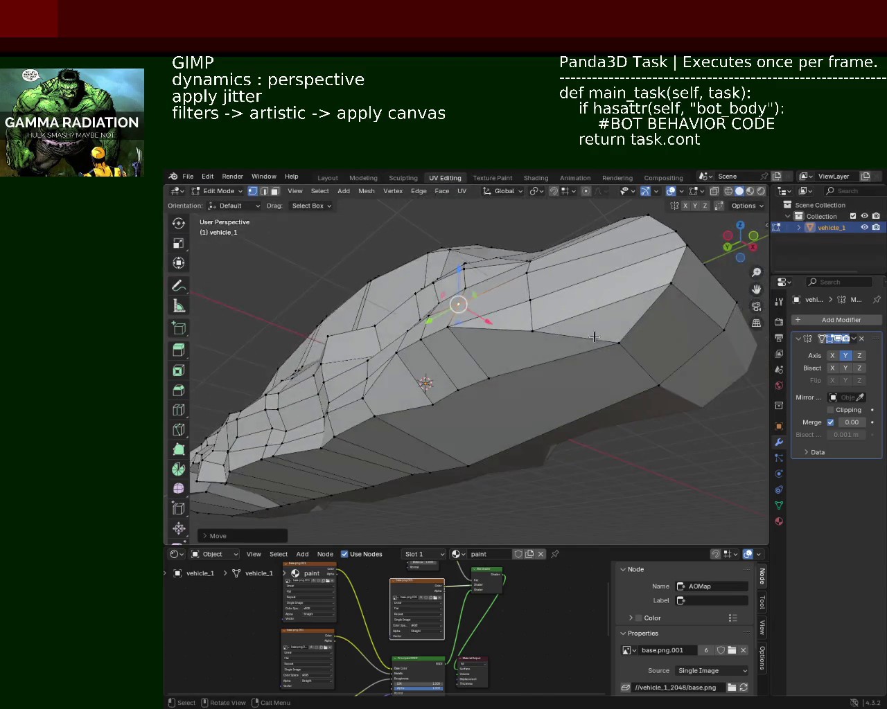
click(597, 338)
shift+click(616, 342)
click(608, 349)
key(g)
key(y)
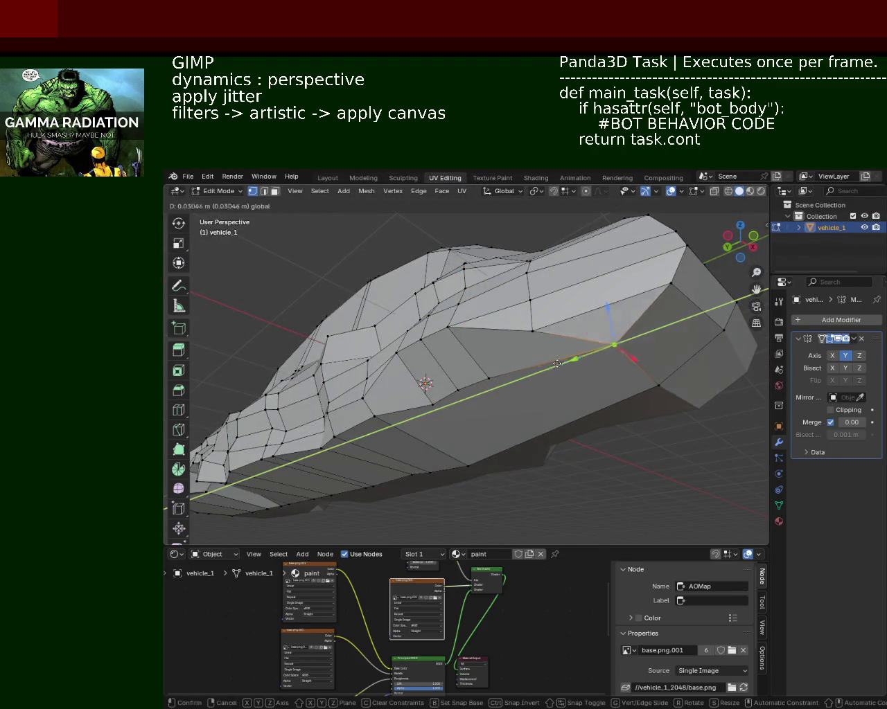
click(589, 350)
key(g)
key(z)
click(581, 321)
Save the file as vehicle_1.blend
middle_drag(581, 321, 519, 344)
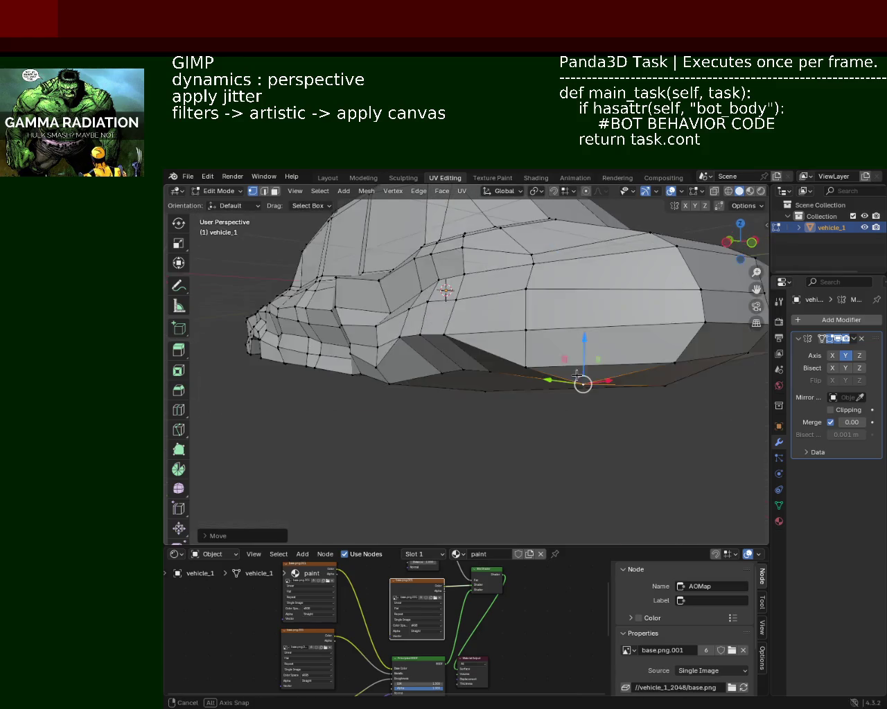
key(ctrl+s)
scroll(603, 361, up, 3)
middle_drag(604, 361, 519, 318)
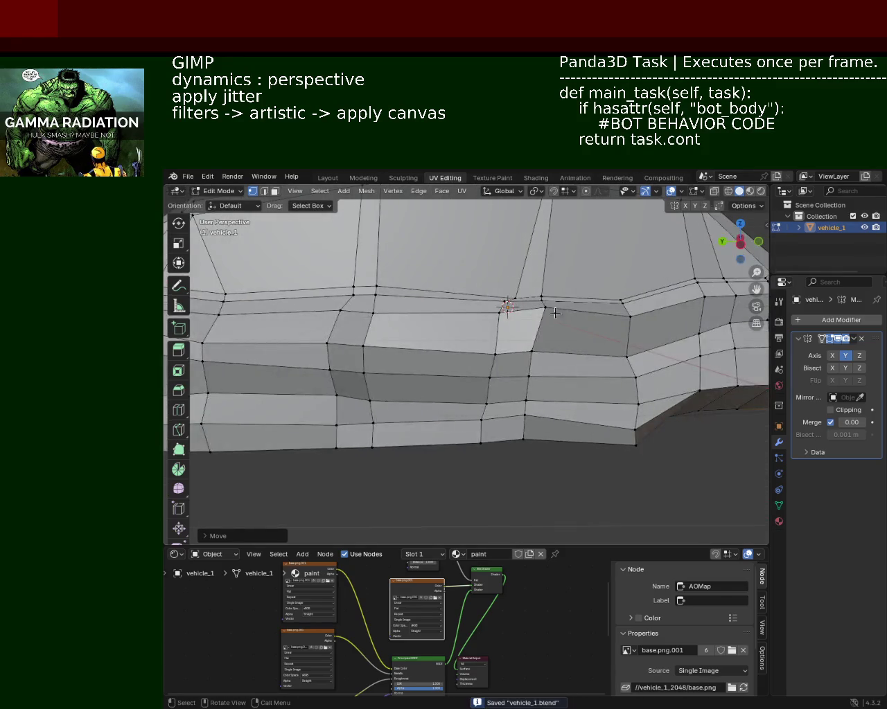
Slide the belt-line vertex along Y to even out the crease, then save
click(520, 313)
key(g)
key(y)
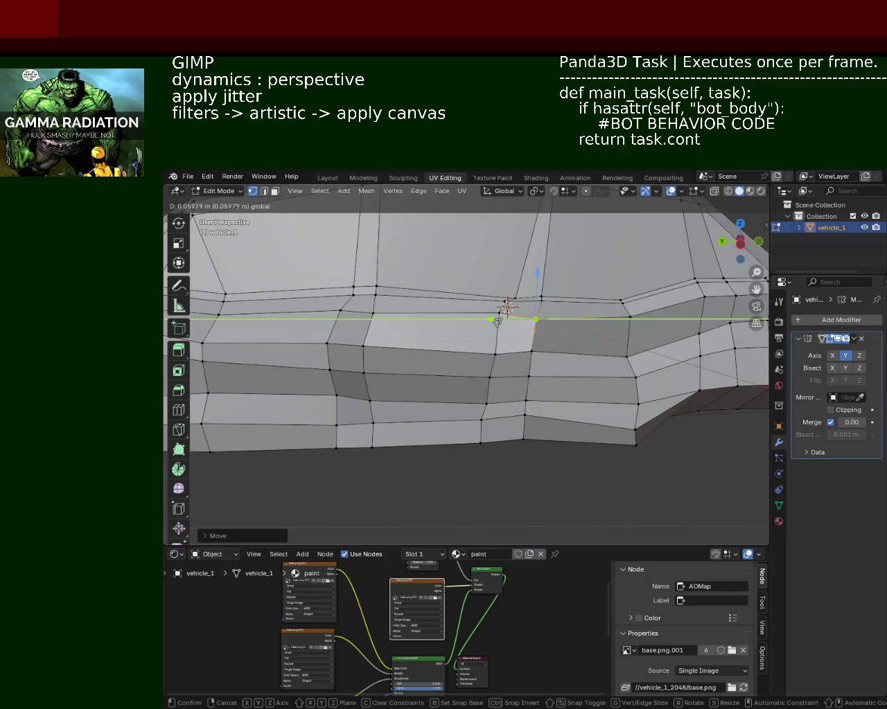
click(560, 376)
key(ctrl+s)
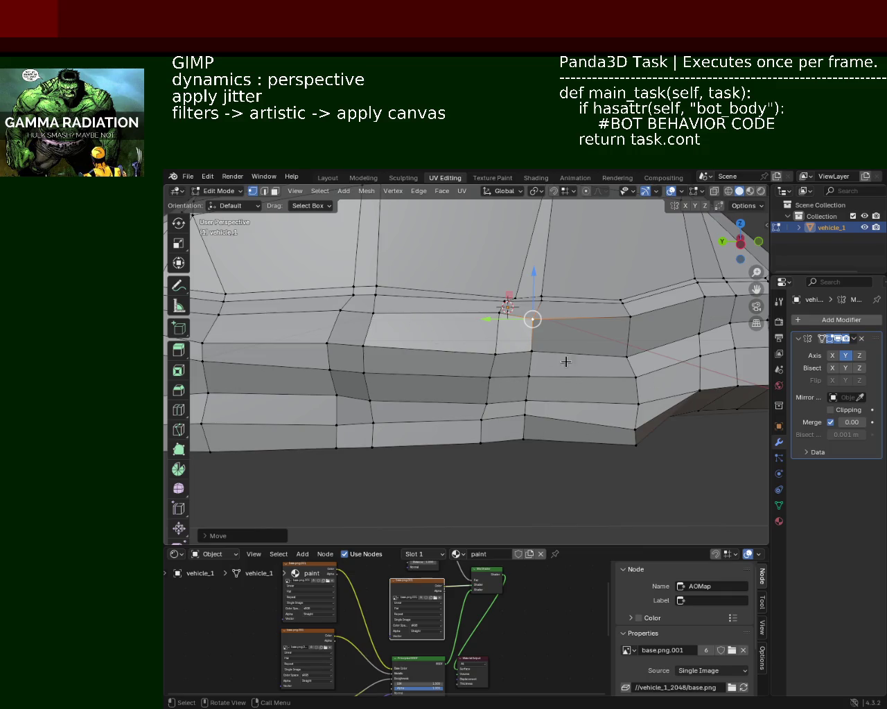
Slide a side-panel vertex twice along the car's length, then raise it vertically
middle_drag(568, 362, 533, 259)
key(g)
key(y)
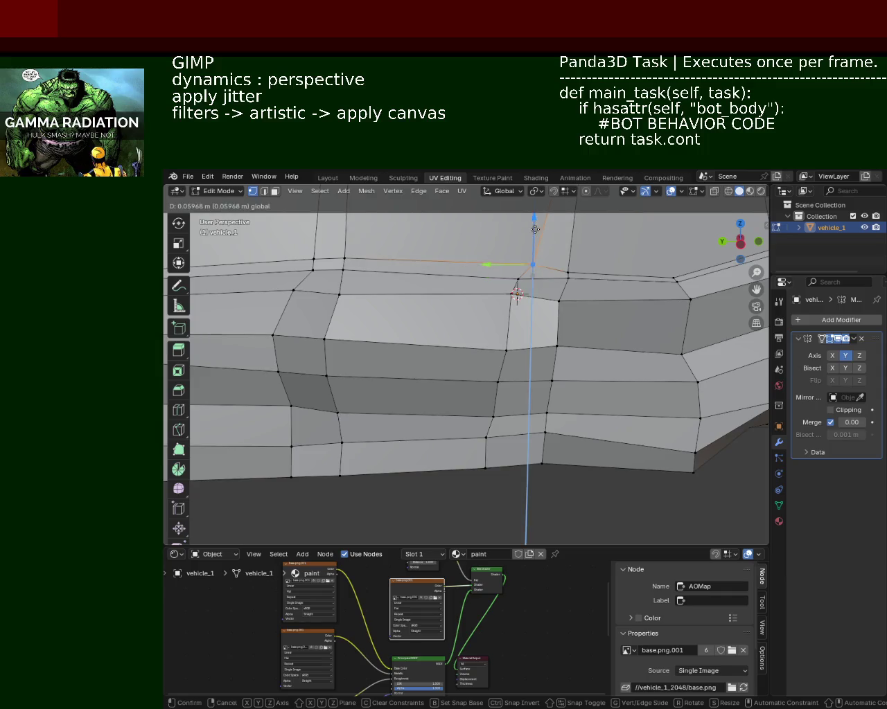
click(516, 267)
key(g)
key(y)
click(493, 276)
key(g)
key(z)
click(526, 246)
Shift the panel's top vertex to the left and reposition the lower vertex beneath it
click(568, 274)
scroll(511, 300, up, 3)
shift+scroll(536, 261, up, 3)
ctrl+click(532, 263)
key(g)
right_click(493, 270)
key(g)
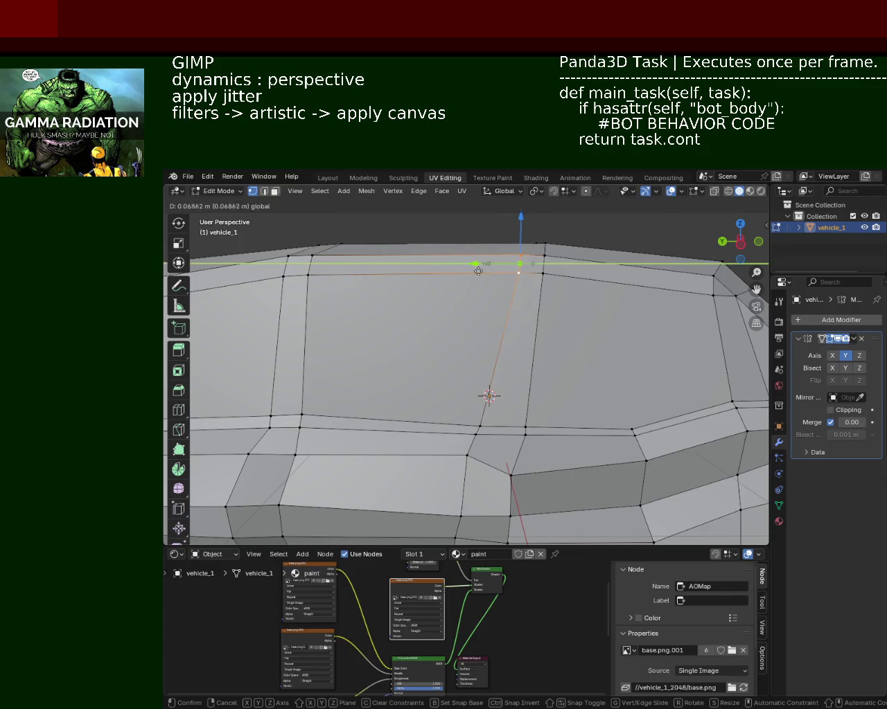
click(475, 263)
click(478, 428)
key(g)
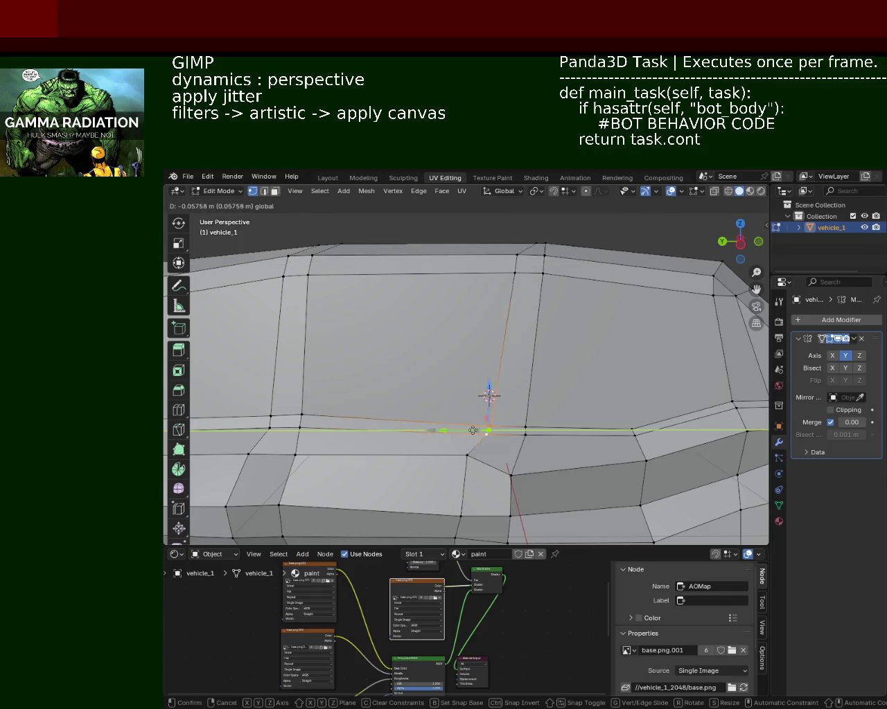
click(486, 446)
Nudge the next belt-line vertex, lower it vertically, and move another side vertex up along Z
click(464, 455)
key(g)
click(445, 455)
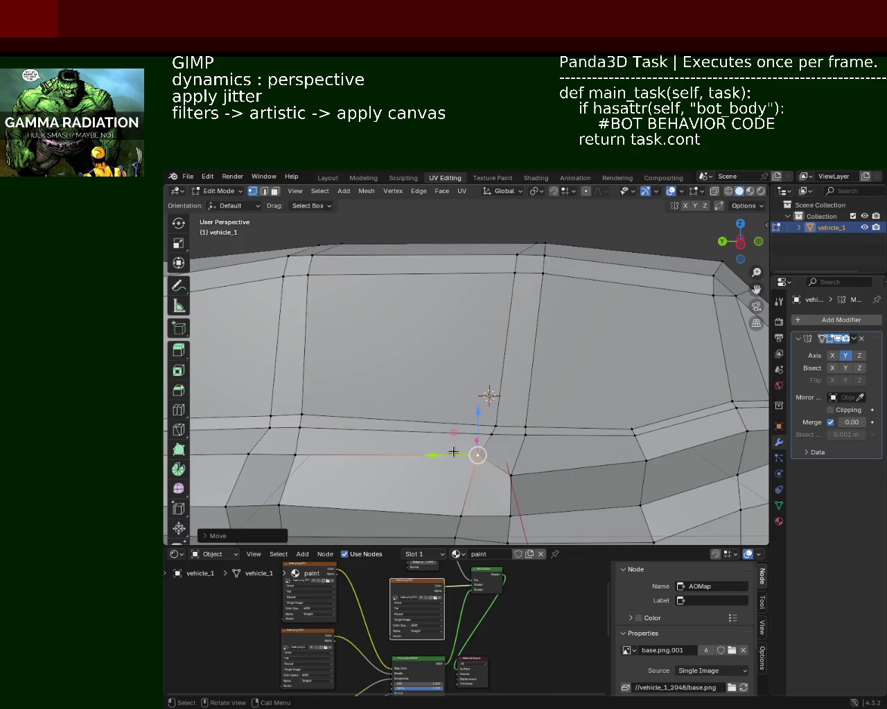
key(g)
key(z)
click(546, 438)
key(alt+a)
key(b)
click(513, 480)
key(g)
key(z)
click(514, 420)
Shift a vertex near the side window slightly left and select its neighbour
scroll(514, 419, down, 3)
mouse_move(514, 420)
middle_down()
mouse_move(475, 374)
mouse_move(507, 399)
mouse_move(475, 402)
middle_up()
key(alt+a)
scroll(508, 398, up, 2)
key(Escape)
mouse_move(481, 337)
middle_down()
mouse_move(449, 368)
mouse_move(485, 346)
mouse_move(580, 340)
middle_up()
click(602, 321)
drag(595, 318, 589, 313)
click(559, 320)
Slide two pillar vertices along the car's length
key(g)
key(y)
click(499, 297)
click(590, 317)
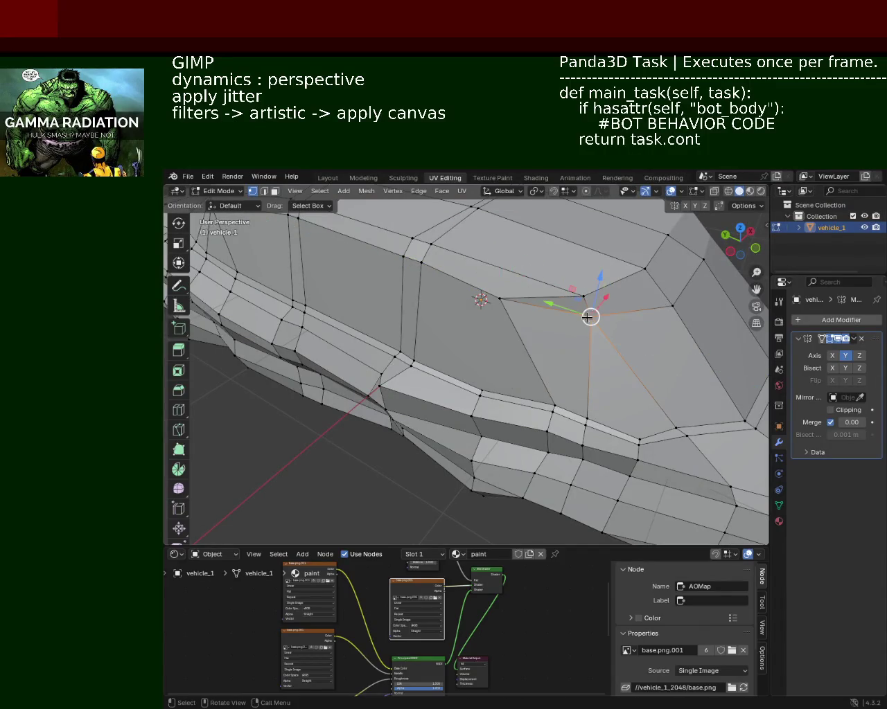
key(g)
key(y)
click(547, 305)
key(g)
key(y)
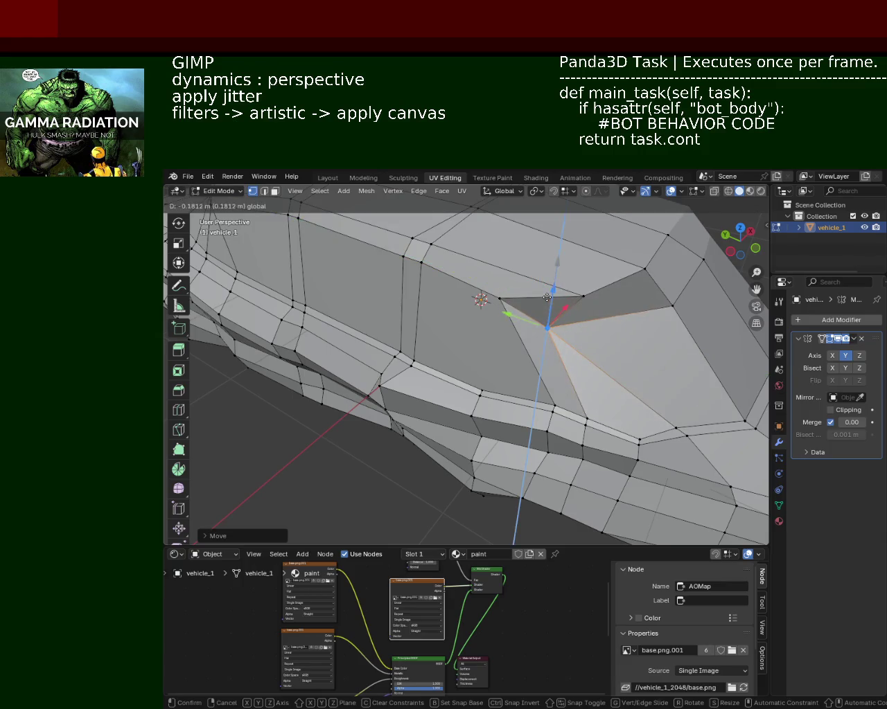
click(586, 315)
Select the window-corner vertex and try a lengthwise move, cancelling it to leave the vertex in place
middle_drag(586, 315, 568, 284)
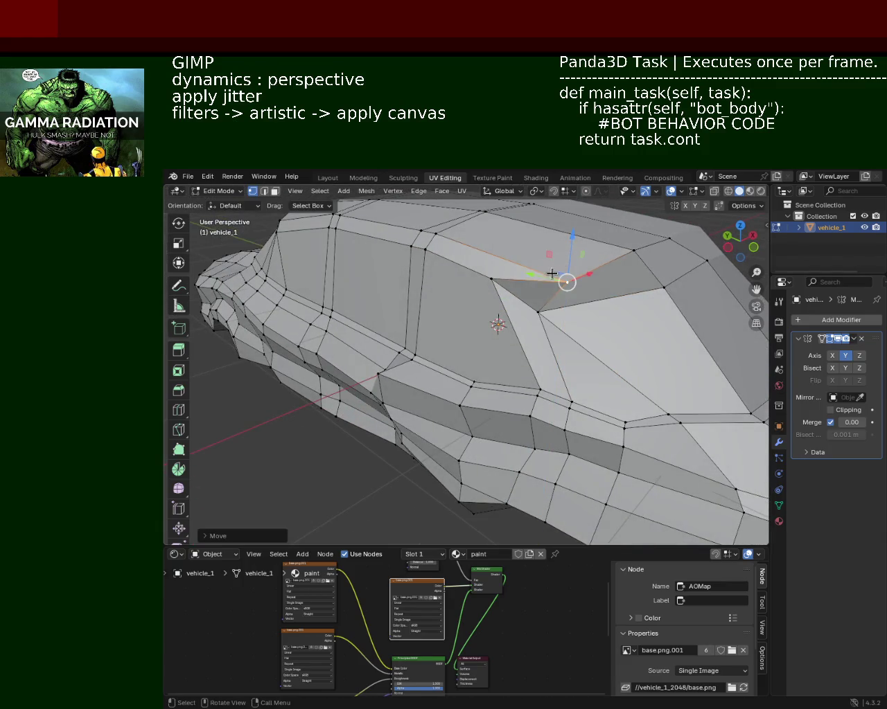
click(532, 277)
middle_drag(532, 277, 572, 308)
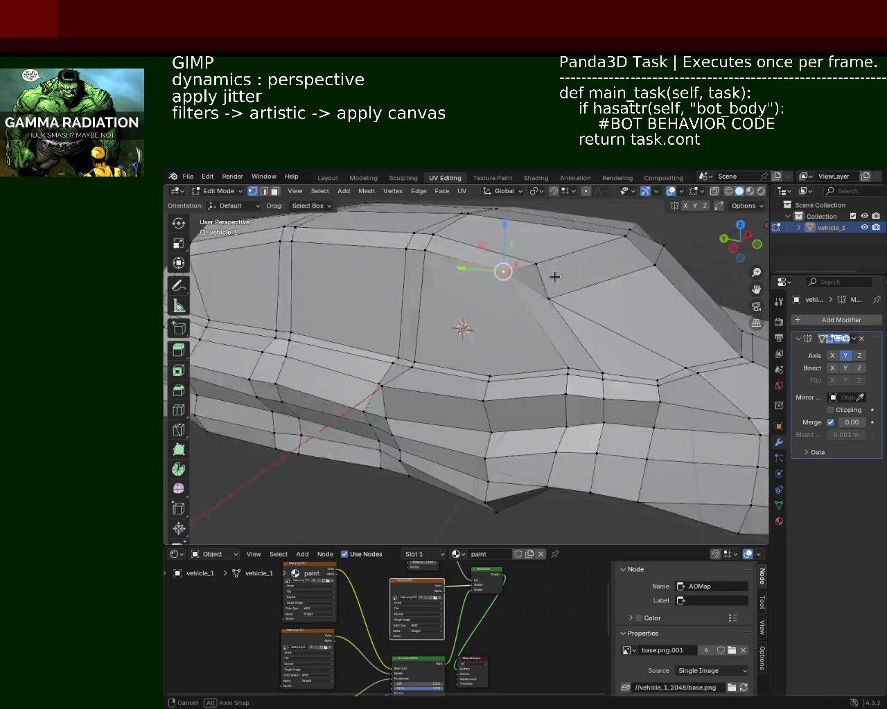
click(548, 291)
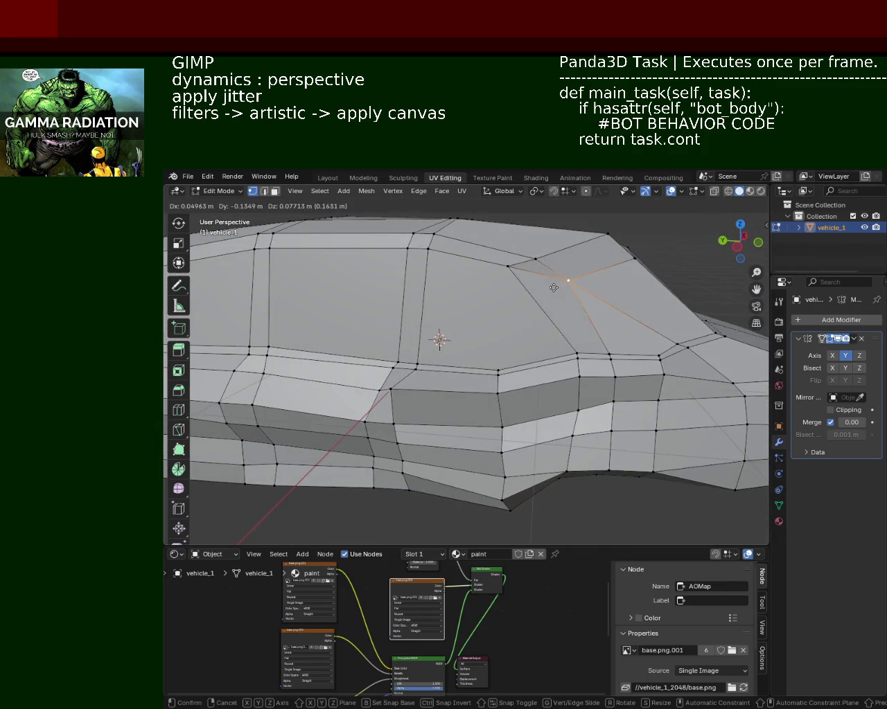
middle_drag(546, 286, 545, 324)
key(g)
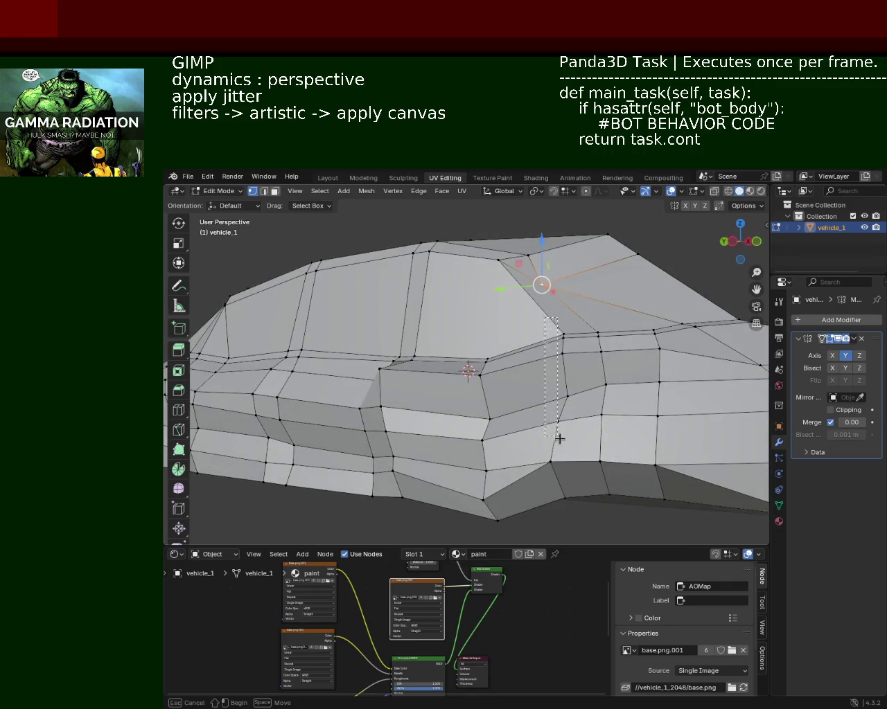
key(y)
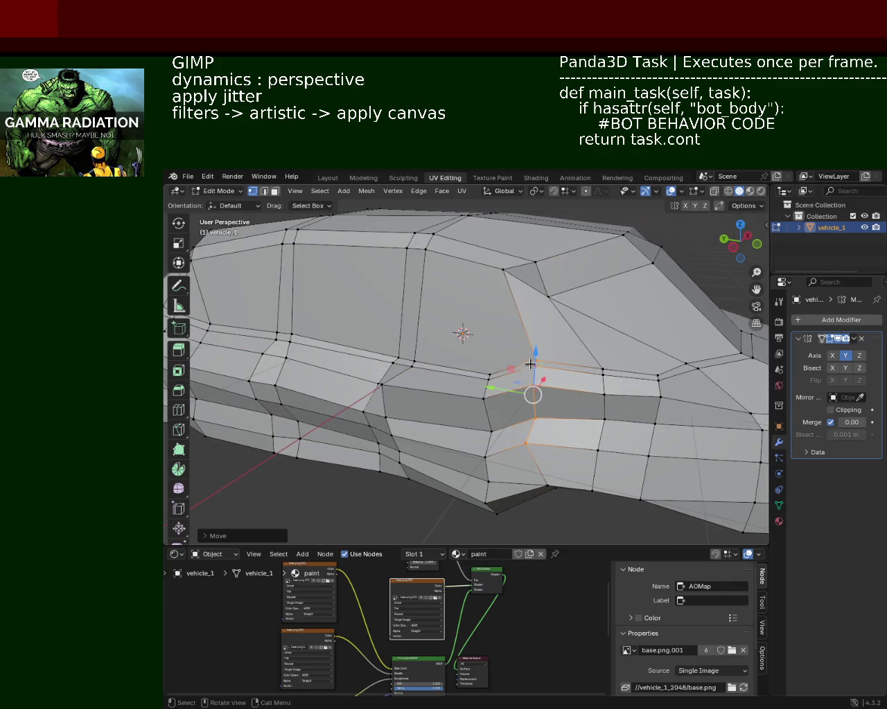
right_click(531, 409)
Lower the vertical edge loop running through the pillar
click(603, 368)
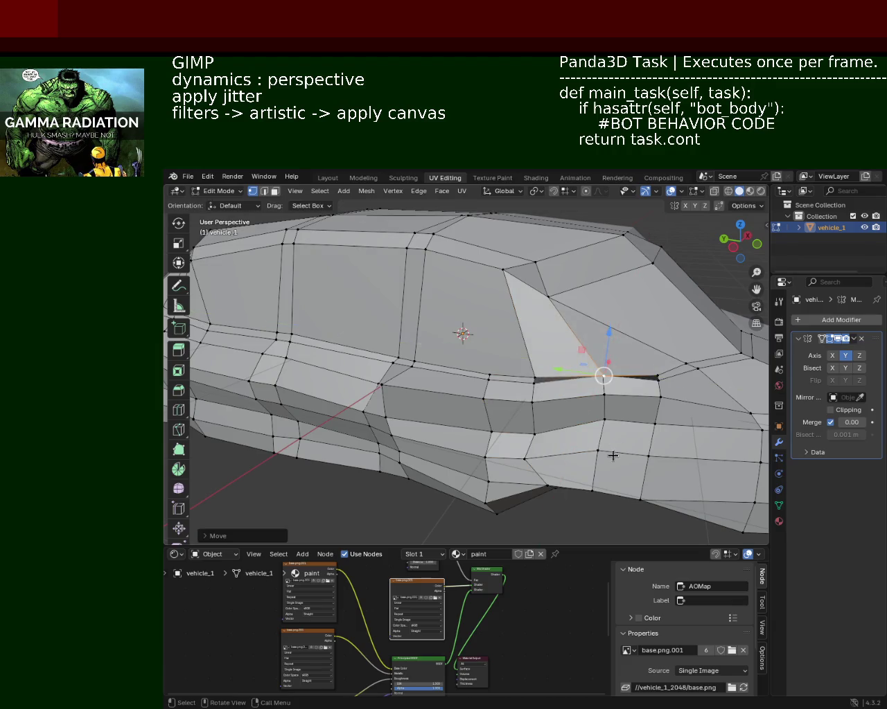
alt+click(588, 347)
key(alt+a)
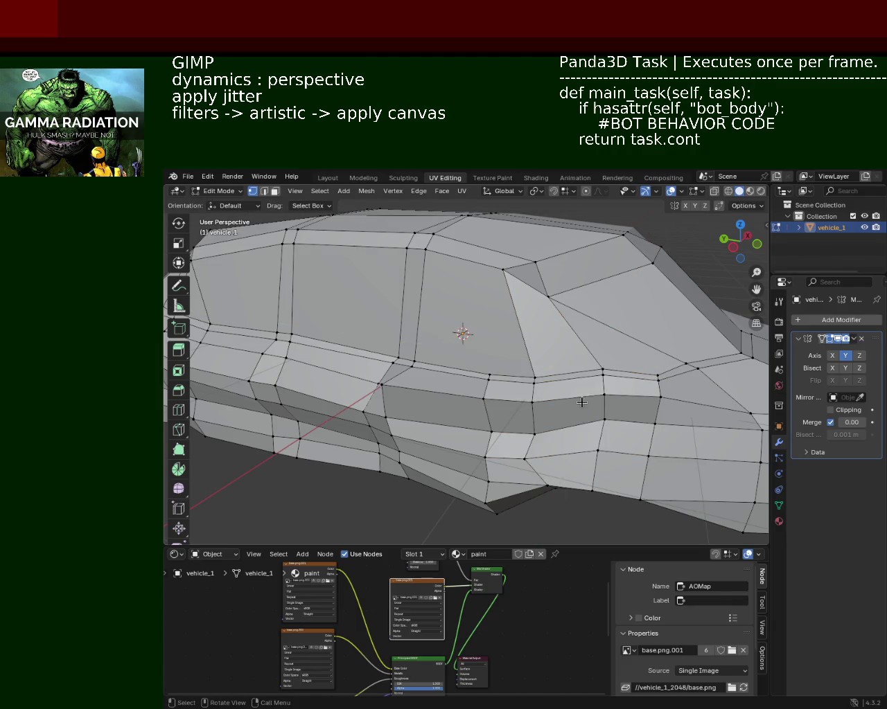
alt+click(603, 381)
key(g)
click(593, 399)
key(alt+a)
Reposition the windscreen corner vertex, finishing with a vertical adjustment
mouse_move(638, 392)
middle_down()
mouse_move(511, 392)
mouse_move(500, 310)
middle_up()
click(473, 262)
key(g)
click(501, 241)
key(g)
key(z)
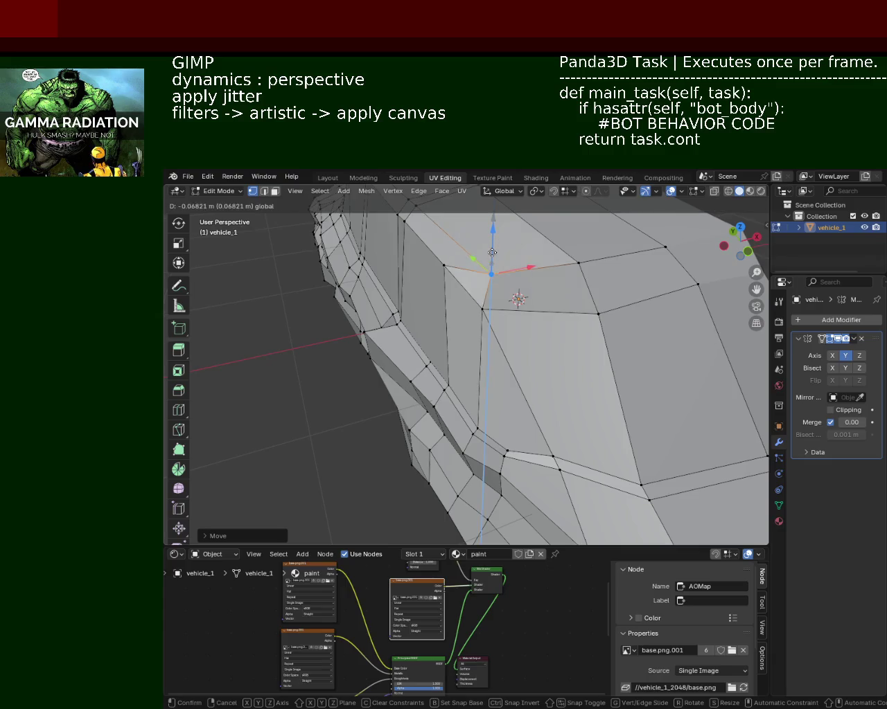
click(492, 253)
Slide the windscreen corner vertex along the car's length, undoing a discarded vertical move
mouse_move(577, 259)
middle_down()
mouse_move(629, 323)
mouse_move(569, 352)
mouse_move(546, 293)
middle_up()
key(g)
key(y)
click(588, 239)
key(g)
key(z)
right_click(594, 248)
key(ctrl+z)
key(g)
key(y)
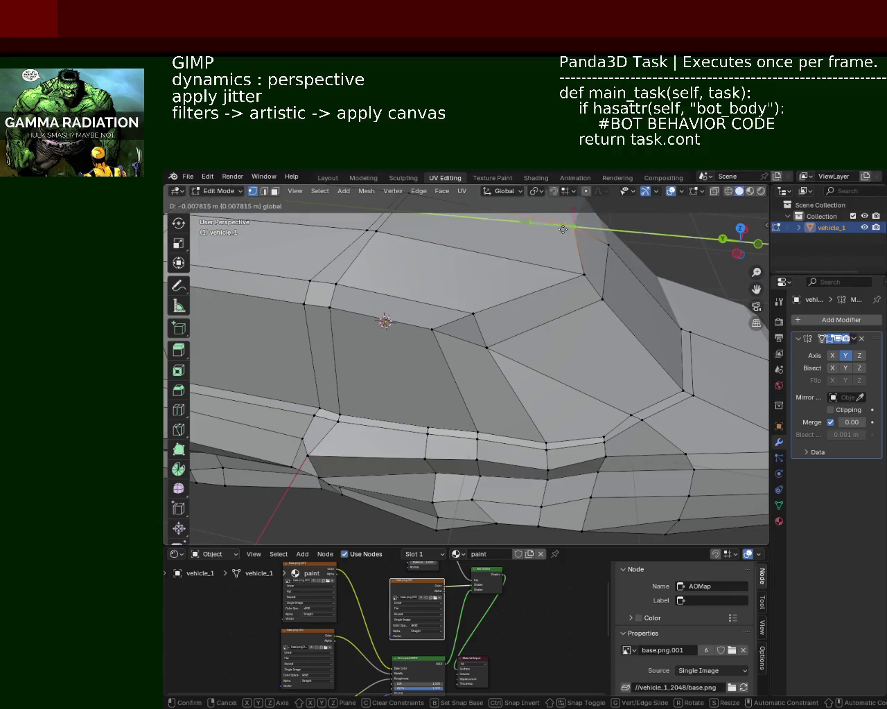
click(582, 234)
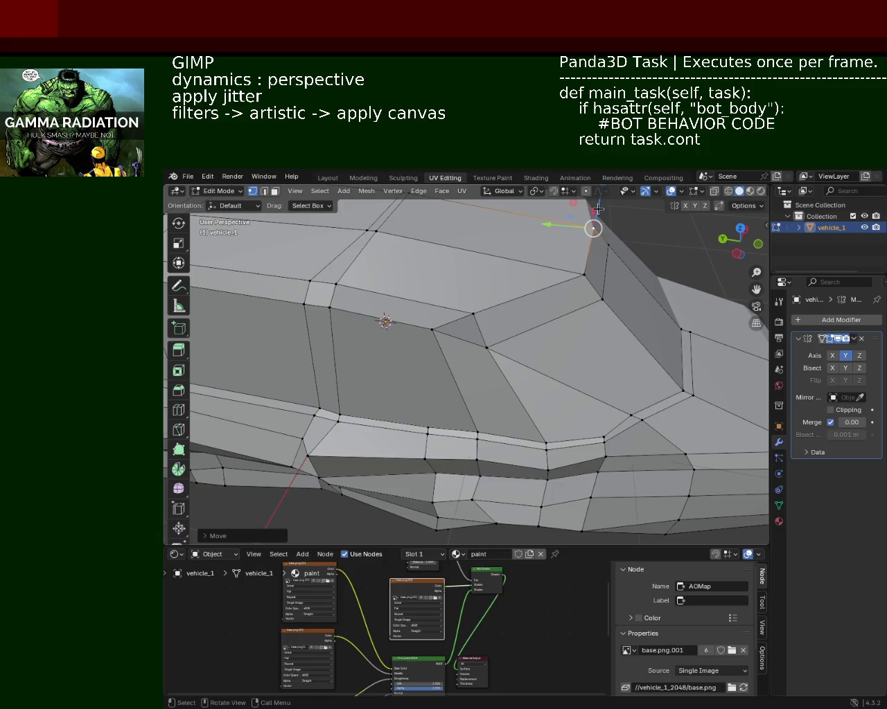
Move a roof-edge vertex, then lower the selected roof edge slightly
mouse_move(462, 345)
middle_down()
mouse_move(420, 299)
mouse_move(540, 327)
mouse_move(522, 257)
middle_up()
click(522, 256)
key(g)
click(519, 279)
shift+click(527, 290)
key(g)
click(416, 273)
mouse_move(416, 274)
middle_down()
mouse_move(586, 316)
mouse_move(424, 336)
middle_up()
drag(678, 271, 435, 270)
shift+click(626, 258)
drag(562, 234, 562, 242)
Slide two roofline vertices together along the car's length
mouse_move(591, 400)
middle_down()
mouse_move(472, 333)
mouse_move(511, 341)
middle_up()
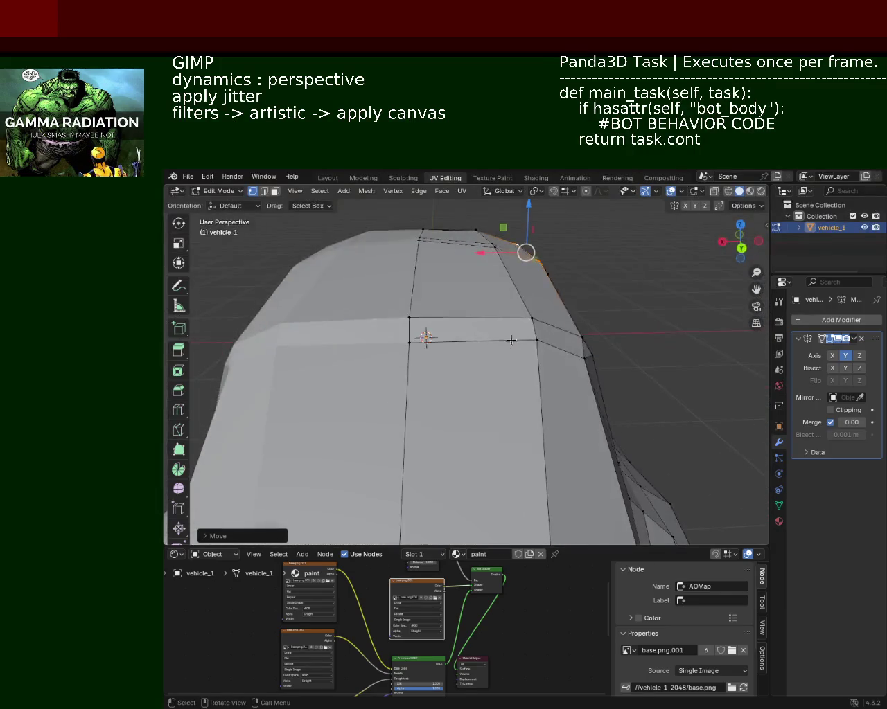
shift+click(577, 330)
shift+click(416, 319)
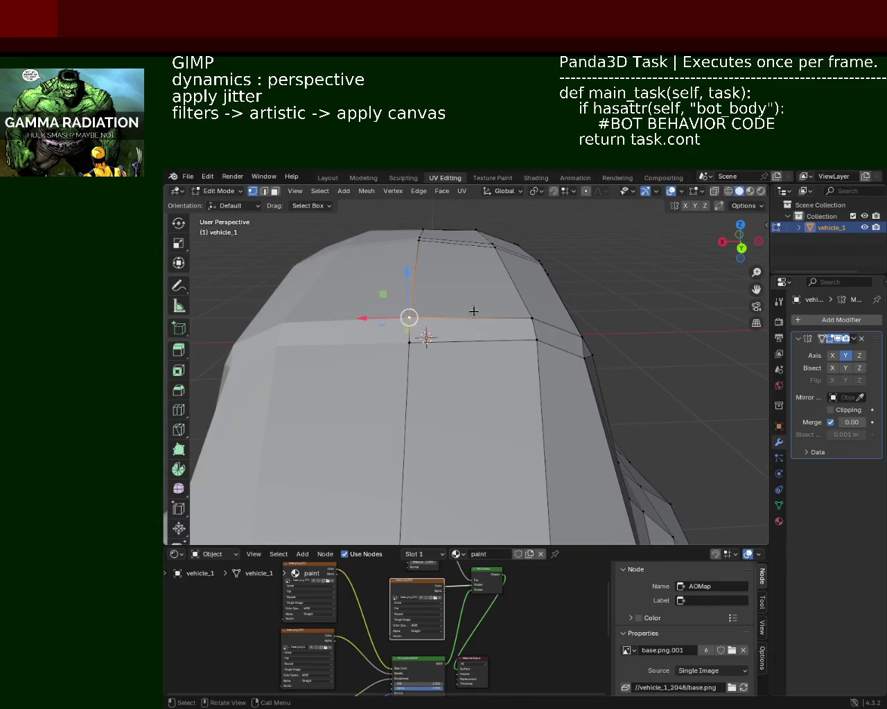
mouse_move(473, 311)
middle_down()
mouse_move(288, 323)
mouse_move(416, 330)
middle_up()
shift+click(459, 330)
mouse_move(396, 297)
mouse_down()
mouse_move(385, 308)
mouse_move(403, 296)
mouse_move(385, 308)
mouse_up()
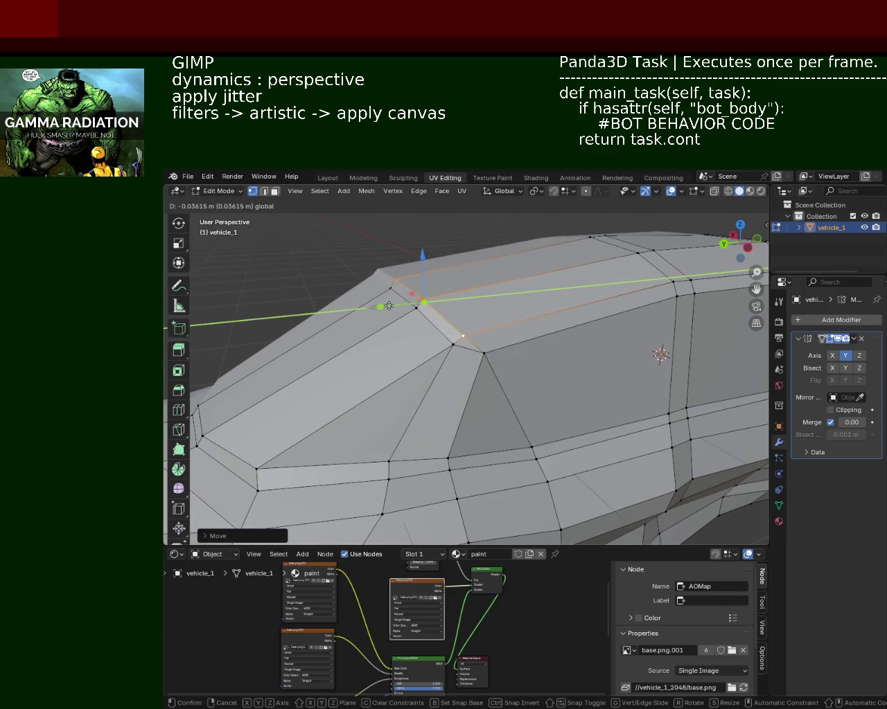
click(386, 308)
click(396, 348)
Pull a windscreen-edge vertex sideways across the car's width
mouse_move(395, 347)
middle_down()
mouse_move(512, 339)
mouse_move(495, 357)
mouse_move(392, 343)
mouse_move(493, 345)
mouse_move(517, 355)
mouse_move(509, 402)
mouse_move(555, 425)
middle_up()
click(558, 428)
drag(512, 425, 529, 428)
click(531, 429)
middle_drag(534, 429, 552, 388)
drag(551, 388, 548, 389)
mouse_move(548, 388)
middle_down()
mouse_move(532, 408)
mouse_move(579, 399)
middle_up()
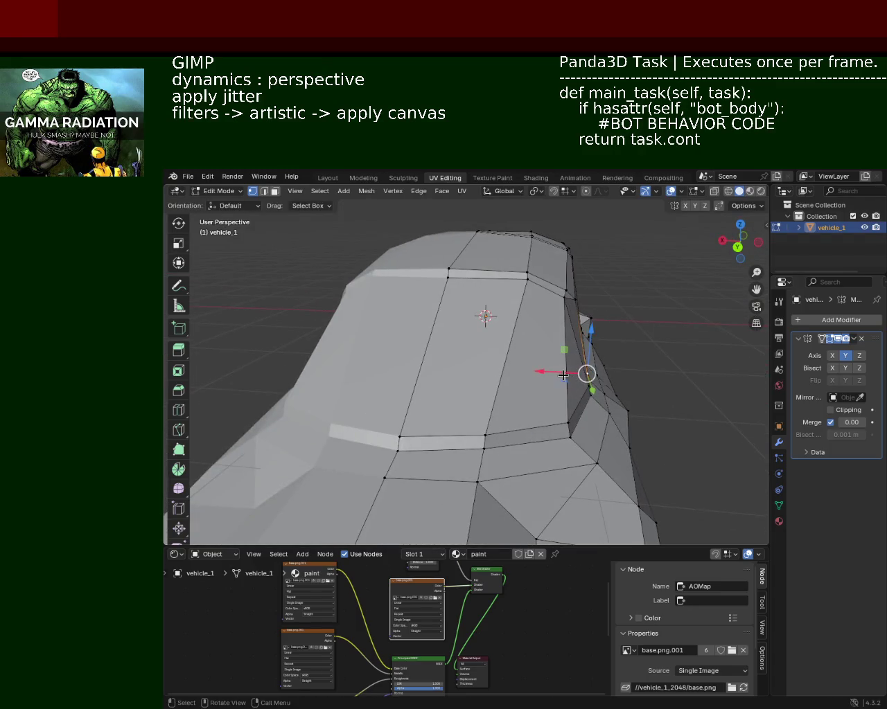
drag(563, 375, 559, 375)
mouse_move(558, 375)
middle_down()
mouse_move(610, 405)
mouse_move(592, 374)
middle_up()
Adjust another cabin vertex lengthwise and sideways, then move it vertically by about 0.051 m
click(610, 405)
drag(582, 365, 584, 371)
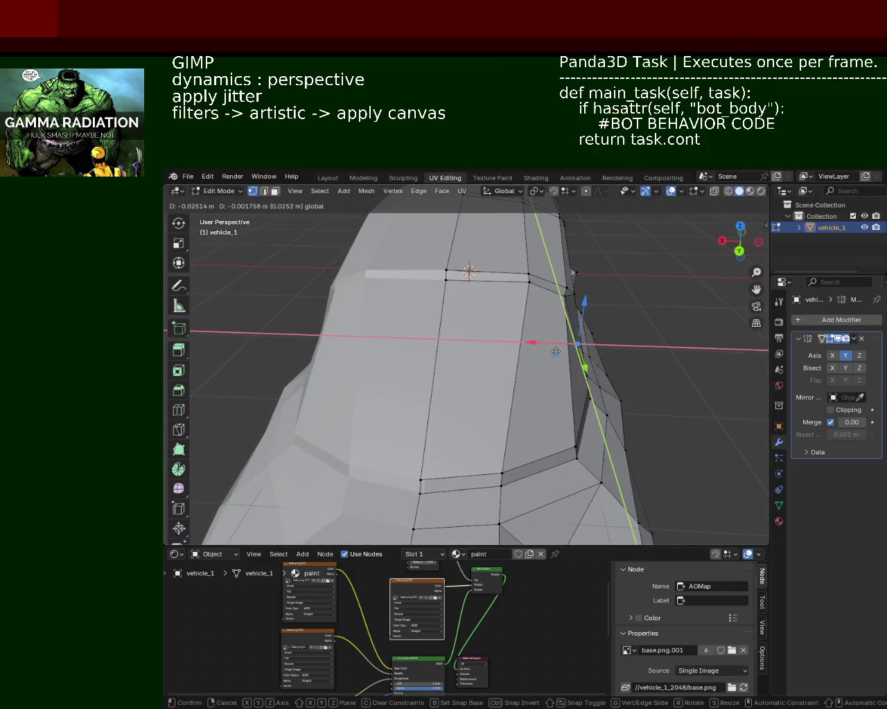
middle_drag(583, 371, 588, 380)
drag(589, 381, 590, 375)
middle_drag(566, 383, 589, 403)
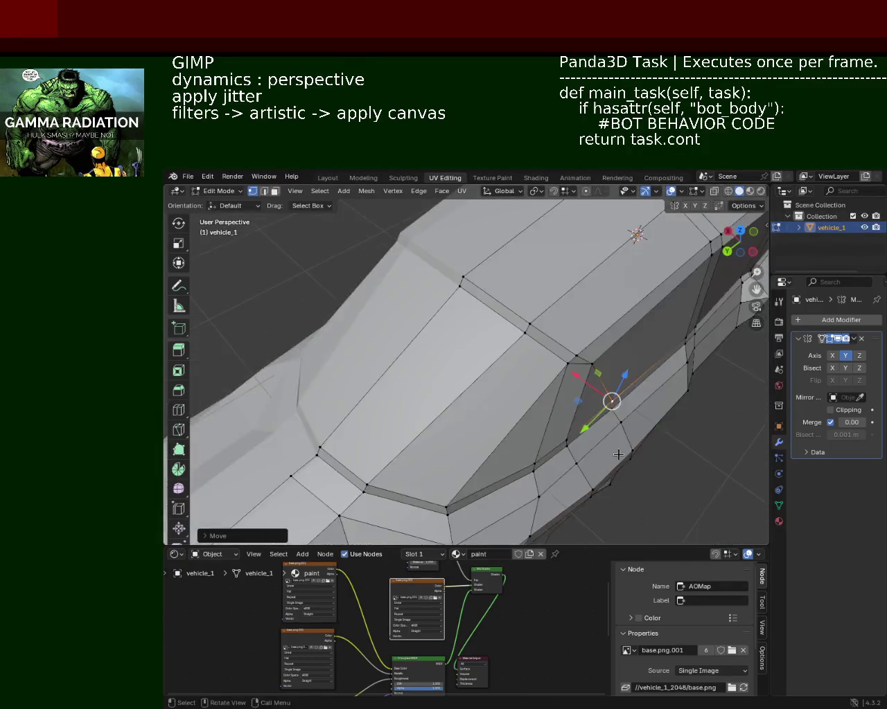
drag(578, 377, 586, 393)
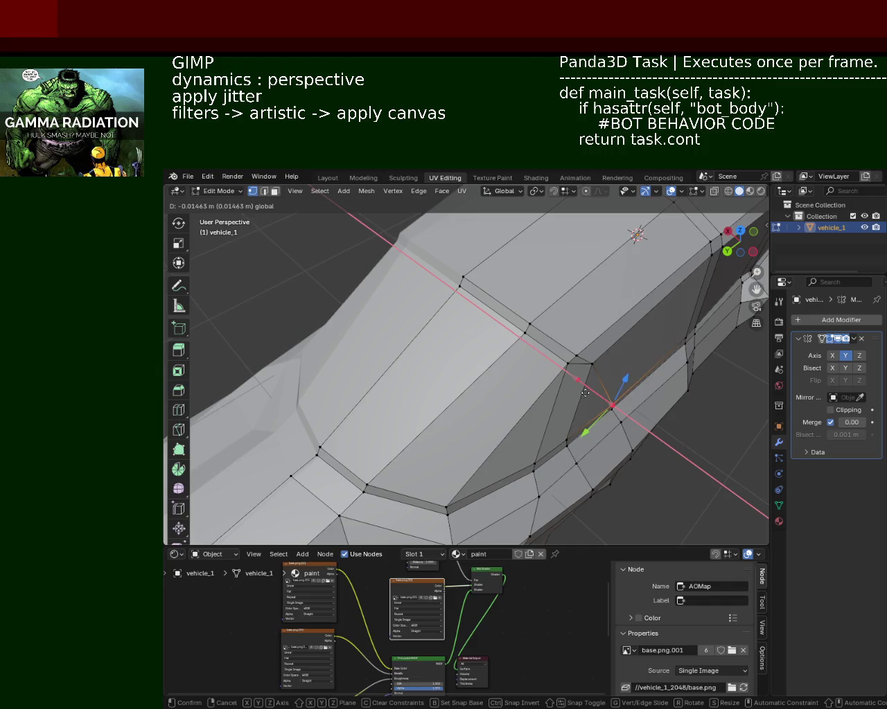
middle_drag(585, 392, 609, 421)
key(z)
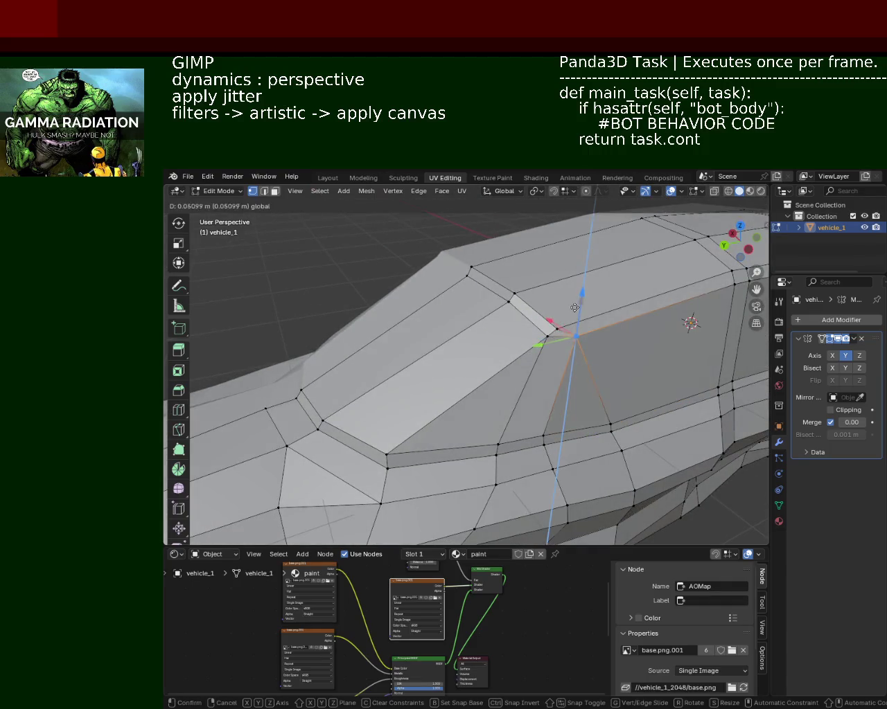
click(548, 345)
Slide that vertex along the car's length, then pick a vertex on the side belt line
key(g)
key(y)
click(537, 351)
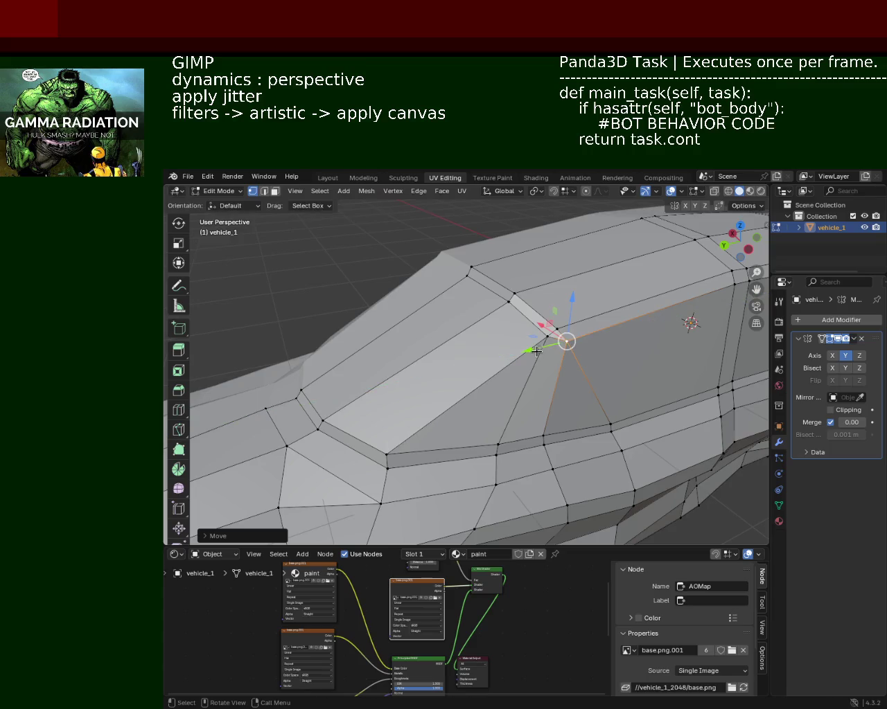
click(493, 426)
mouse_move(497, 437)
middle_down()
mouse_move(467, 389)
mouse_move(481, 401)
mouse_move(534, 410)
middle_up()
click(522, 410)
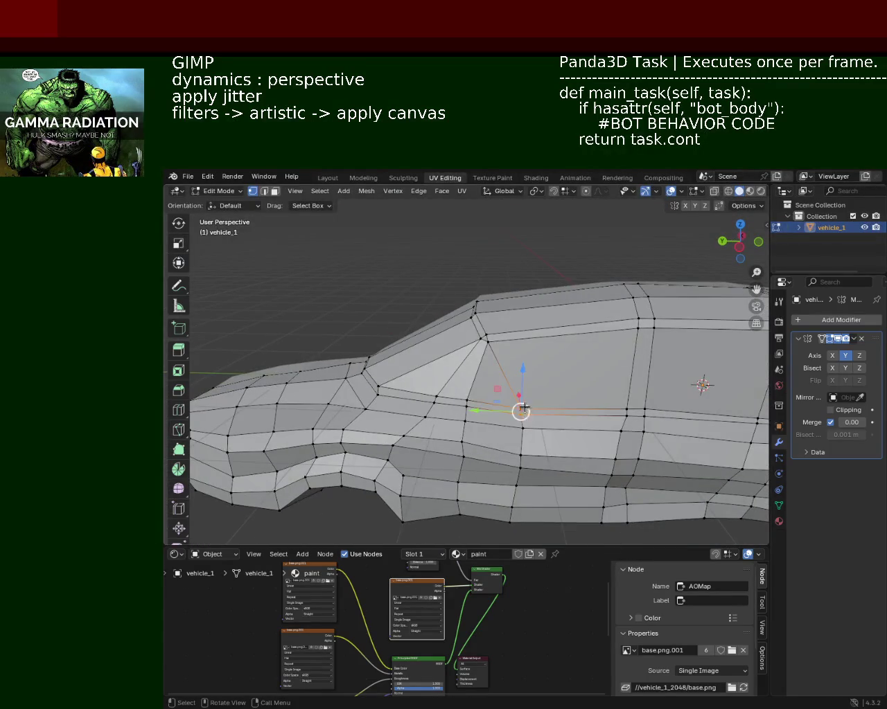
Raise a side vertex vertically, then box-select nearby side vertices and move them
key(g)
key(z)
click(584, 386)
drag(593, 383, 665, 420)
key(g)
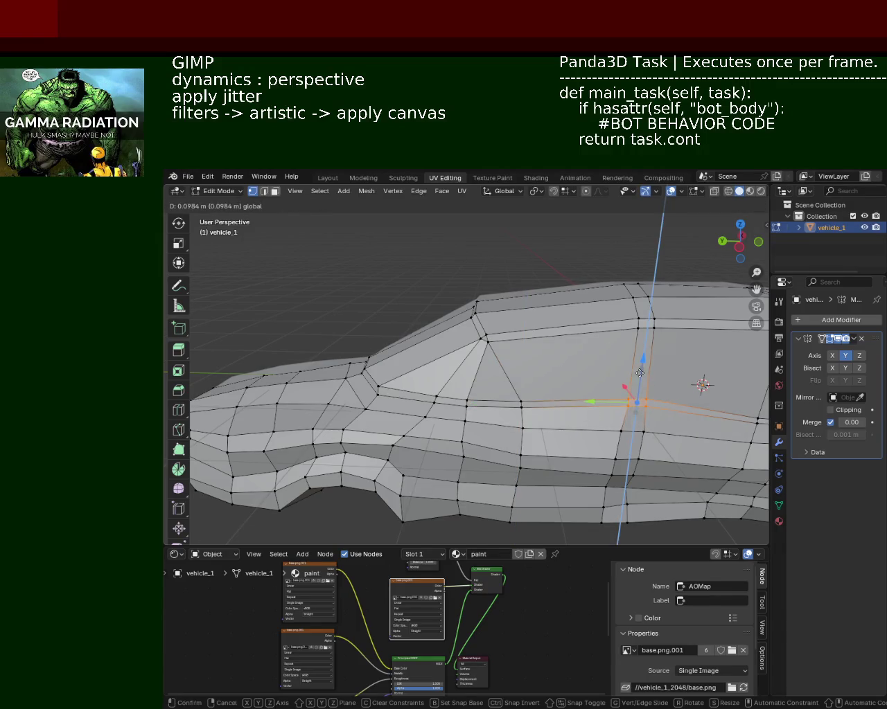
click(624, 403)
Raise another side vertex of vehicle_1 about 0.13 m
mouse_move(624, 403)
middle_down()
mouse_move(559, 391)
mouse_move(488, 398)
middle_up()
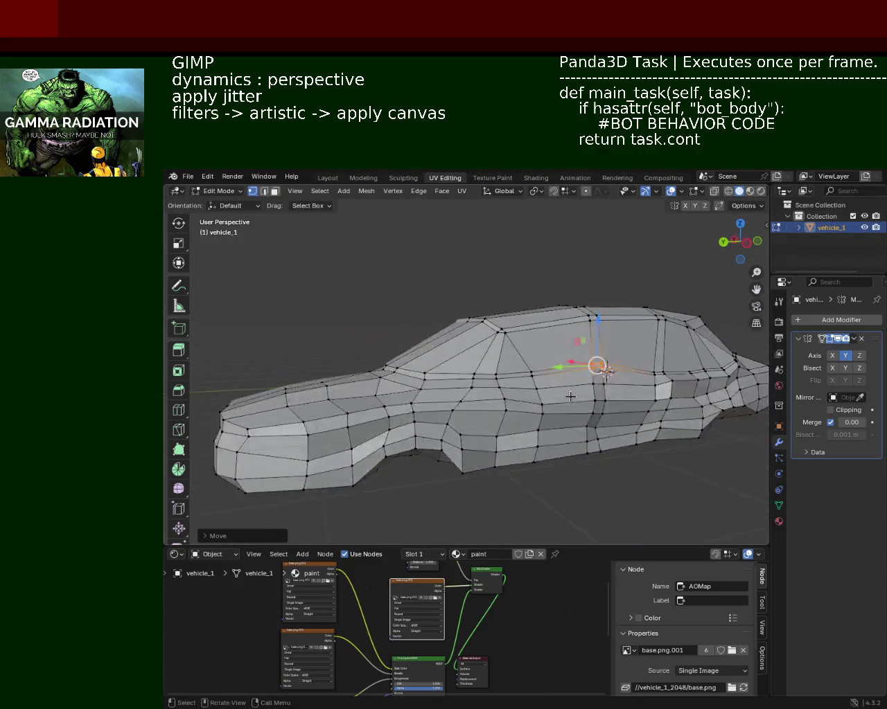
scroll(488, 398, up, 3)
scroll(524, 411, up, 2)
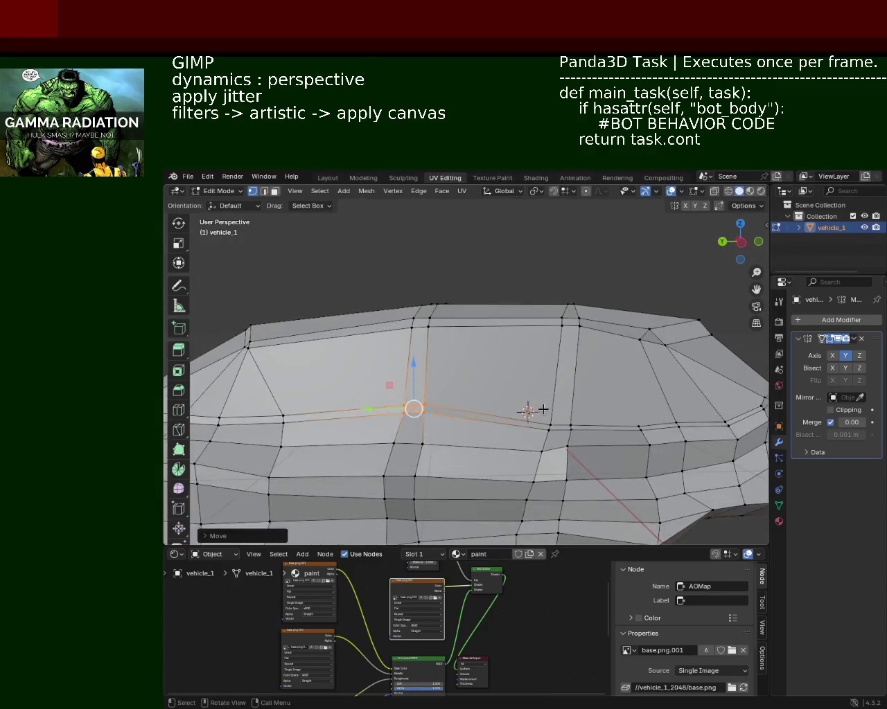
mouse_move(496, 380)
mouse_down()
mouse_move(539, 424)
mouse_move(590, 433)
mouse_up()
mouse_move(562, 392)
mouse_down()
mouse_move(563, 376)
mouse_move(548, 410)
mouse_move(556, 386)
mouse_move(575, 388)
mouse_up()
Select the neighbouring belt-line vertices and save vehicle_1.blend
click(571, 414)
click(624, 399)
drag(631, 383, 631, 382)
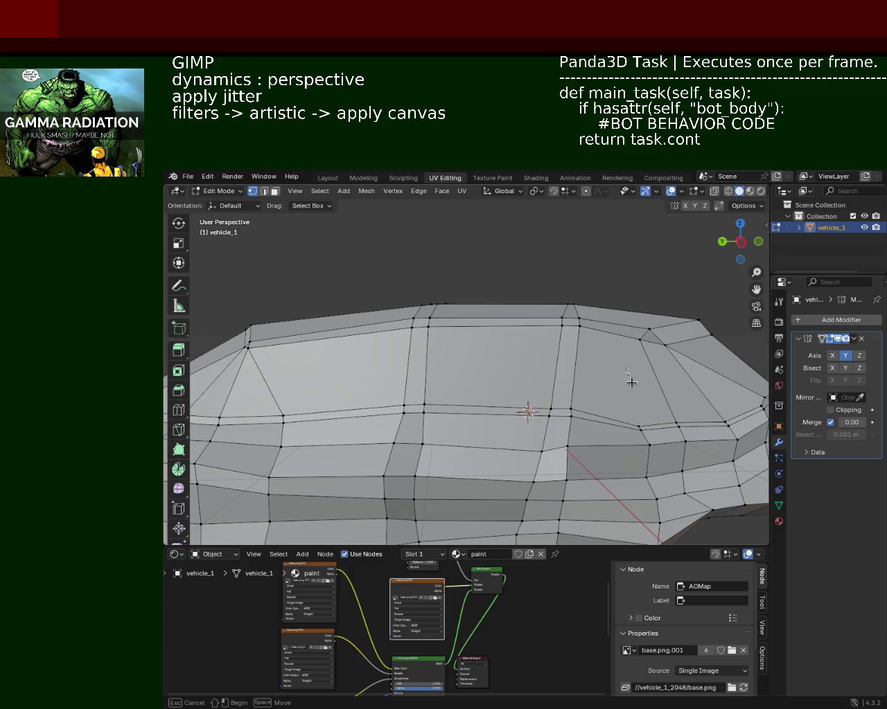
drag(650, 439, 650, 439)
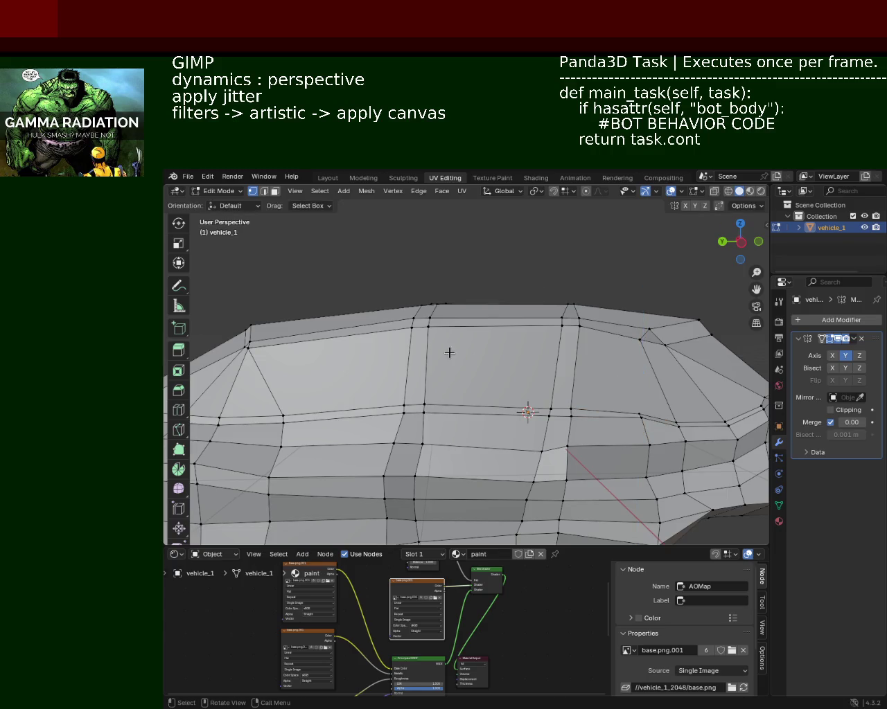
scroll(578, 353, down, 3)
mouse_move(577, 352)
middle_down()
mouse_move(536, 415)
mouse_move(545, 421)
middle_up()
key(ctrl+s)
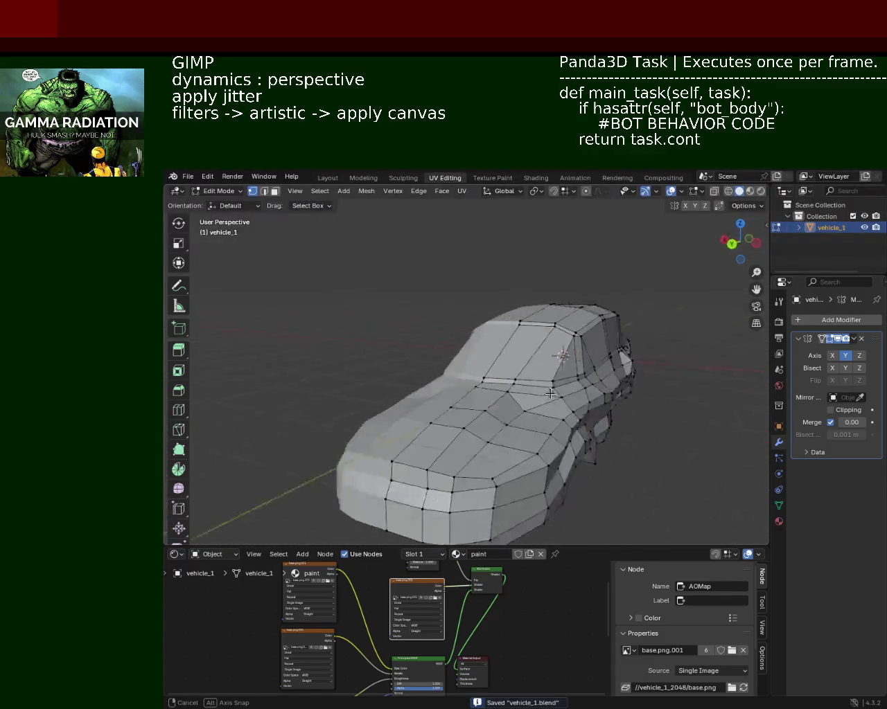
Raise a body vertex and a side belt-line vertex slightly
scroll(545, 422, up, 3)
click(571, 400)
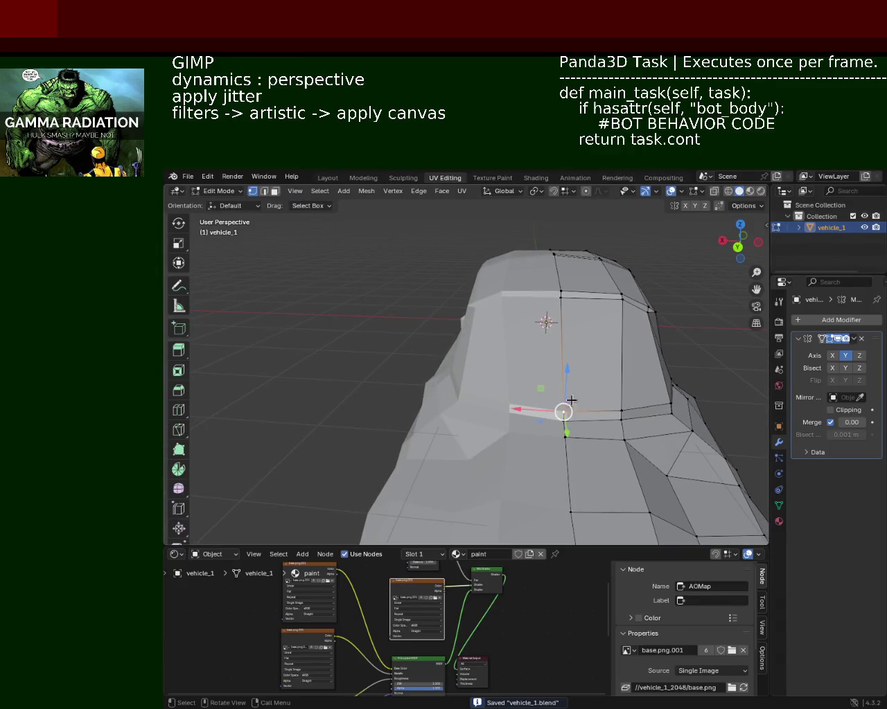
drag(565, 381, 566, 379)
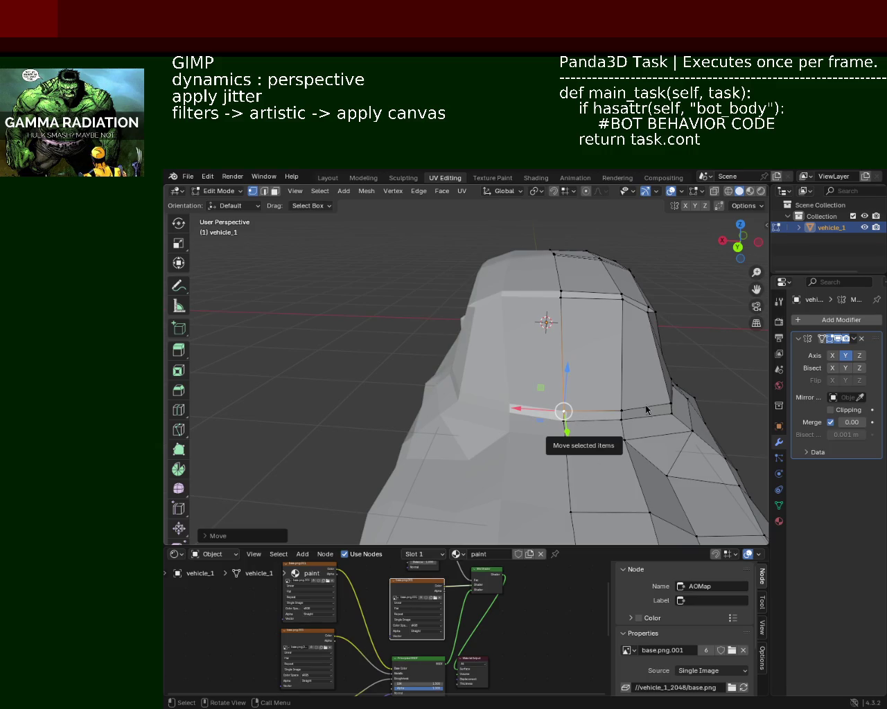
mouse_move(646, 410)
middle_down()
mouse_move(481, 405)
mouse_move(450, 375)
mouse_move(578, 347)
middle_up()
click(589, 338)
drag(590, 339, 589, 325)
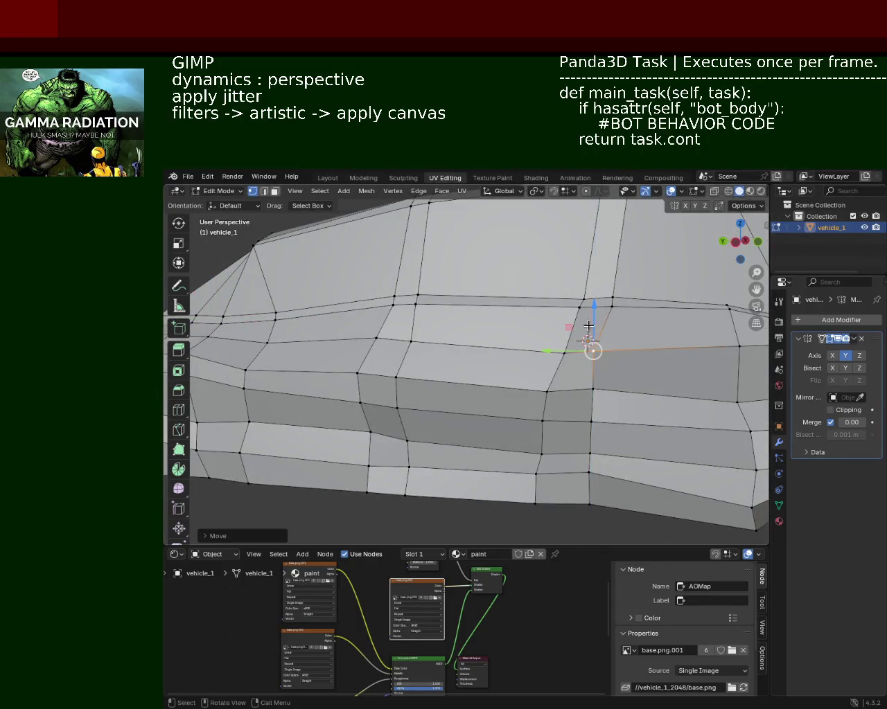
Shift side vertices along the car's length and move one side vertex upward
middle_drag(588, 325, 483, 398)
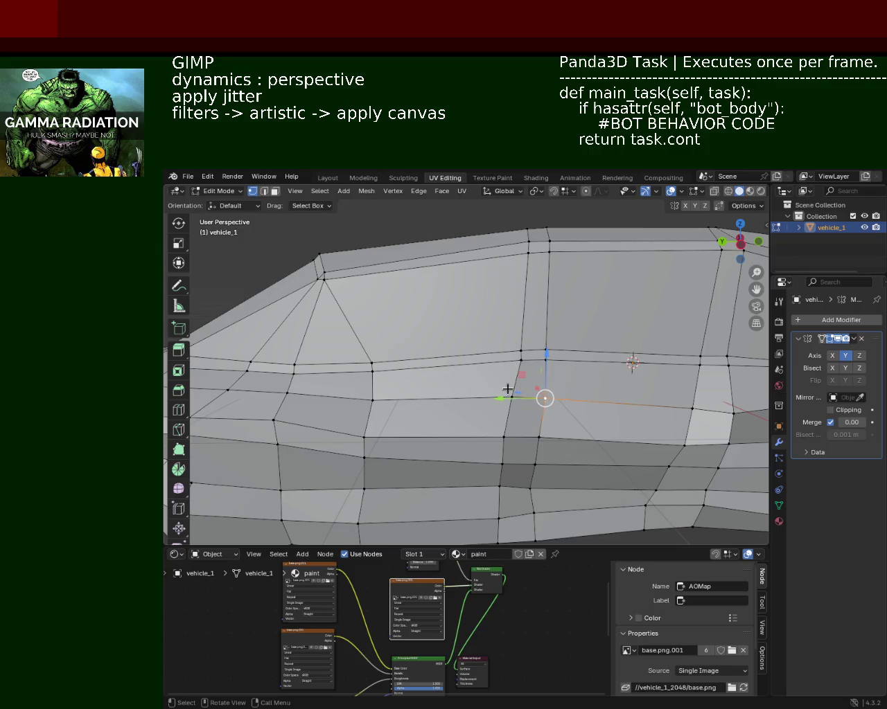
drag(512, 398, 571, 397)
mouse_move(570, 398)
shift+middle_down()
mouse_move(471, 368)
mouse_move(570, 376)
shift+middle_up()
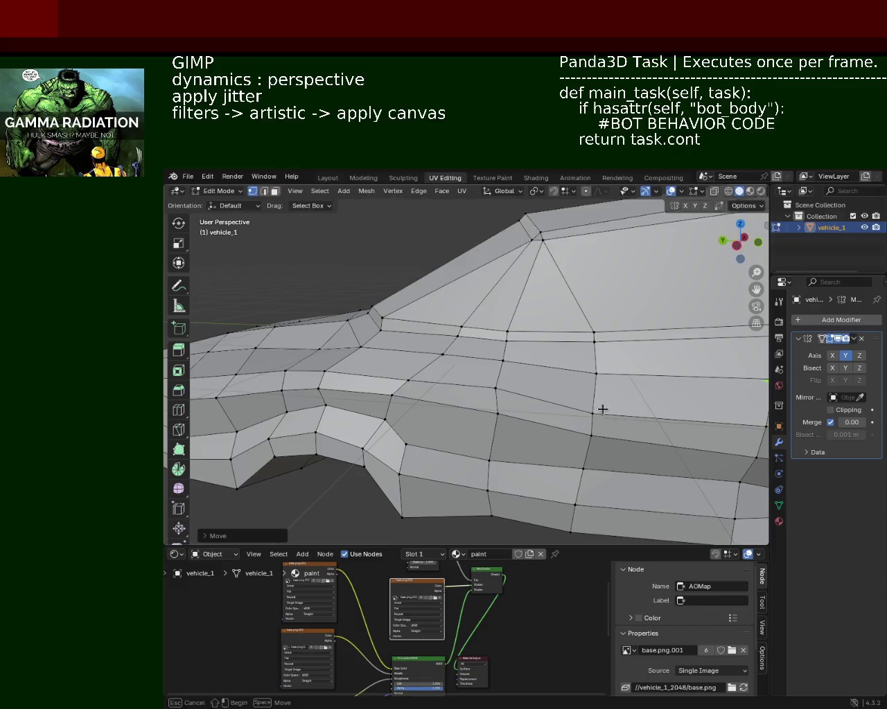
drag(590, 416, 595, 349)
click(494, 386)
drag(467, 390, 485, 385)
middle_drag(510, 384, 542, 374)
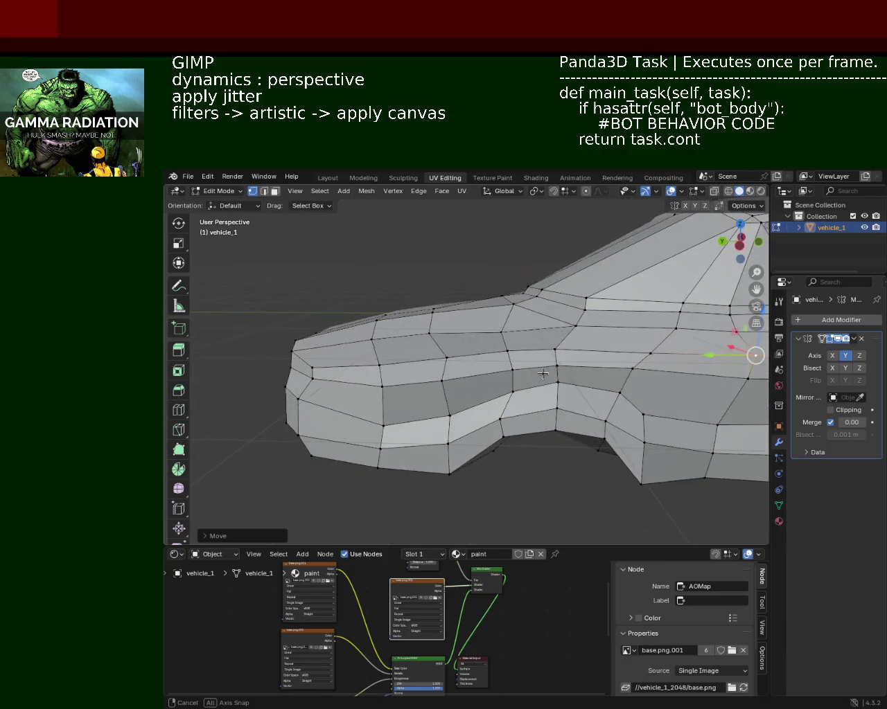
Slide two more belt-line vertices along the car's length
click(632, 368)
drag(605, 370, 603, 367)
click(664, 328)
drag(639, 330, 638, 330)
middle_drag(638, 329, 494, 348)
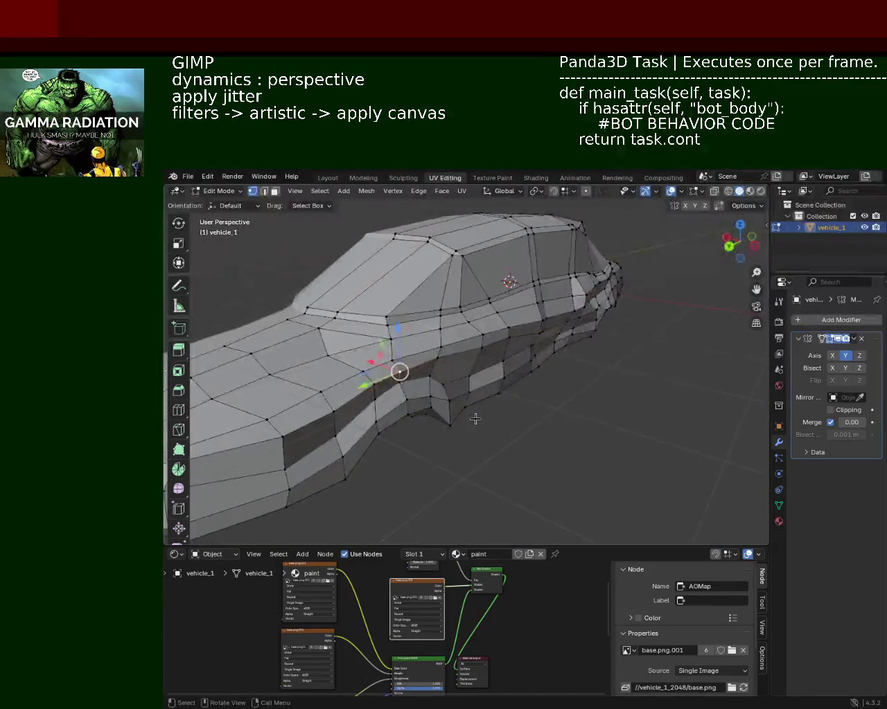
click(481, 336)
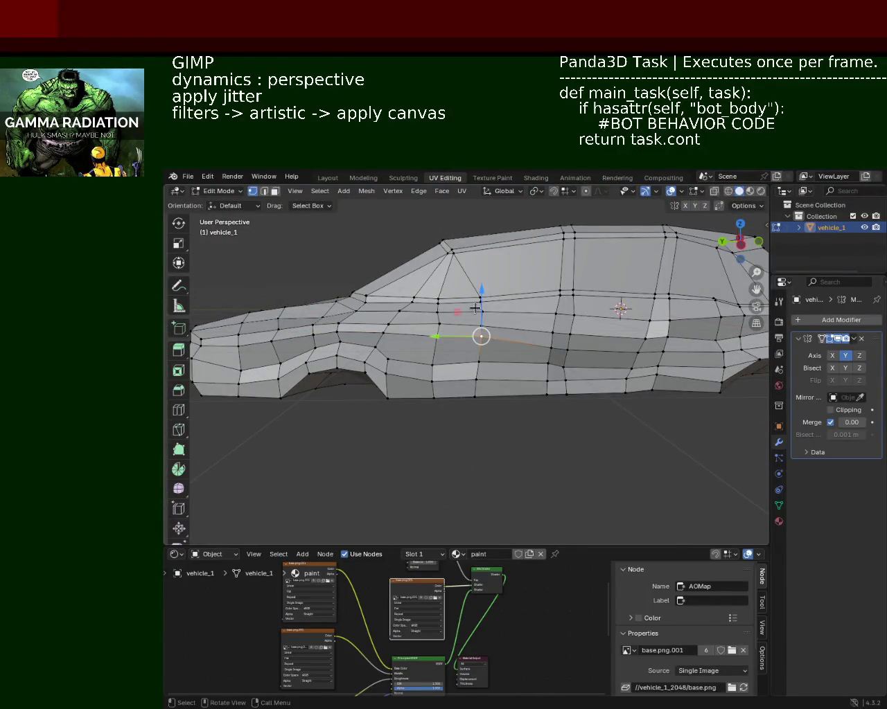
Move two side vertices vertically along Z
key(g)
key(z)
click(437, 336)
key(g)
key(z)
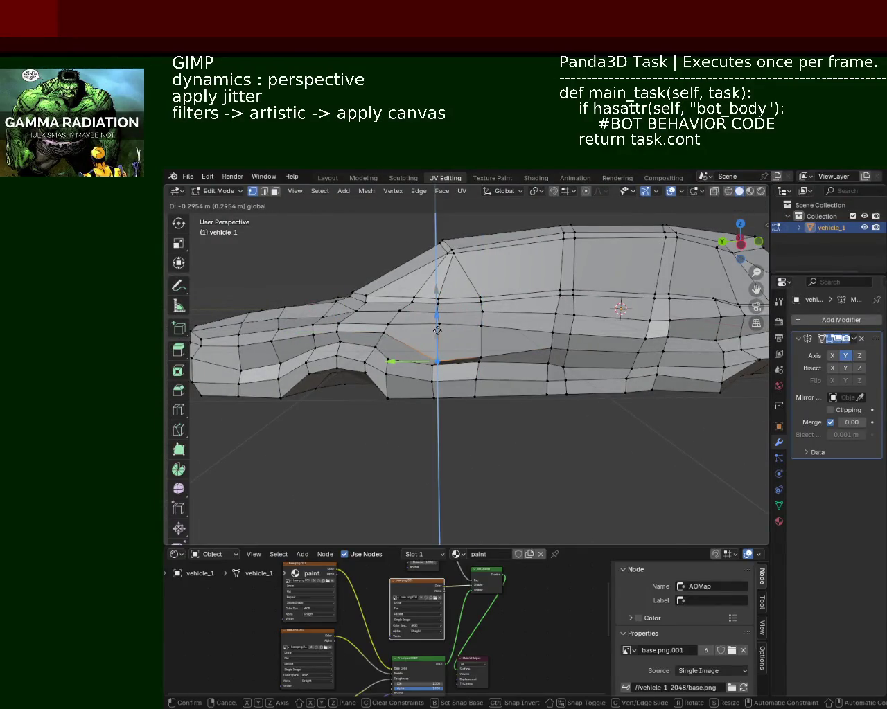
click(437, 330)
middle_drag(437, 330, 467, 351)
mouse_move(512, 326)
middle_down()
mouse_move(548, 323)
mouse_move(541, 301)
mouse_move(524, 313)
middle_up()
Raise a belt-line vertex and readjust its height
drag(578, 325, 578, 325)
scroll(557, 294, up, 2)
scroll(572, 326, up, 2)
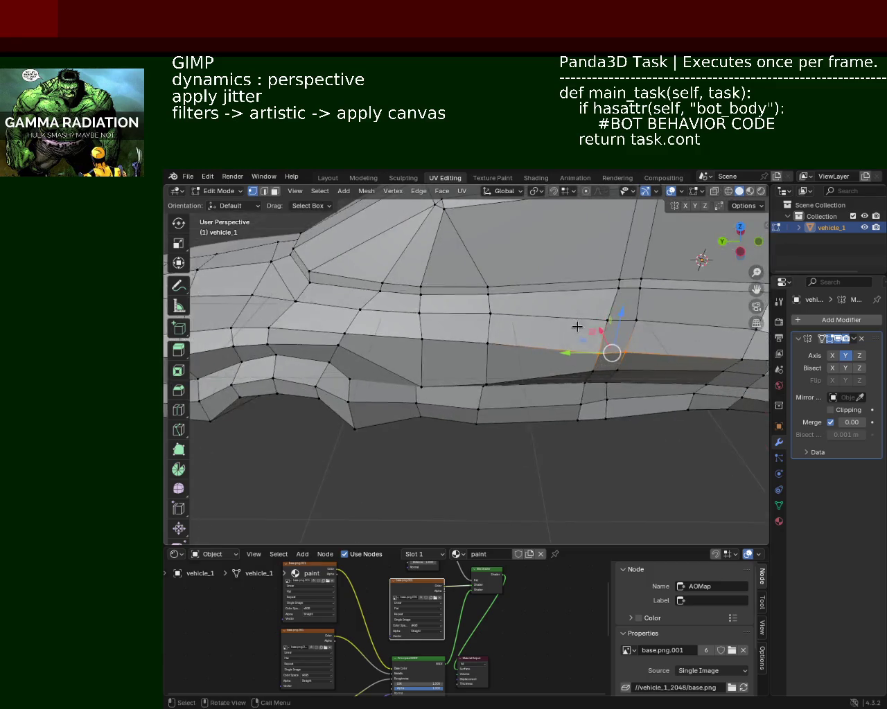
scroll(576, 323, up, 2)
drag(519, 340, 528, 338)
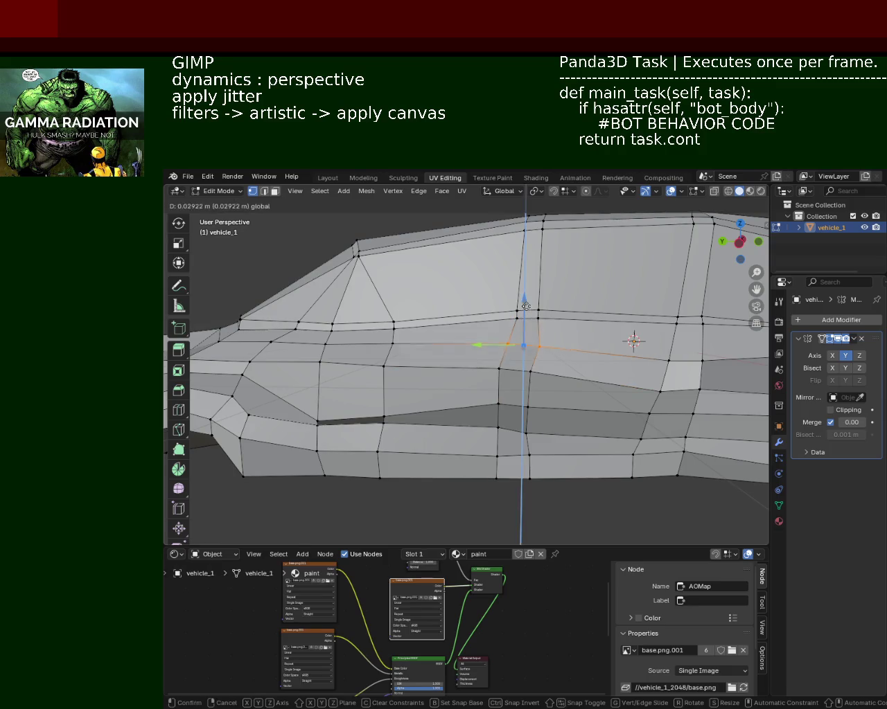
mouse_move(527, 346)
middle_down()
mouse_move(514, 393)
mouse_move(490, 379)
middle_up()
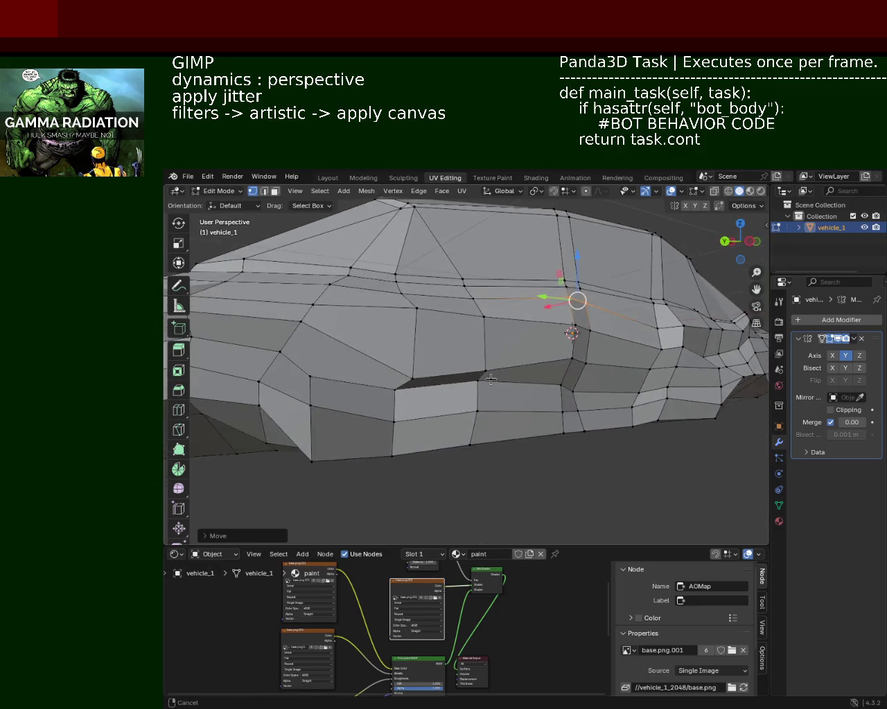
Raise a lower door vertex, undo the mistake, and lower the door edge instead
mouse_move(450, 393)
mouse_down()
mouse_move(475, 383)
mouse_move(477, 372)
mouse_up()
click(394, 420)
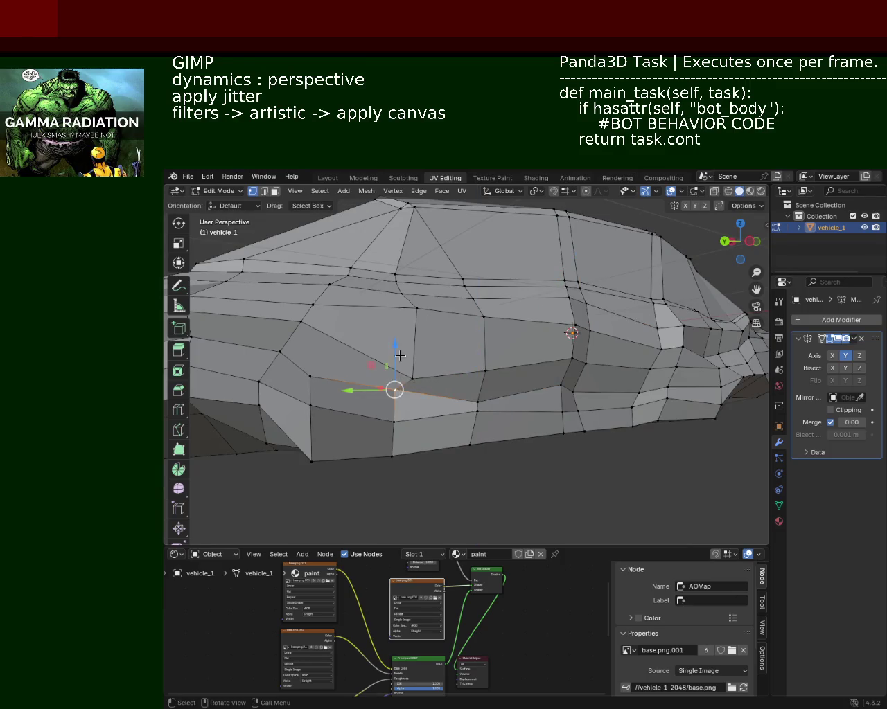
drag(395, 389, 397, 380)
click(484, 411)
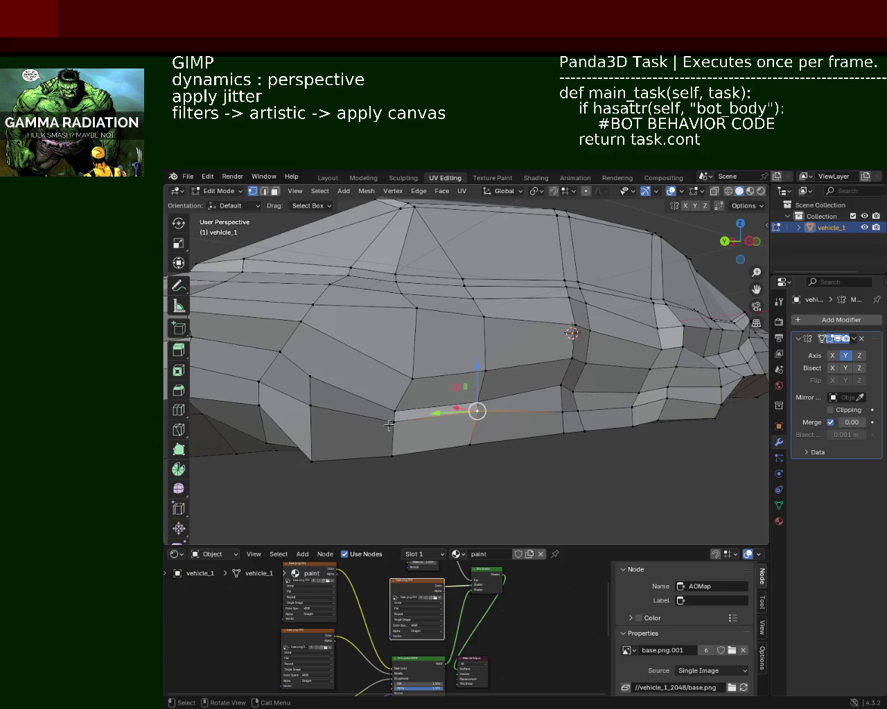
shift+click(412, 421)
key(ctrl+z)
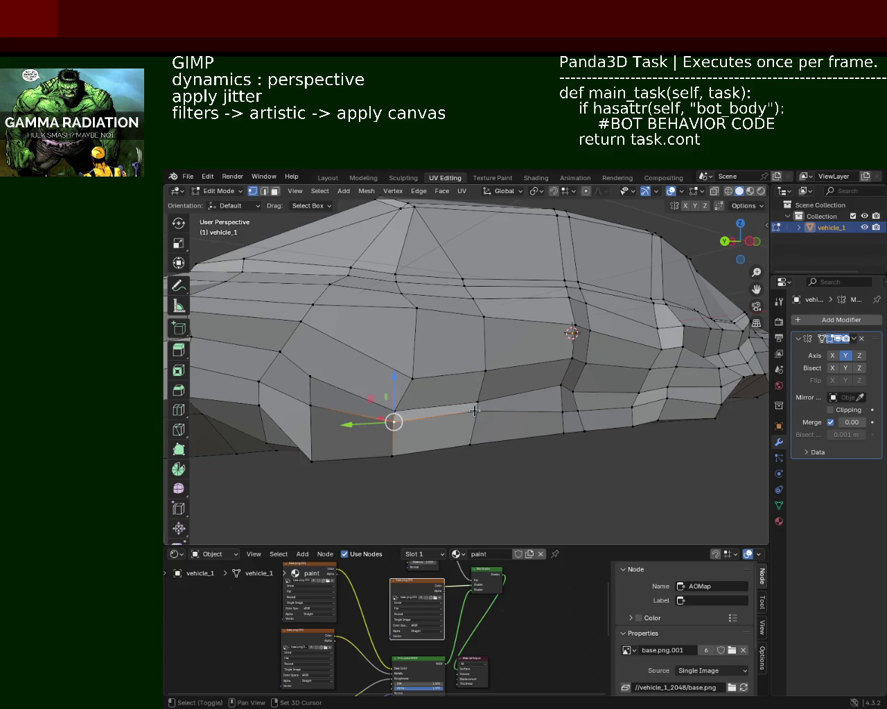
drag(429, 374, 433, 398)
Lower the vertex at the door's front
click(311, 406)
drag(311, 367, 309, 430)
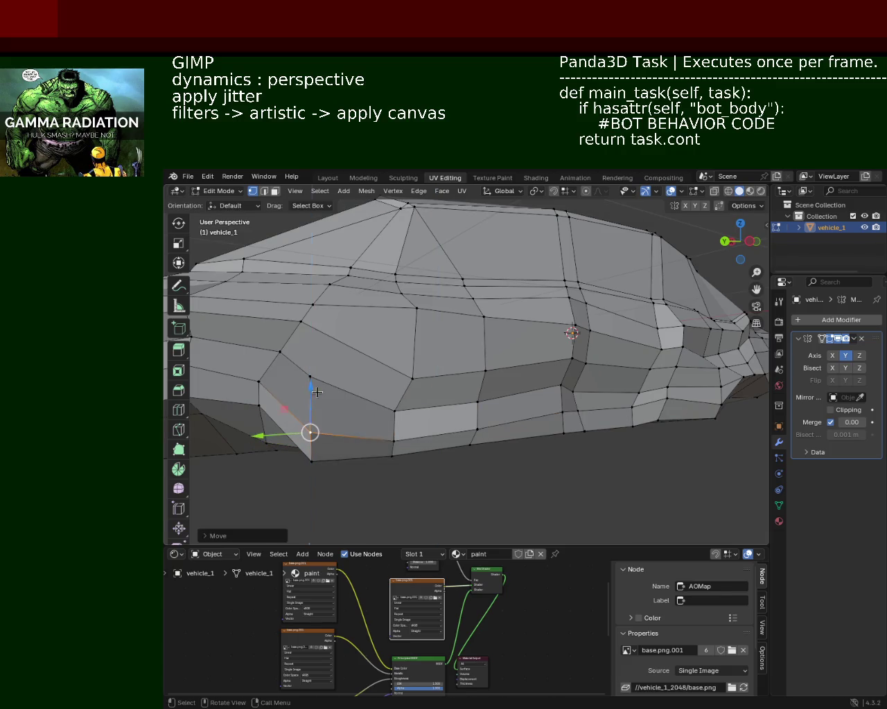
middle_drag(347, 430, 445, 444)
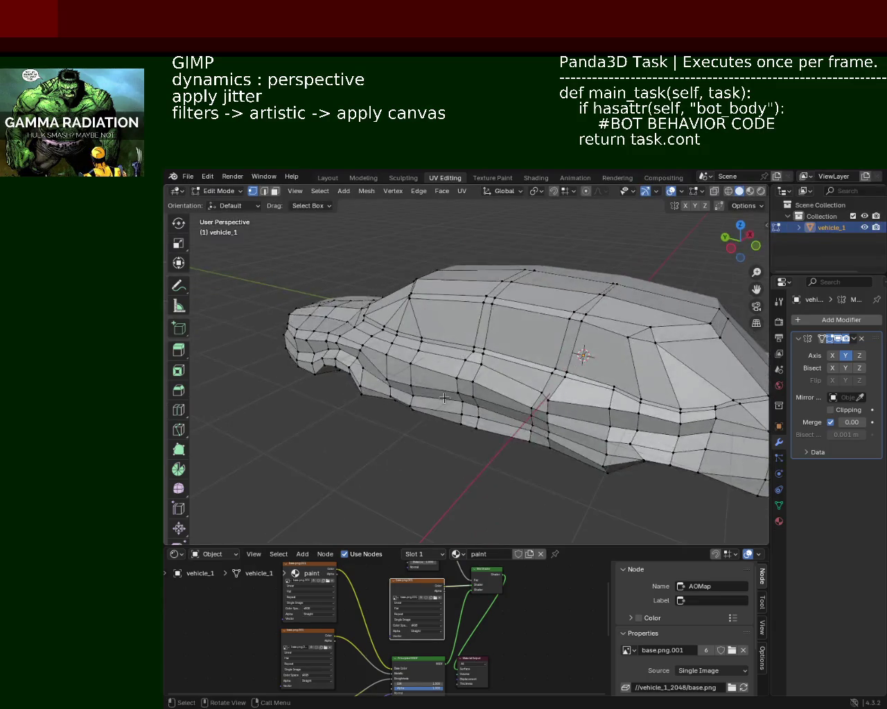
scroll(445, 445, up, 3)
mouse_move(485, 329)
middle_down()
mouse_move(420, 396)
mouse_move(421, 380)
middle_up()
Shift a front cabin vertex twice along the X axis
click(421, 380)
key(g)
key(x)
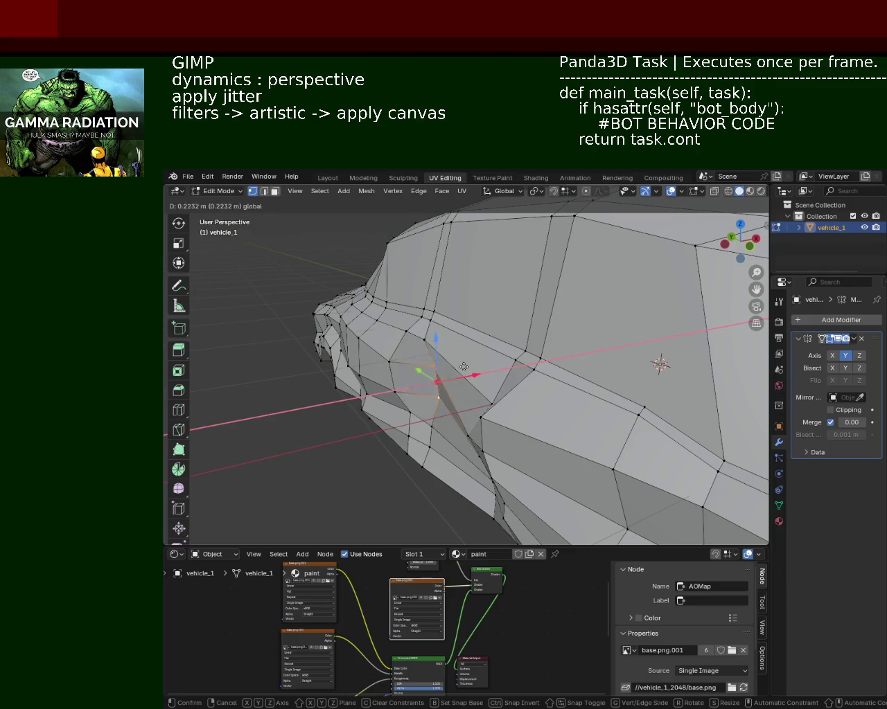
click(457, 373)
key(g)
key(x)
click(508, 359)
mouse_move(509, 360)
middle_down()
mouse_move(558, 415)
mouse_move(591, 405)
mouse_move(596, 388)
middle_up()
scroll(546, 419, down, 3)
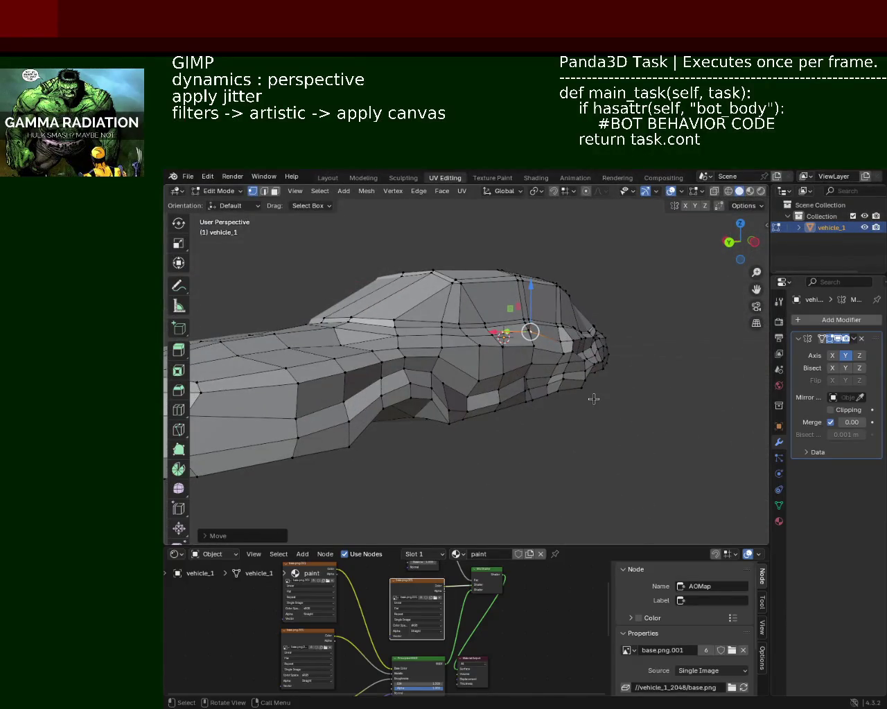
Move a front belt-line vertex left and up
mouse_move(507, 314)
middle_down()
mouse_move(388, 377)
mouse_move(516, 410)
mouse_move(588, 374)
mouse_move(539, 408)
middle_up()
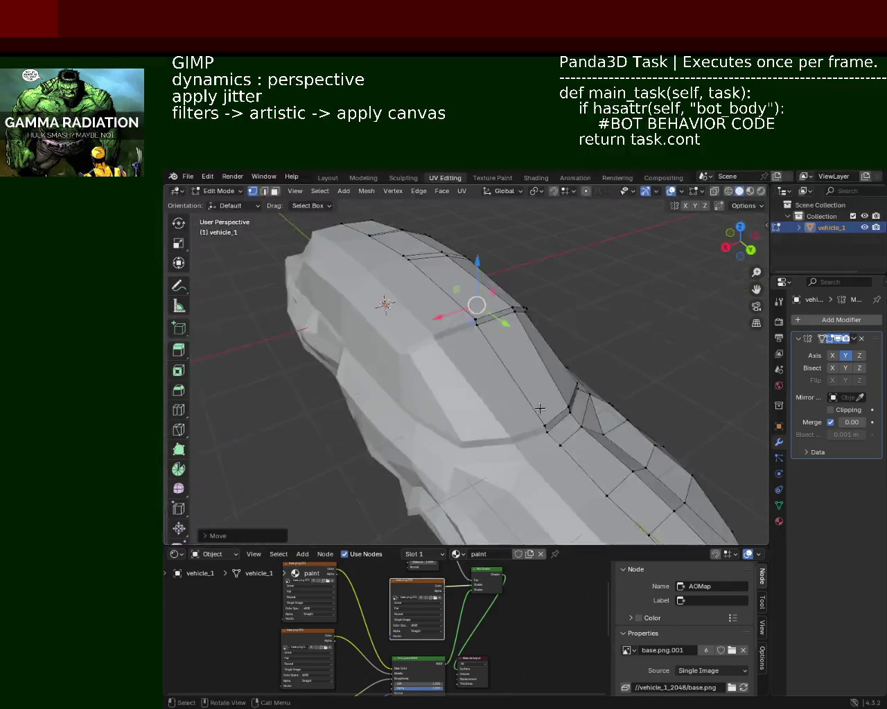
scroll(540, 409, down, 5)
scroll(365, 372, up, 2)
mouse_move(358, 383)
middle_down()
mouse_move(461, 377)
mouse_move(423, 392)
middle_up()
scroll(444, 381, up, 2)
scroll(418, 393, up, 3)
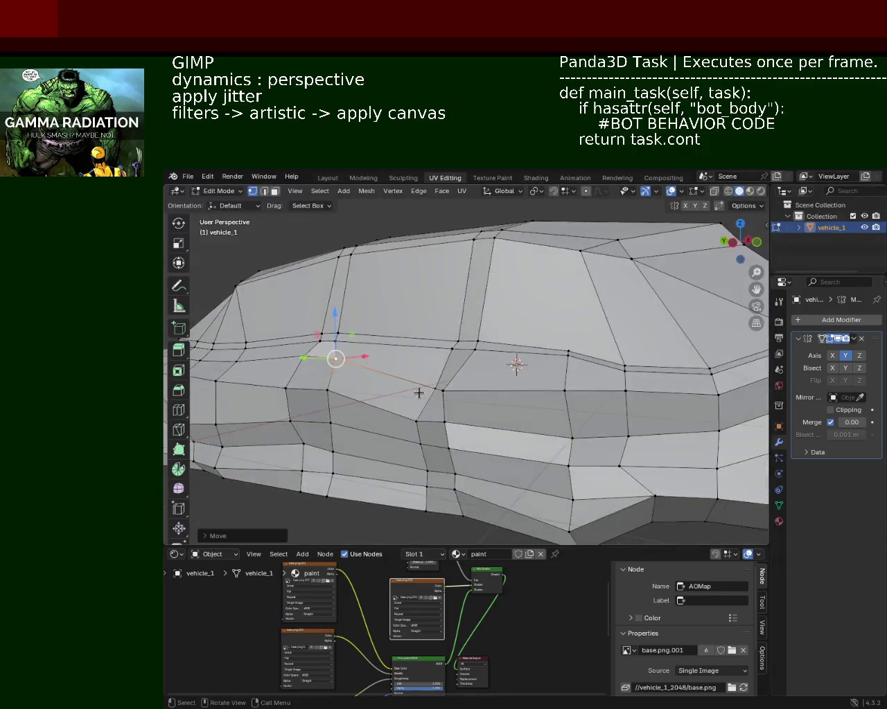
click(432, 390)
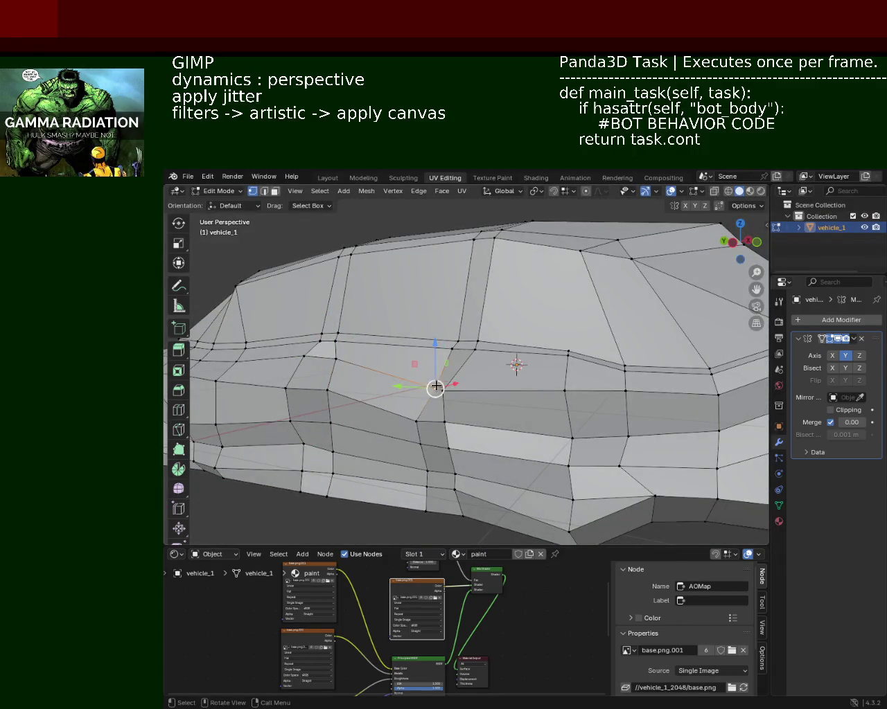
drag(435, 386, 410, 377)
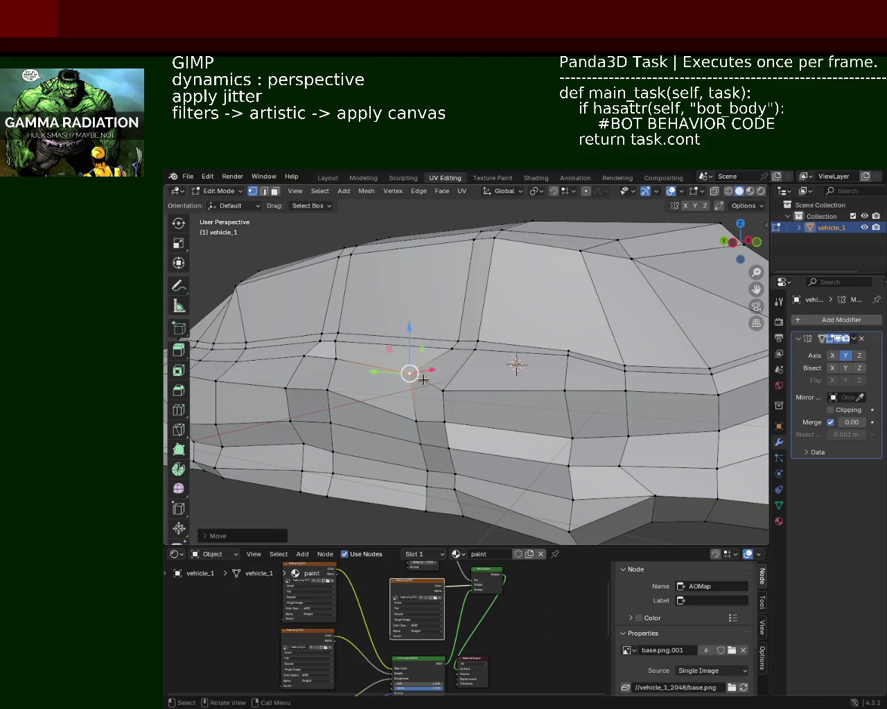
Nudge a side vertex slightly along the car's length
click(364, 376)
mouse_move(364, 376)
middle_down()
mouse_move(401, 373)
mouse_move(506, 392)
middle_up()
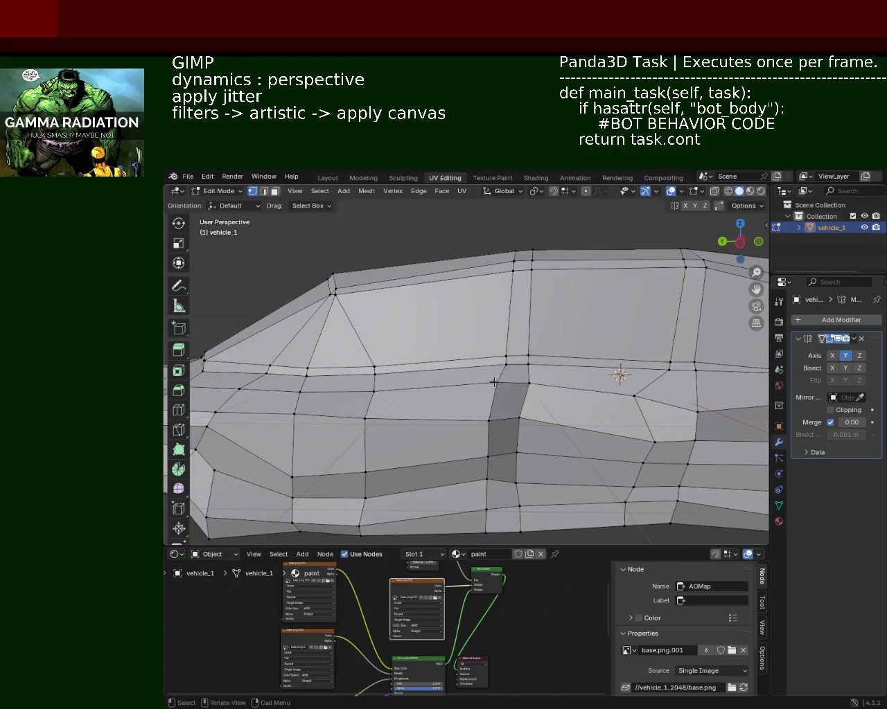
drag(525, 383, 498, 389)
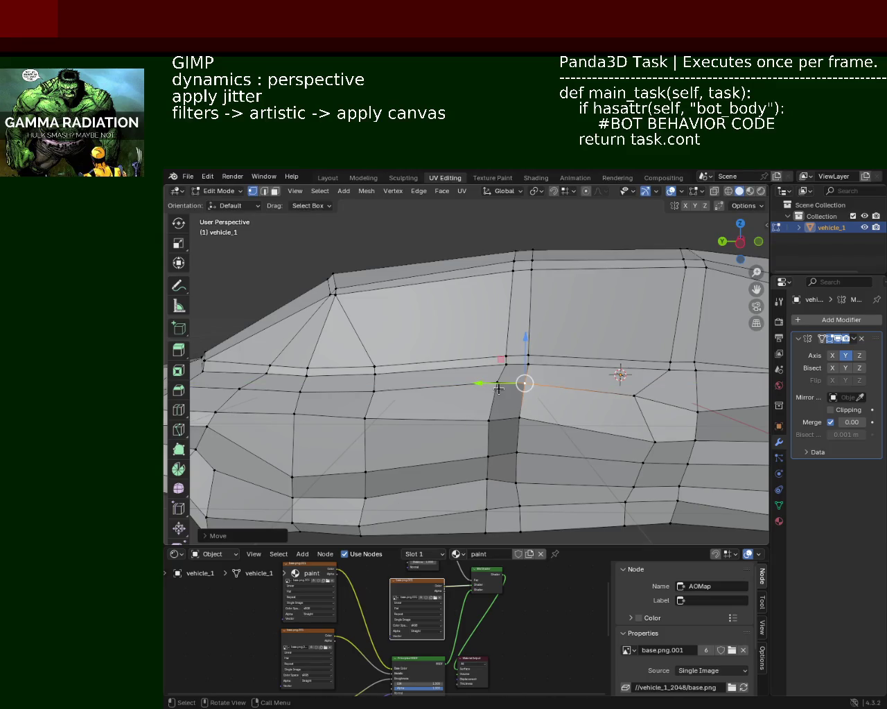
scroll(395, 422, down, 3)
mouse_move(400, 420)
middle_down()
mouse_move(518, 405)
mouse_move(499, 366)
mouse_move(539, 323)
mouse_move(604, 433)
middle_up()
scroll(499, 364, up, 2)
scroll(498, 364, up, 2)
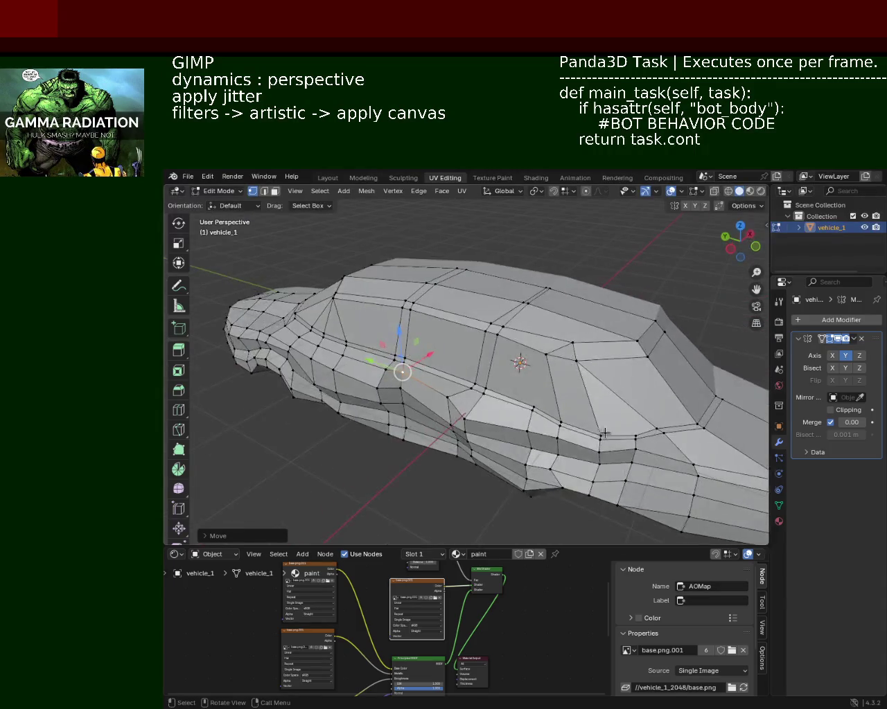
Move a lower-side vertex outward and down, and raise the roof's rear corner vertex
click(558, 424)
drag(538, 415, 560, 422)
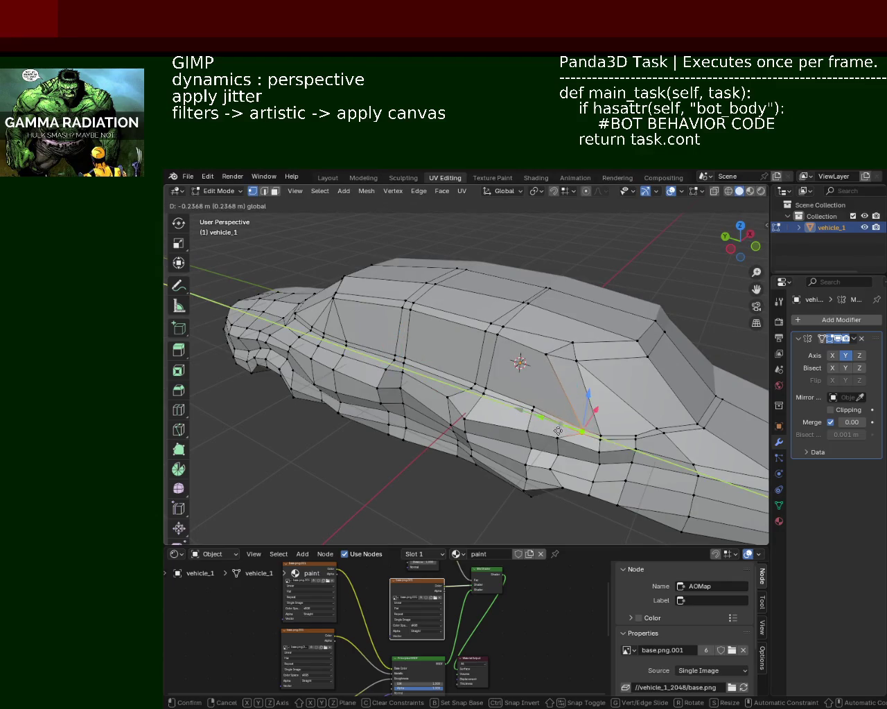
key(alt+a)
mouse_move(553, 356)
mouse_down()
mouse_move(565, 342)
mouse_move(518, 340)
mouse_up()
mouse_move(520, 340)
middle_down()
mouse_move(502, 316)
mouse_move(523, 359)
mouse_move(545, 298)
middle_up()
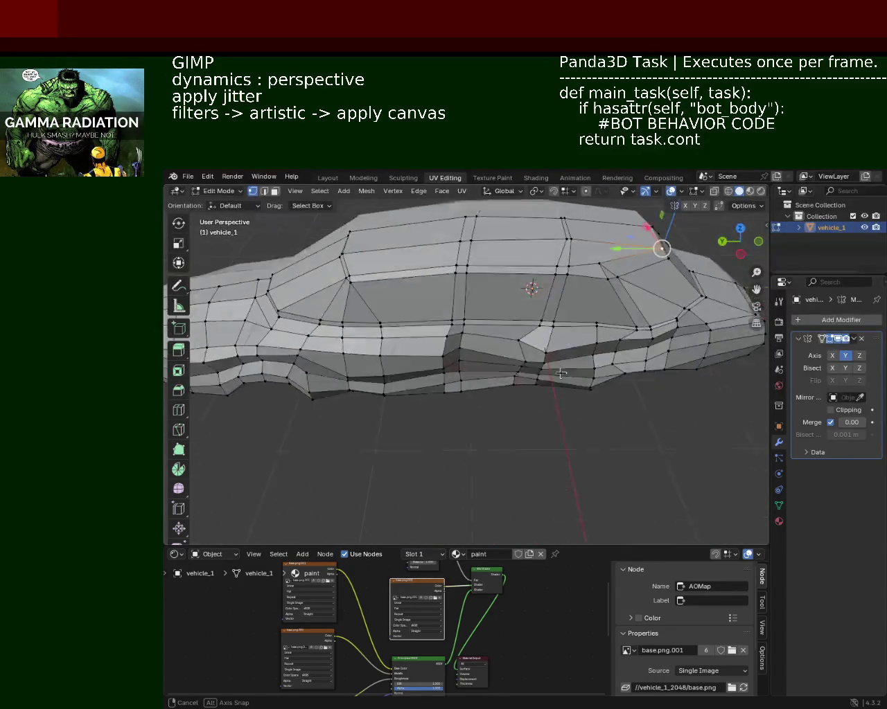
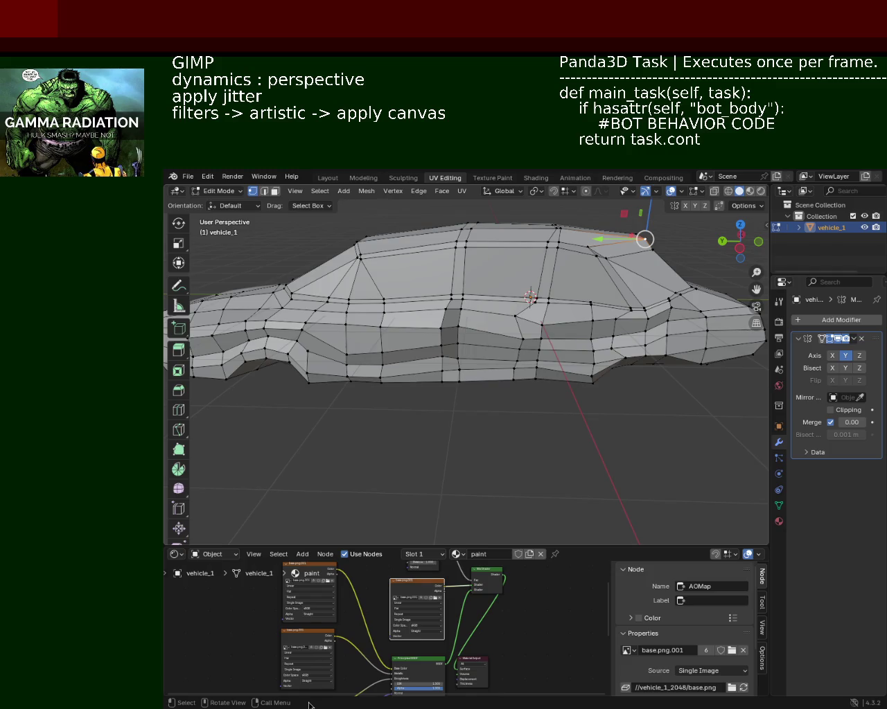
From a low front view, move the selected vertex along the Y axis
mouse_move(454, 444)
middle_down()
mouse_move(469, 342)
mouse_move(450, 322)
mouse_move(500, 325)
mouse_move(499, 356)
mouse_move(505, 326)
mouse_move(515, 334)
mouse_move(448, 240)
mouse_move(464, 267)
mouse_move(576, 320)
middle_up()
mouse_move(510, 259)
ctrl+middle_down()
mouse_move(523, 342)
mouse_move(535, 323)
ctrl+middle_up()
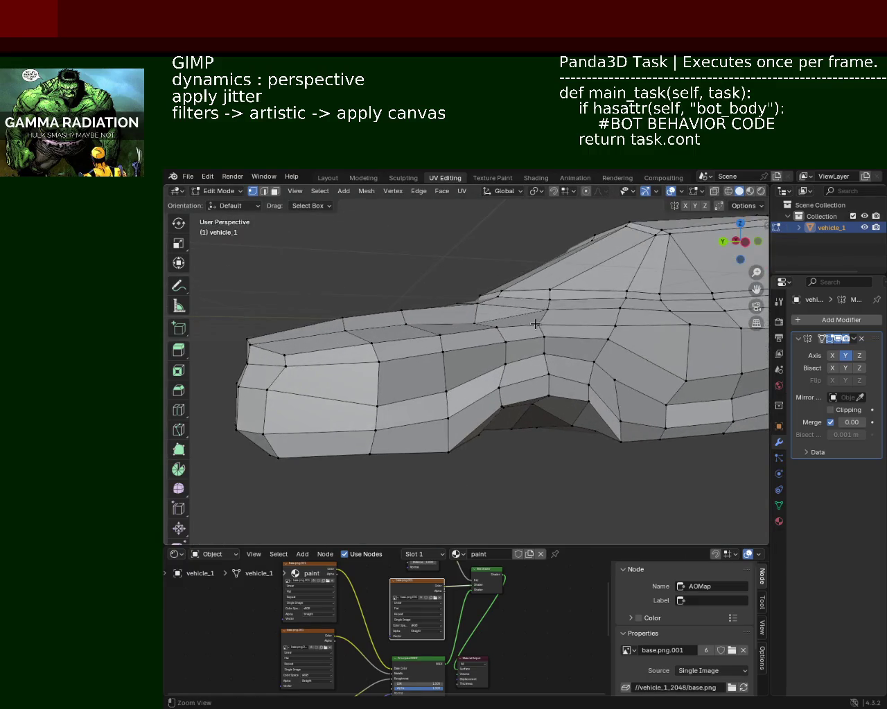
key(g)
key(y)
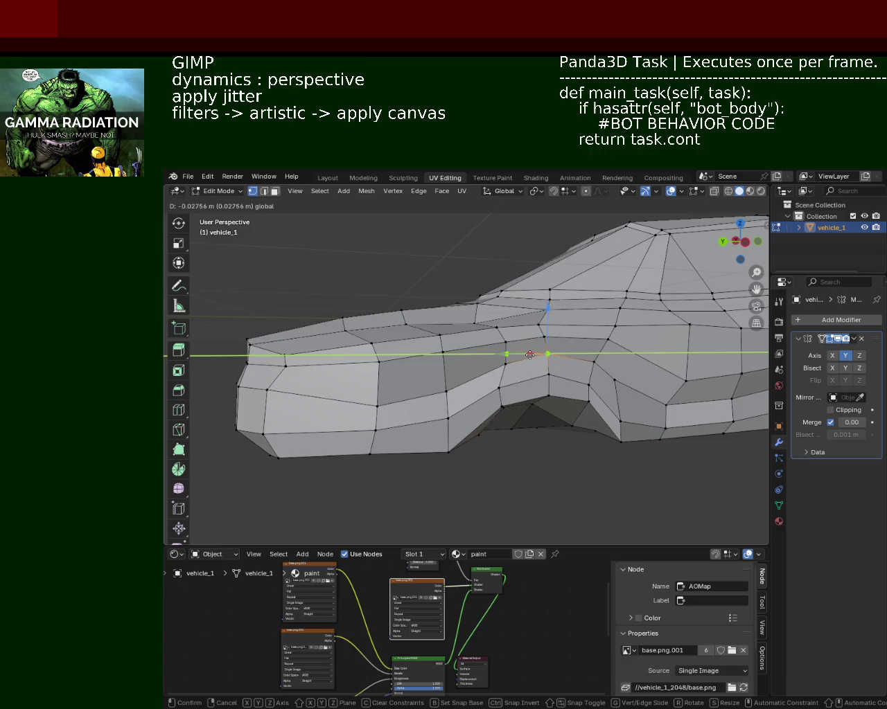
click(530, 354)
Slide the vertex above the front wheel arch along Y and lower it
click(594, 360)
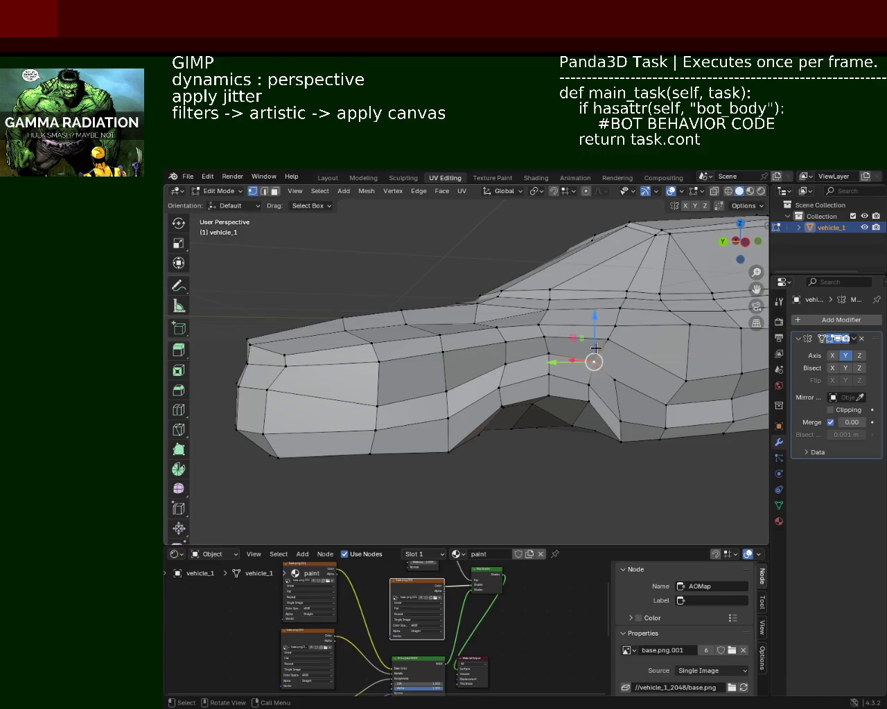
drag(563, 363, 570, 364)
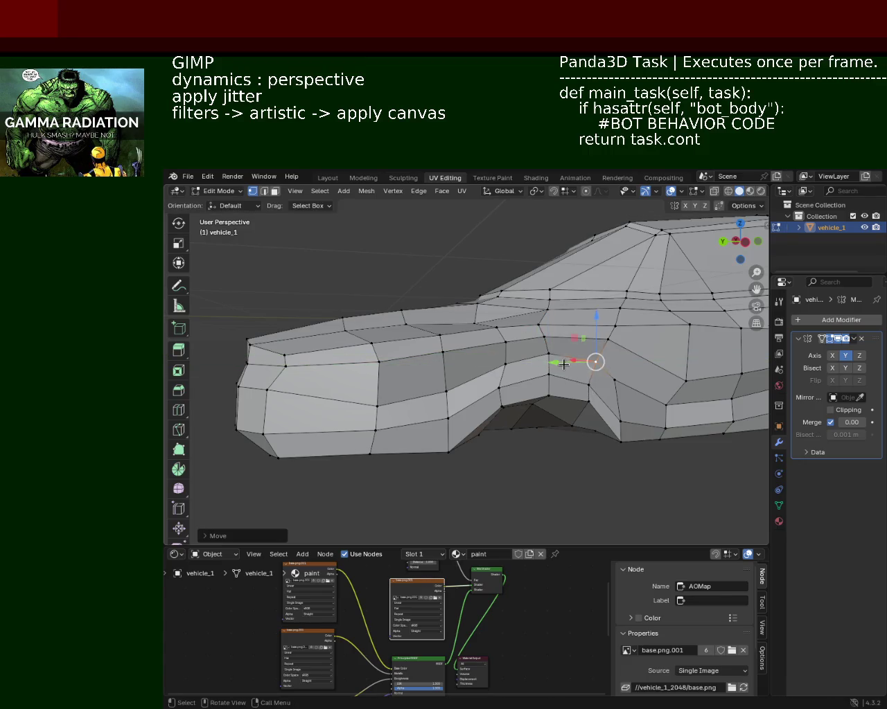
key(g)
click(603, 402)
Make small position adjustments to two fender vertices around the wheel arch
click(621, 421)
click(663, 424)
key(g)
click(666, 409)
click(667, 391)
key(g)
click(666, 399)
Move a hood-side vertex near the front wheel arch along the Z axis
click(621, 421)
scroll(465, 401, up, 2)
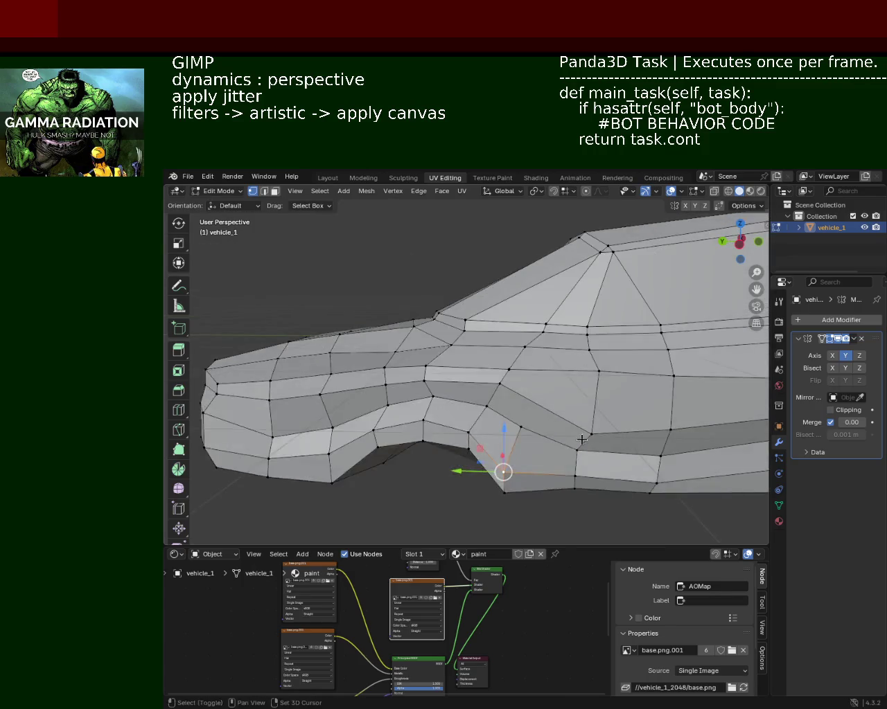
middle_drag(466, 401, 478, 383)
click(359, 335)
click(361, 321)
key(g)
key(z)
click(384, 306)
Raise the neighbouring hood vertex along Z and shift the next edge vertex along Y
click(443, 322)
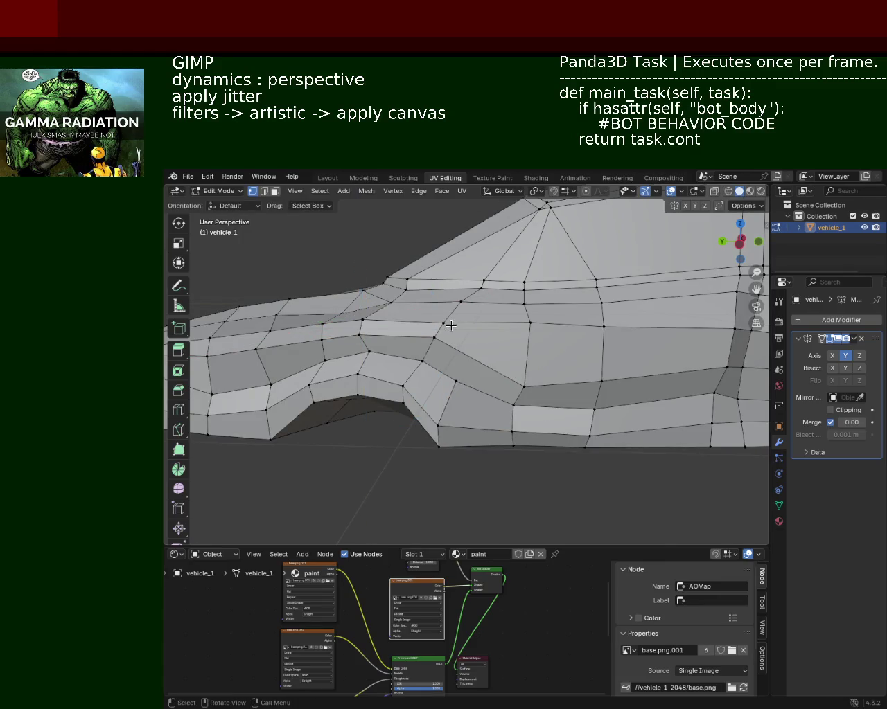
key(g)
key(z)
click(446, 296)
click(530, 323)
key(g)
key(y)
click(513, 313)
mouse_move(513, 313)
middle_down()
mouse_move(672, 376)
mouse_move(607, 403)
mouse_move(545, 385)
middle_up()
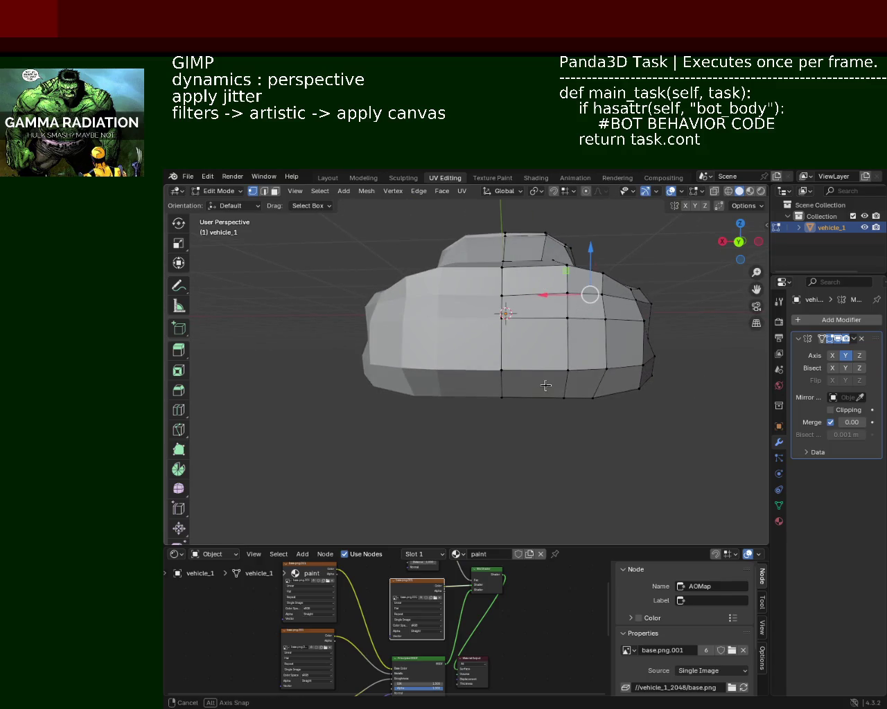
click(587, 391)
Move the front bottom vertex along the X axis
key(g)
key(x)
click(590, 399)
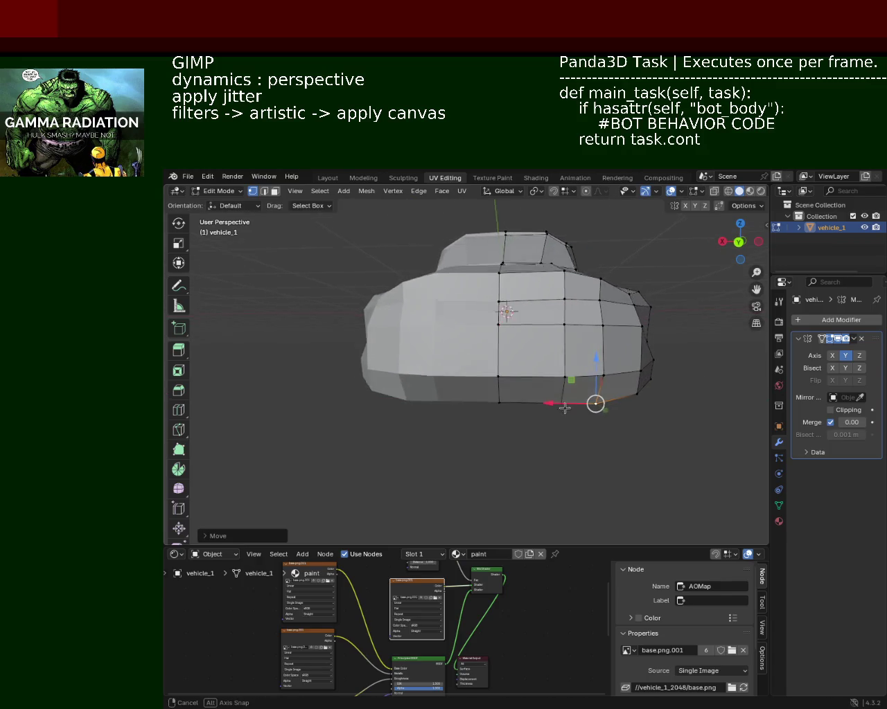
middle_drag(594, 403, 604, 430)
middle_drag(702, 460, 471, 409)
scroll(471, 409, up, 4)
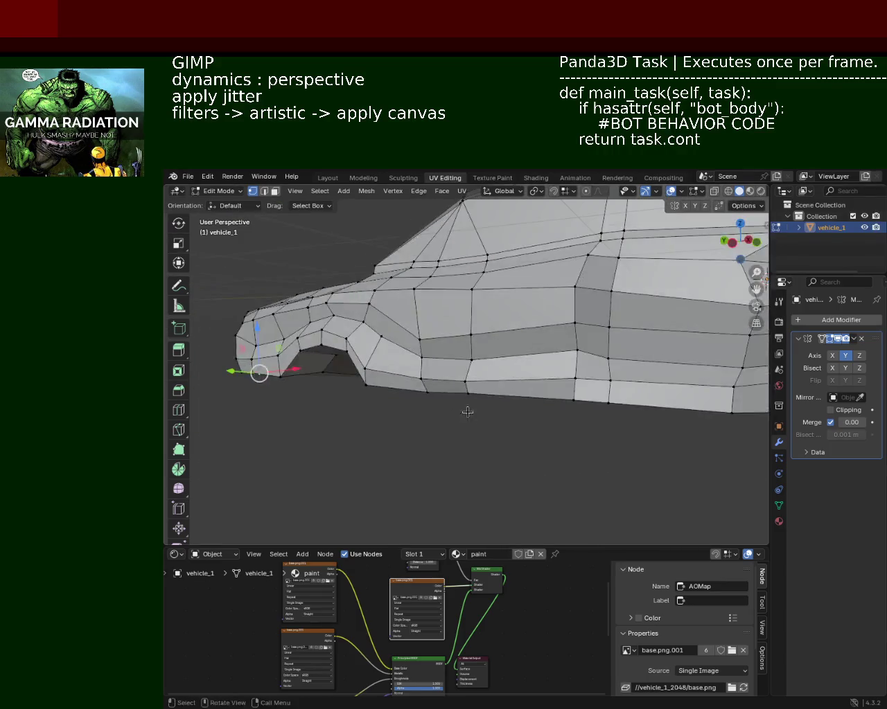
middle_drag(537, 411, 546, 343)
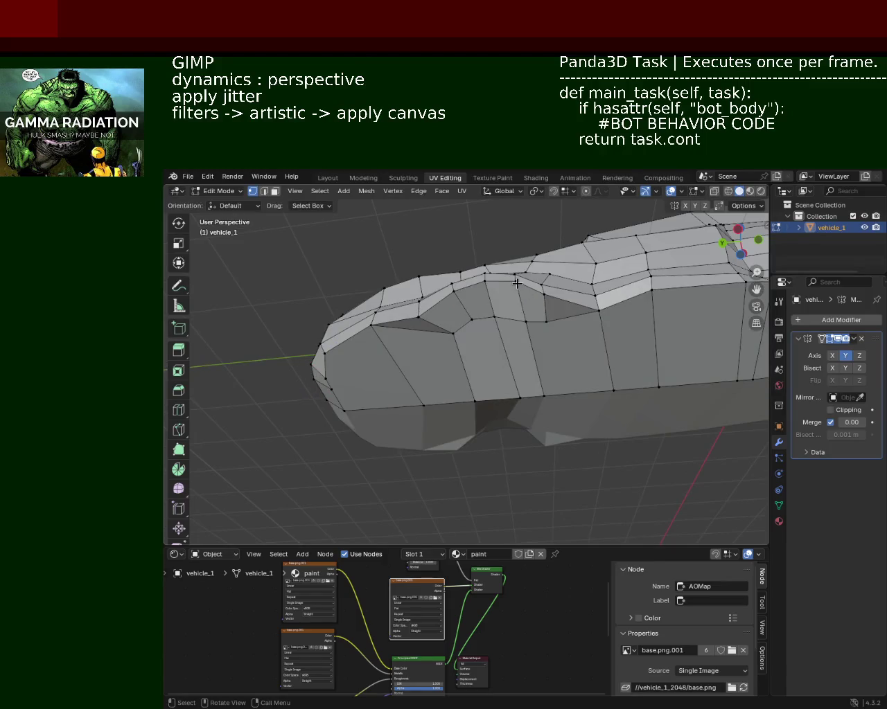
Nudge a hood ridge vertex slightly along Y
drag(485, 290, 477, 290)
click(481, 284)
click(449, 295)
mouse_move(485, 305)
middle_down()
mouse_move(464, 346)
mouse_move(481, 368)
mouse_move(533, 384)
middle_up()
scroll(477, 318, up, 2)
Reposition three wheel arch vertices along Y and Z to round the opening
click(548, 380)
mouse_move(537, 382)
mouse_down()
mouse_move(529, 385)
mouse_move(524, 371)
mouse_up()
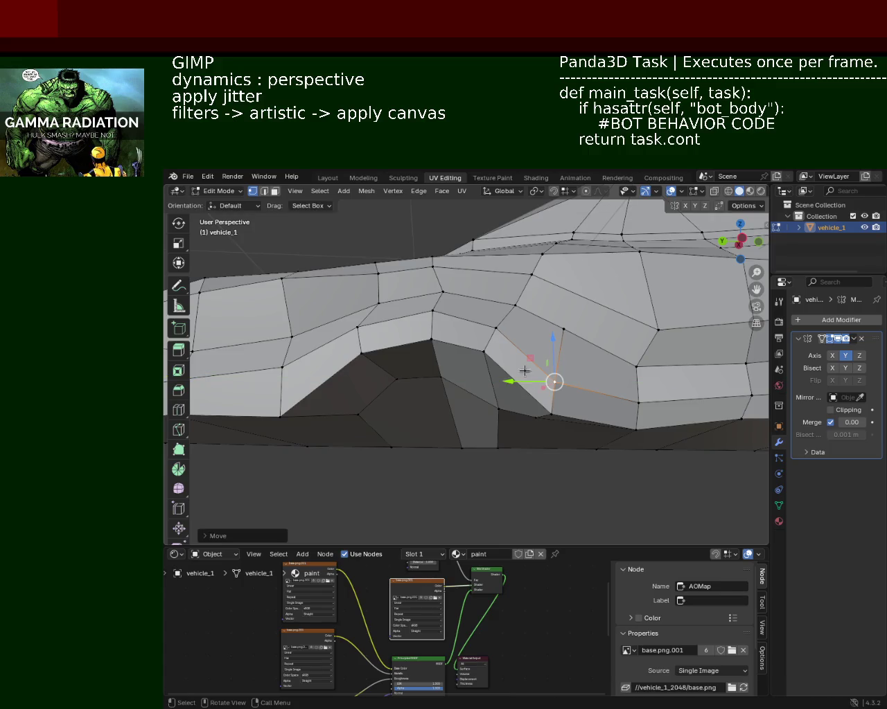
click(491, 327)
drag(496, 296, 497, 288)
click(550, 381)
mouse_move(552, 356)
mouse_down()
mouse_move(552, 348)
mouse_move(521, 371)
mouse_up()
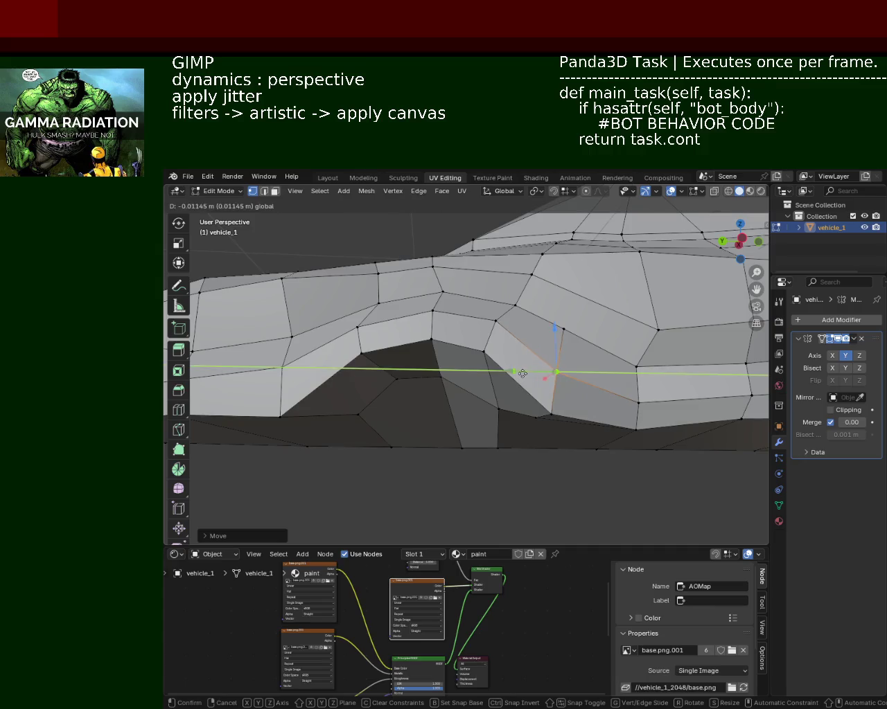
middle_drag(520, 370, 545, 340)
Move a pair of wheel arch vertices along X, Z and Y to tighten the arch
click(564, 359)
click(528, 351)
click(470, 320)
shift+click(435, 335)
drag(440, 343, 435, 349)
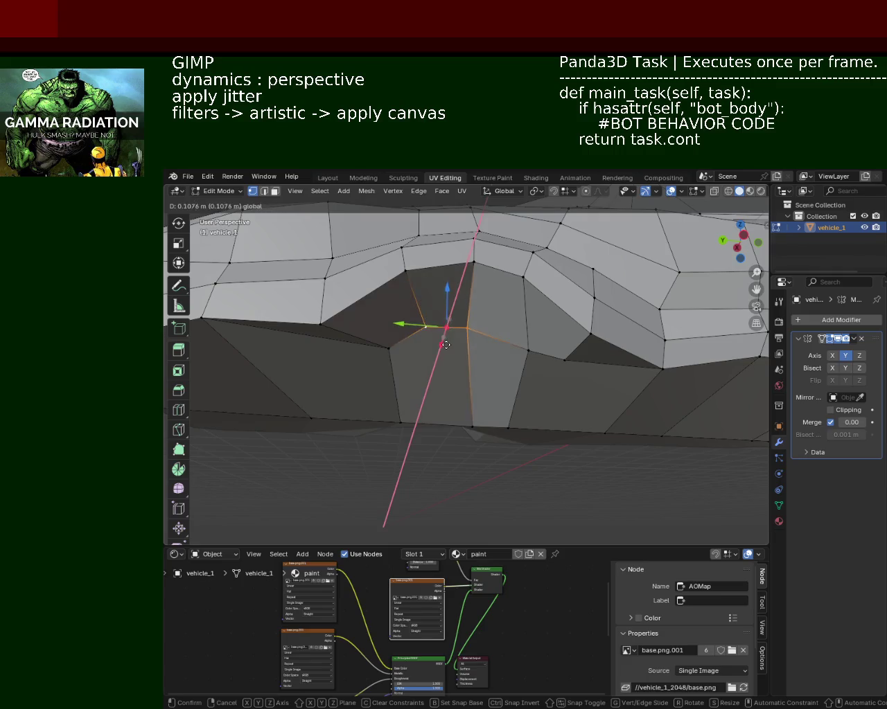
drag(446, 296, 446, 300)
mouse_move(444, 331)
middle_down()
mouse_move(414, 340)
mouse_move(480, 308)
middle_up()
drag(458, 294, 419, 296)
mouse_move(424, 294)
middle_down()
mouse_move(463, 357)
mouse_move(562, 392)
mouse_move(540, 362)
mouse_move(509, 349)
middle_up()
mouse_move(484, 345)
mouse_down()
mouse_move(493, 344)
mouse_move(440, 333)
mouse_up()
mouse_move(409, 370)
middle_down()
mouse_move(505, 385)
mouse_move(527, 412)
mouse_move(536, 387)
middle_up()
scroll(505, 384, down, 4)
Raise a car-side vertex slightly along Z
click(483, 394)
mouse_move(482, 355)
mouse_down()
mouse_move(487, 334)
mouse_move(485, 360)
mouse_up()
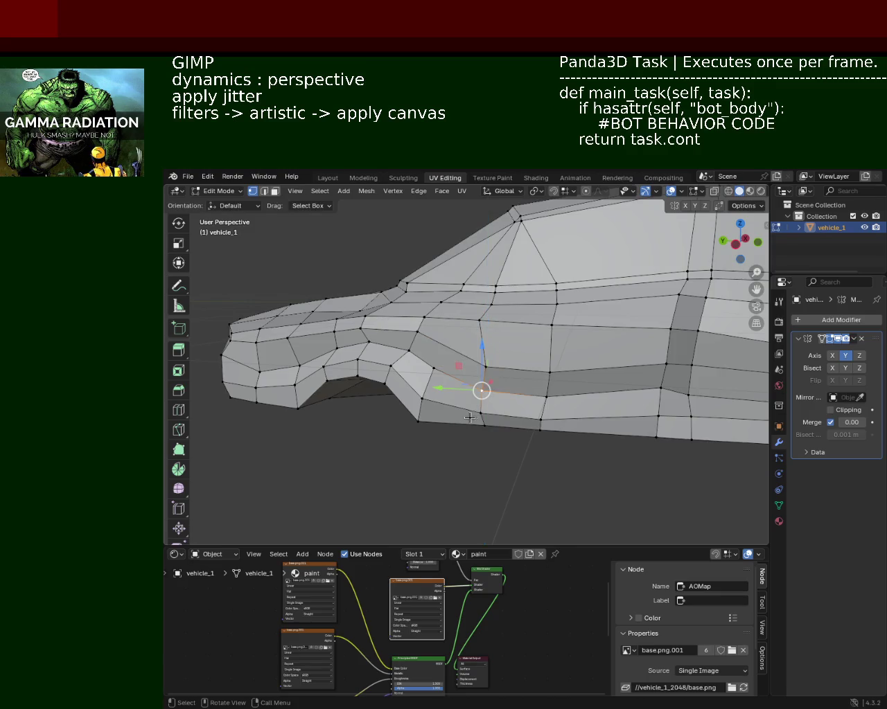
click(491, 305)
Shift the hood edge vertex along Y, then pull the hood vertex inward along X twice
key(g)
key(y)
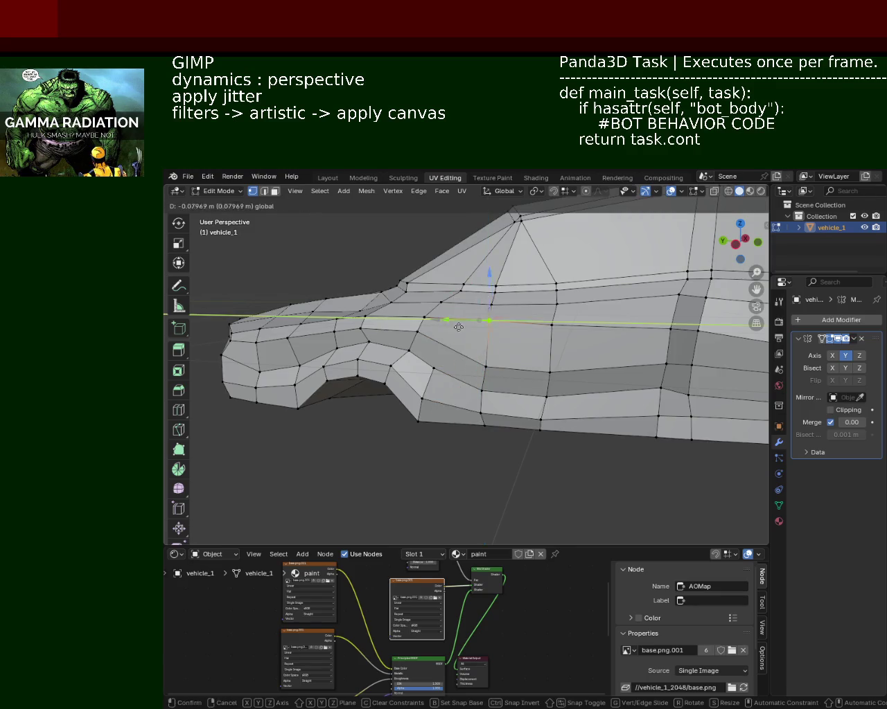
click(455, 328)
mouse_move(455, 327)
middle_down()
mouse_move(604, 381)
mouse_move(512, 382)
middle_up()
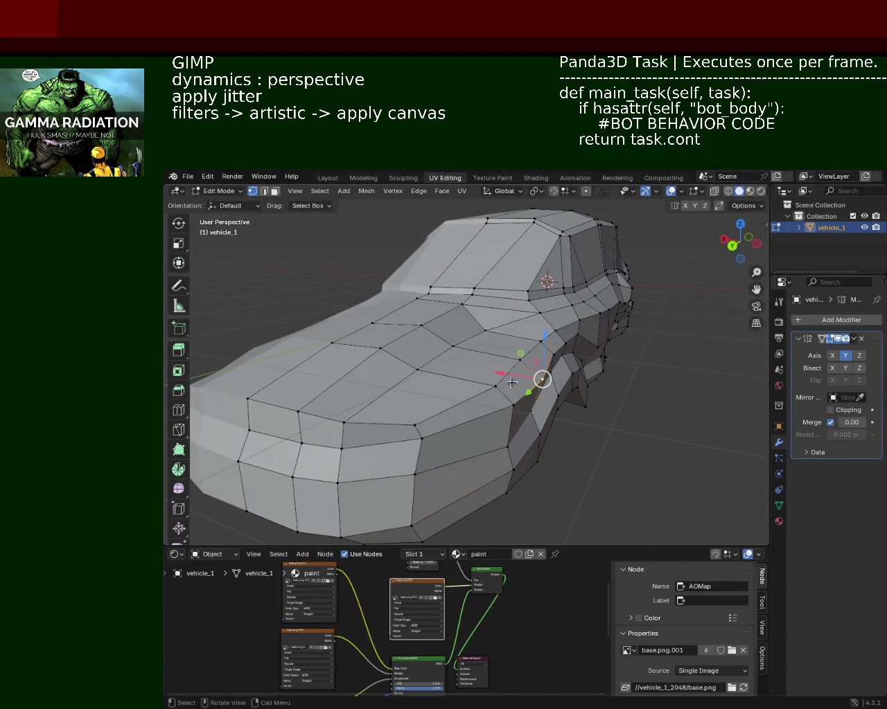
key(g)
key(x)
click(485, 388)
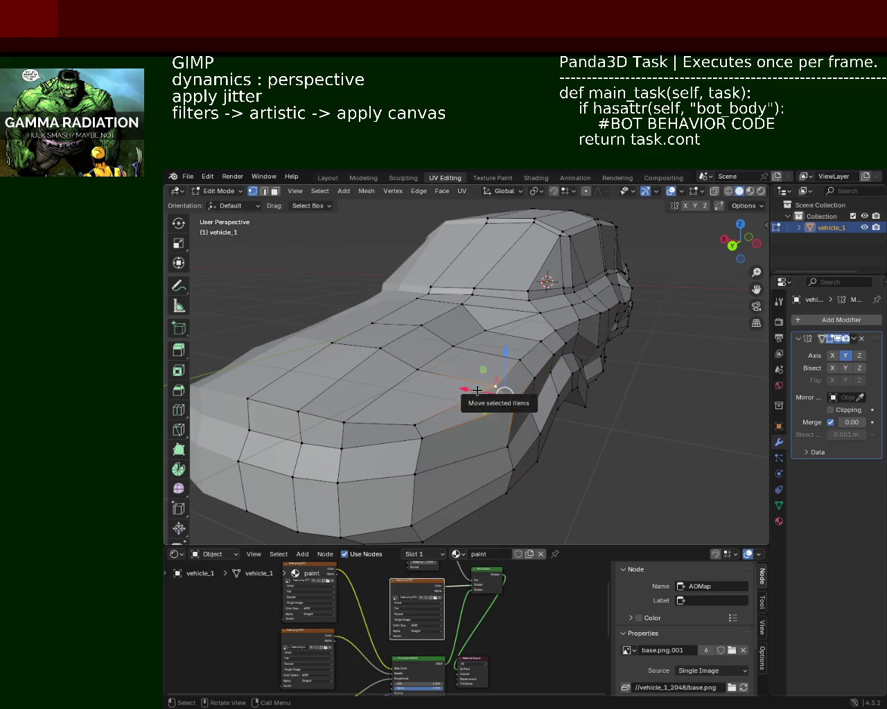
key(g)
key(x)
click(471, 390)
Lower the front corner vertex and the next front vertex vertically
mouse_move(574, 421)
middle_down()
mouse_move(616, 429)
mouse_move(606, 413)
middle_up()
click(584, 346)
key(g)
key(x)
key(z)
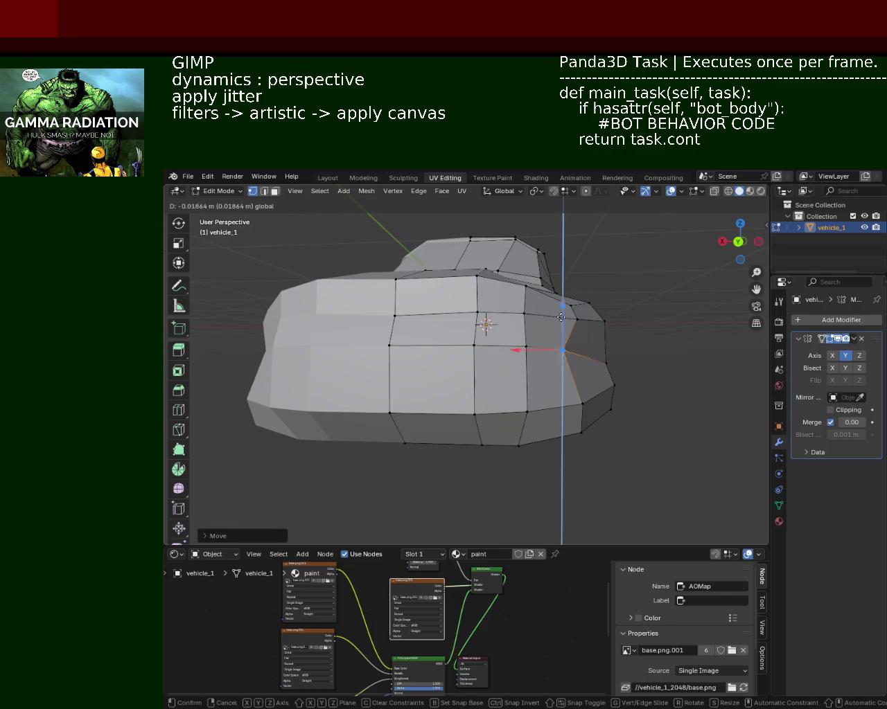
click(561, 362)
click(526, 346)
key(g)
key(z)
click(495, 340)
Lower another front vertex along Z and save the file as vehicle_1.blend
click(474, 345)
middle_drag(425, 349, 448, 337)
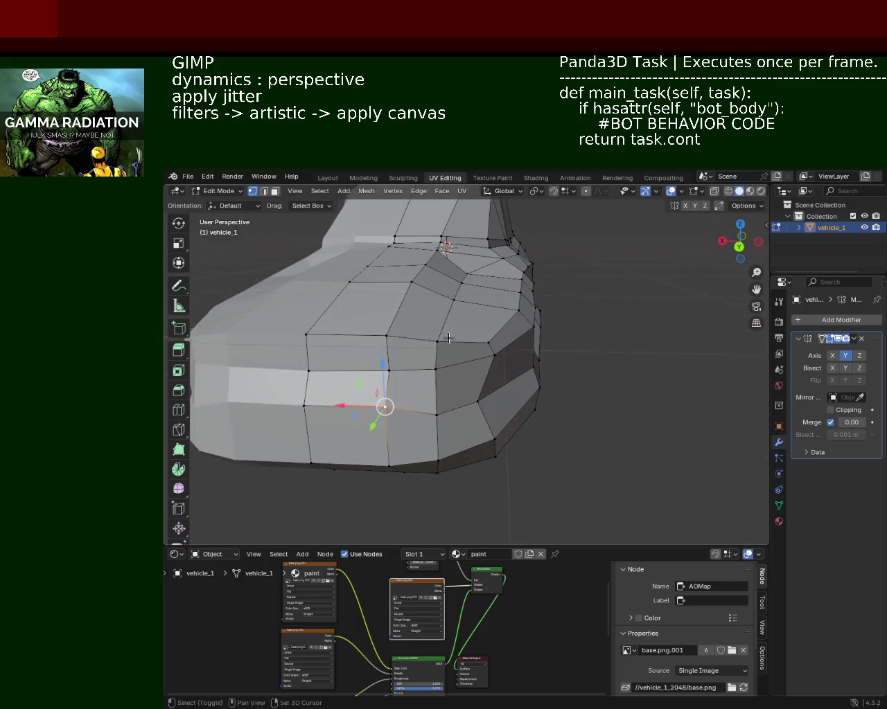
key(g)
key(z)
click(496, 343)
mouse_move(496, 343)
middle_down()
mouse_move(490, 294)
mouse_move(488, 374)
middle_up()
key(g)
key(z)
click(490, 295)
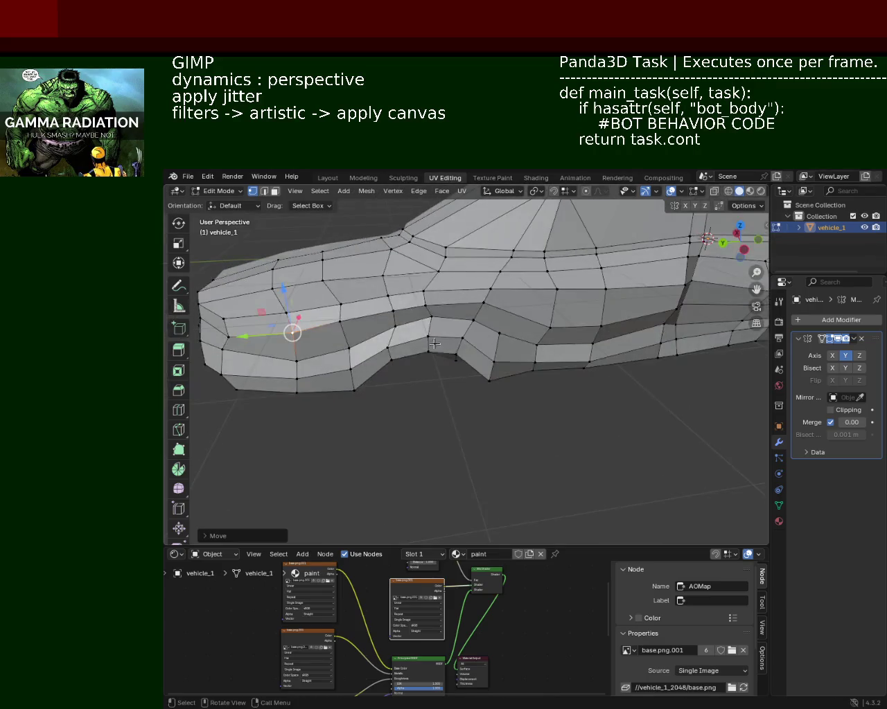
key(ctrl+s)
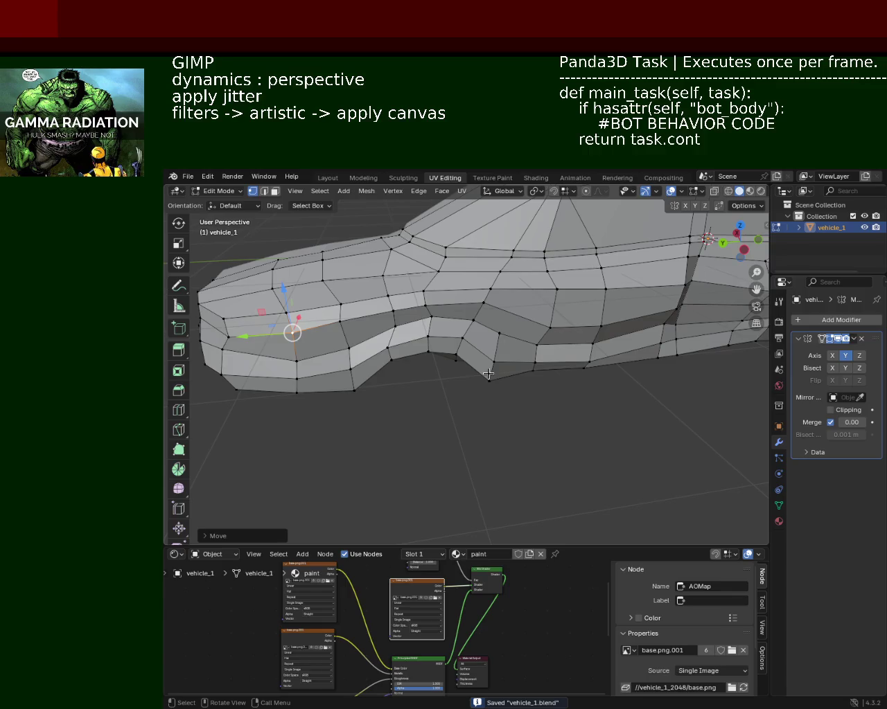
Move the selected vertices vertically from a front three-quarter view
mouse_move(488, 374)
middle_down()
mouse_move(398, 348)
mouse_move(604, 348)
middle_up()
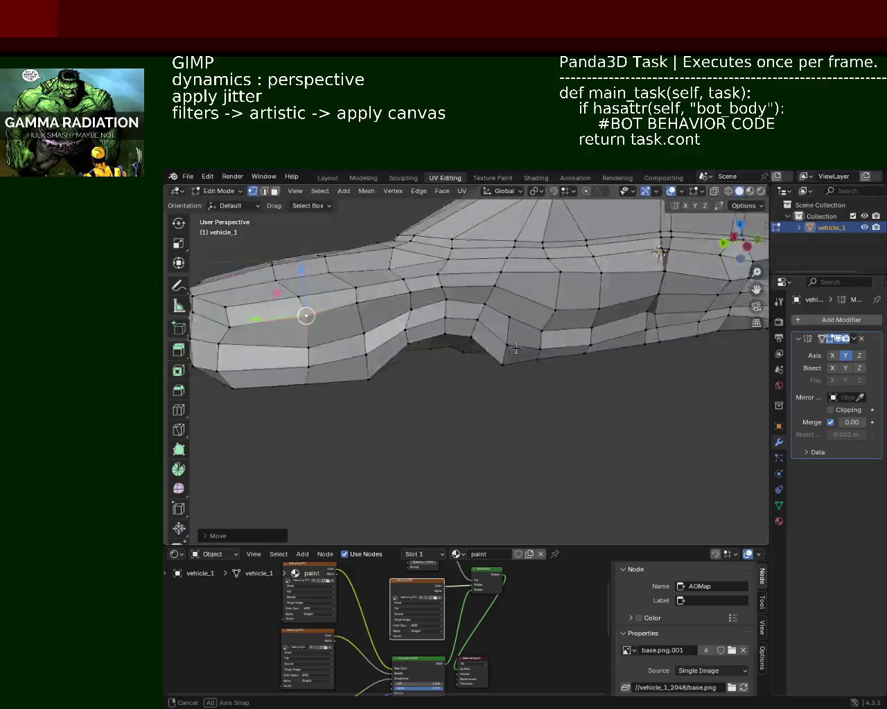
key(g)
key(z)
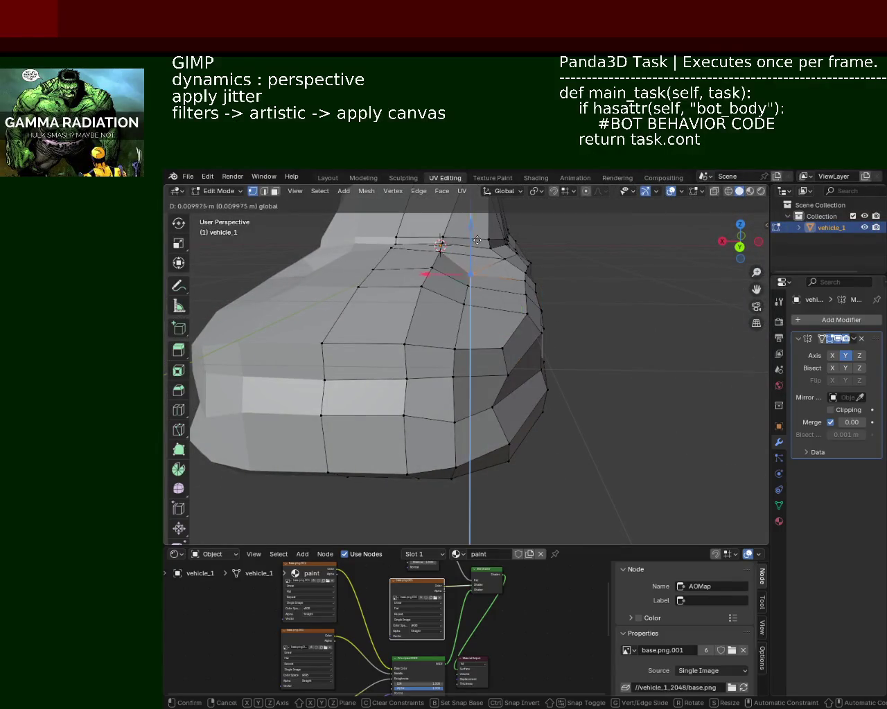
click(477, 239)
mouse_move(473, 270)
middle_down()
mouse_move(399, 357)
mouse_move(540, 358)
mouse_move(467, 362)
mouse_move(383, 323)
mouse_move(446, 340)
middle_up()
click(442, 342)
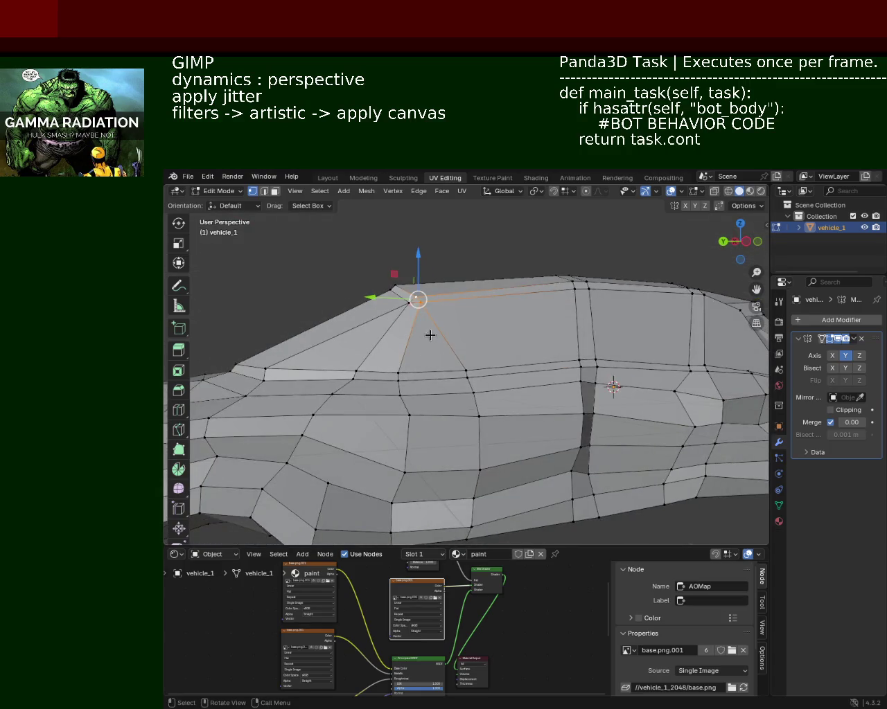
Slide the vertex below the windscreen corner along Y to extend the side panel line
click(358, 368)
mouse_move(422, 380)
middle_down()
mouse_move(432, 419)
mouse_move(386, 436)
middle_up()
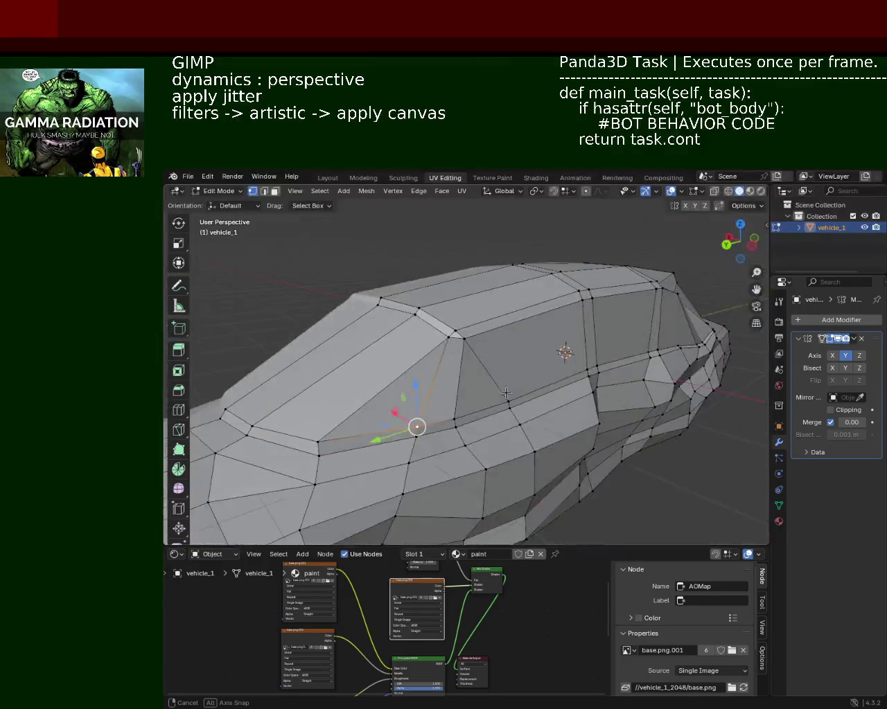
mouse_move(374, 441)
mouse_down()
mouse_move(427, 422)
mouse_move(405, 453)
mouse_move(416, 451)
mouse_up()
mouse_move(453, 425)
middle_down()
mouse_move(419, 391)
mouse_move(437, 413)
middle_up()
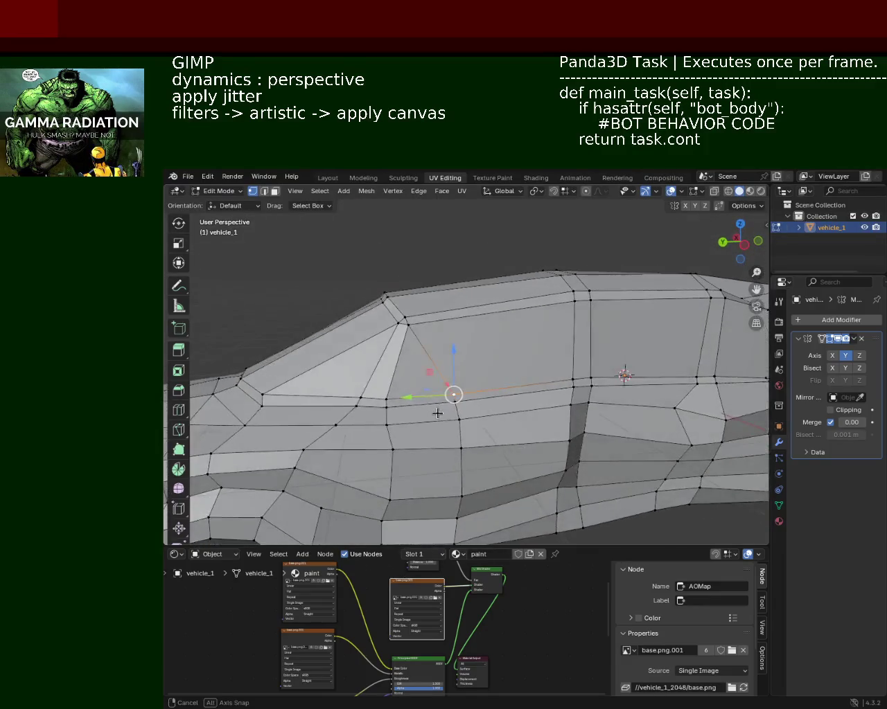
mouse_move(433, 398)
mouse_down()
mouse_move(373, 418)
mouse_move(415, 433)
mouse_move(424, 452)
mouse_move(404, 449)
mouse_up()
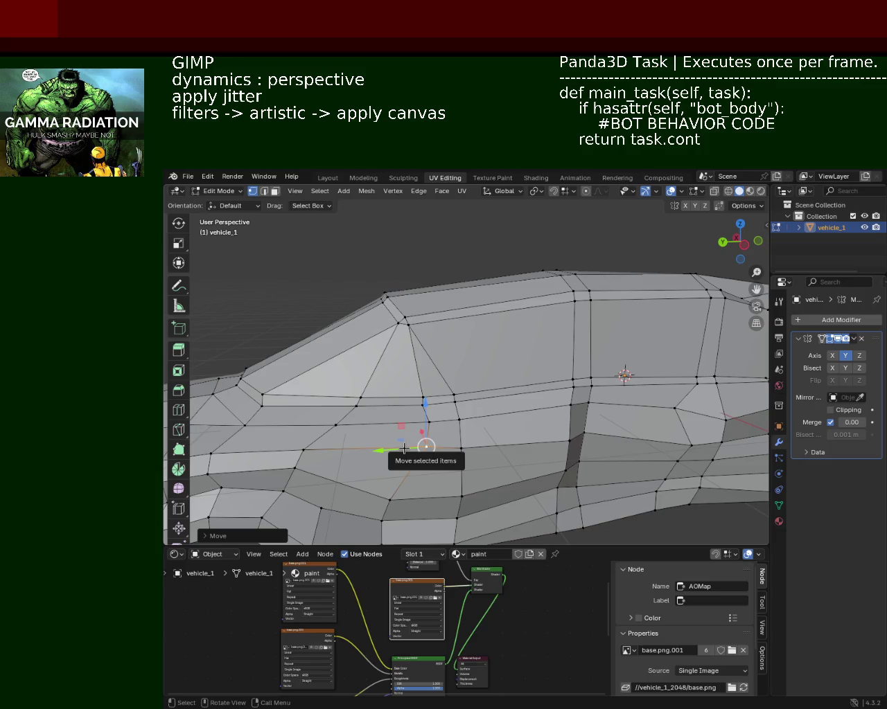
Move the next side vertex back along Y to continue the panel line
scroll(407, 371, up, 1)
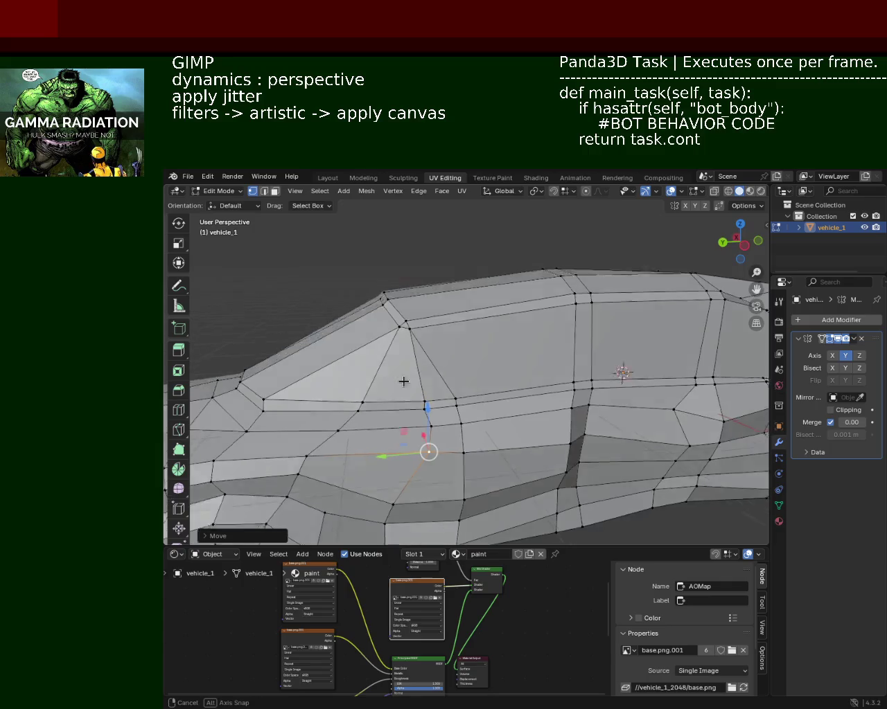
scroll(406, 380, up, 1)
scroll(382, 409, up, 2)
scroll(385, 370, up, 1)
scroll(333, 378, down, 2)
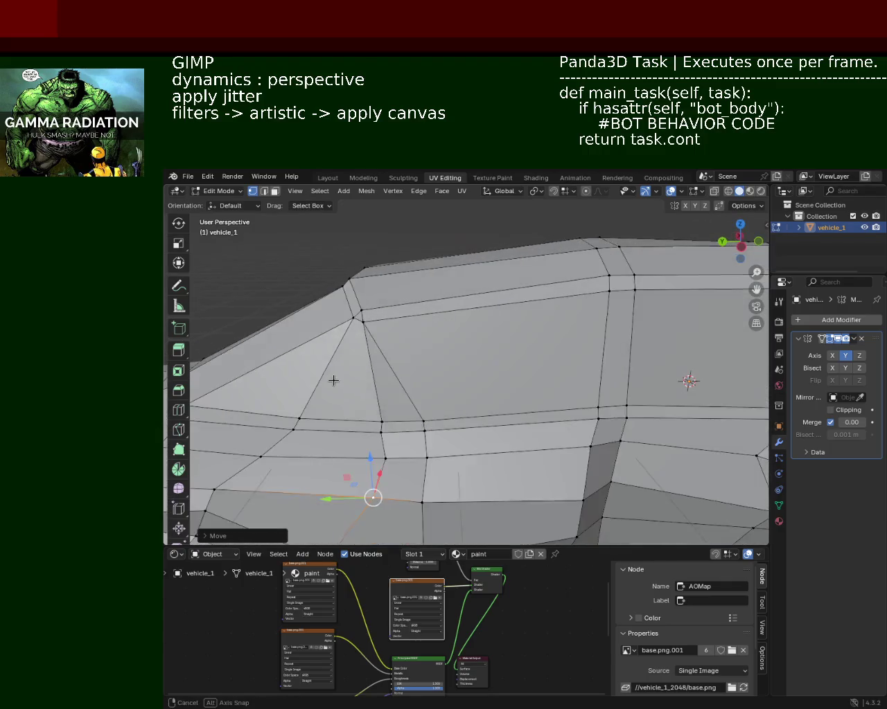
scroll(462, 378, up, 1)
scroll(389, 413, down, 2)
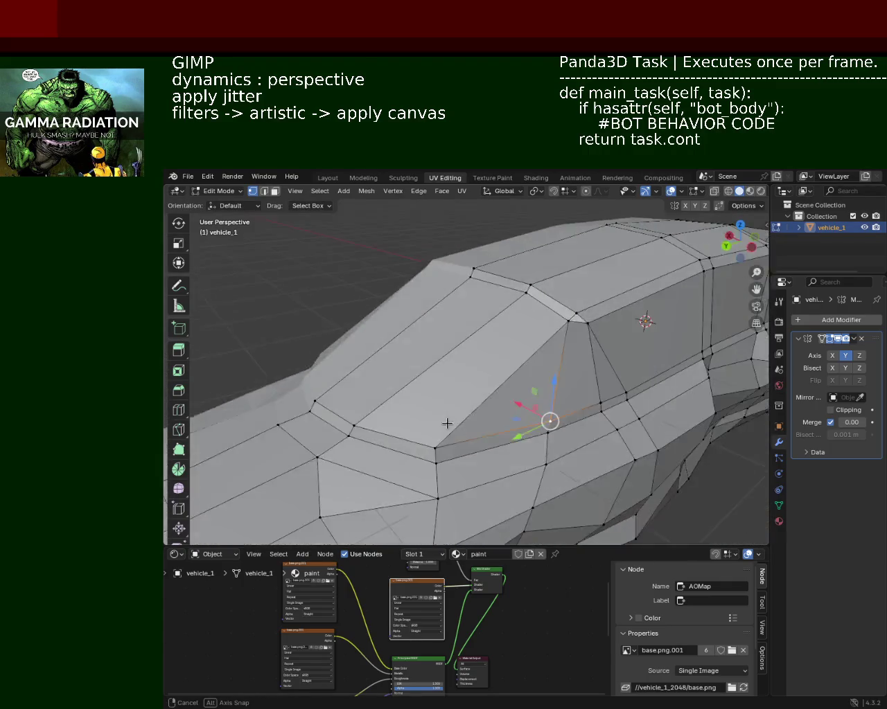
scroll(446, 421, down, 1)
scroll(473, 418, up, 3)
click(576, 425)
mouse_move(554, 416)
mouse_down()
mouse_move(470, 412)
mouse_move(471, 421)
mouse_move(548, 417)
mouse_move(452, 425)
mouse_move(462, 425)
mouse_up()
Zoom in and out to inspect the refined side panel and roofline
scroll(499, 395, up, 1)
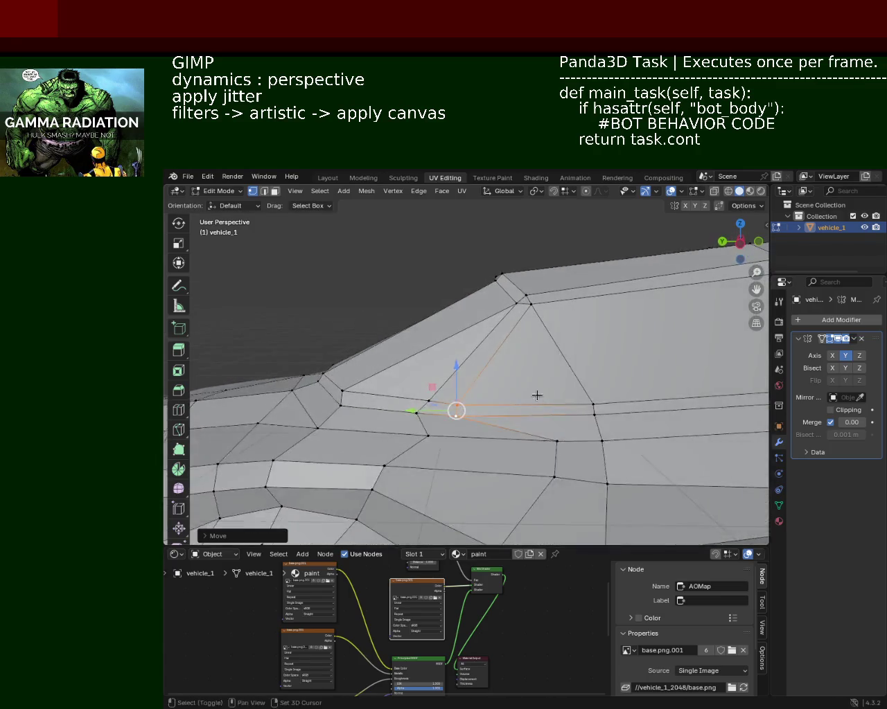
scroll(504, 371, up, 1)
scroll(485, 388, down, 1)
scroll(475, 387, down, 1)
scroll(475, 384, down, 1)
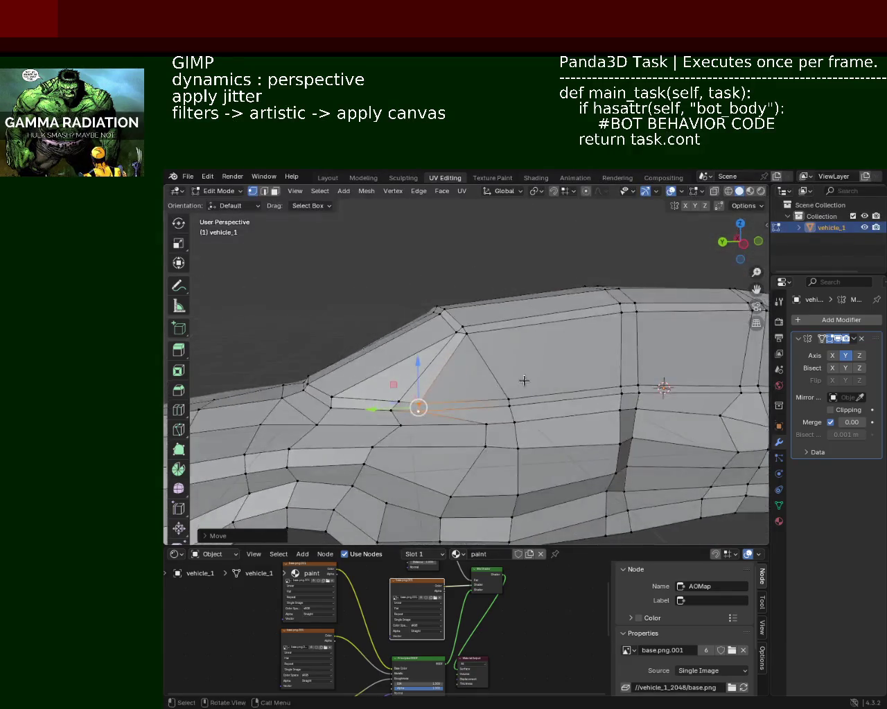
scroll(468, 383, down, 1)
scroll(468, 383, up, 1)
scroll(499, 395, up, 1)
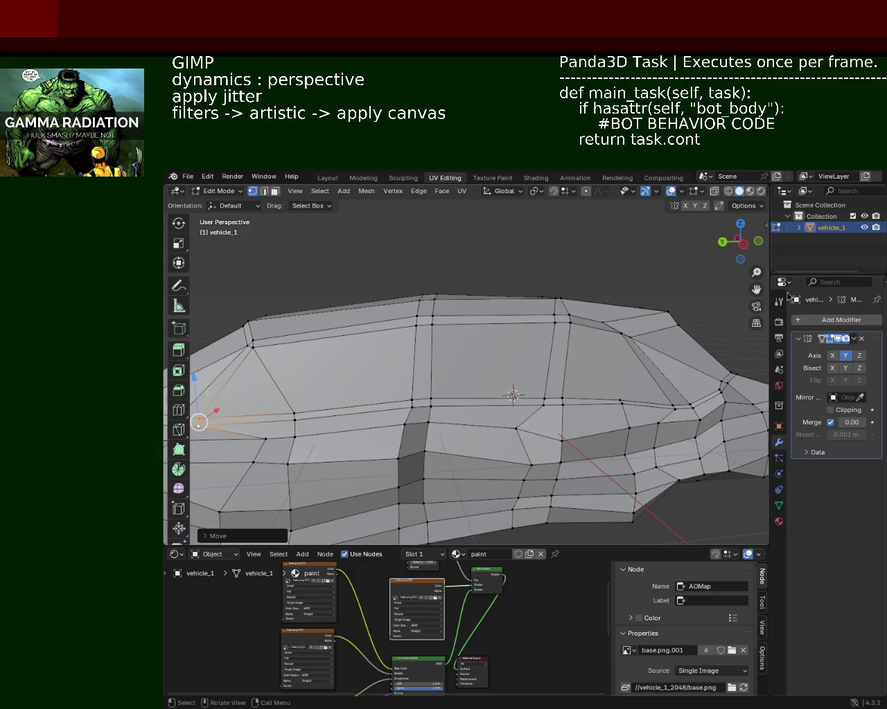
Shift two body-band vertices on the car side along the Y axis
mouse_move(697, 310)
middle_down()
mouse_move(536, 326)
mouse_move(552, 342)
middle_up()
click(554, 348)
key(g)
key(y)
key(Escape)
key(g)
key(z)
key(Escape)
click(465, 338)
click(436, 340)
key(g)
key(y)
click(416, 351)
Pick a vertex at the windshield base and bring the car into side view
mouse_move(416, 351)
middle_down()
mouse_move(383, 321)
mouse_move(562, 271)
mouse_move(429, 268)
mouse_move(545, 341)
mouse_move(580, 264)
mouse_move(638, 356)
mouse_move(519, 351)
middle_up()
click(519, 351)
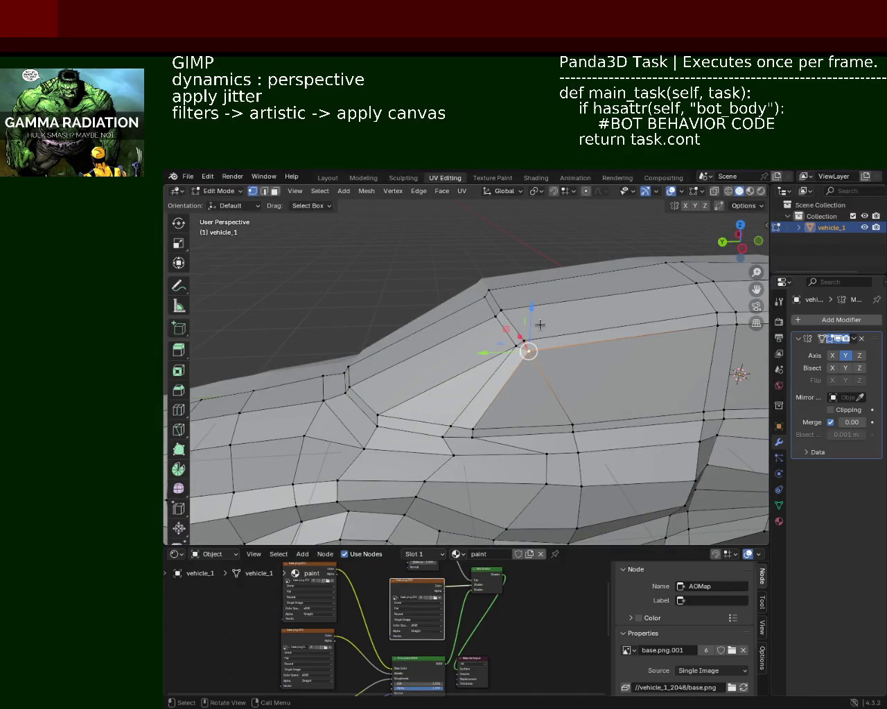
shift+click(514, 383)
middle_drag(514, 382, 498, 382)
click(541, 344)
click(558, 348)
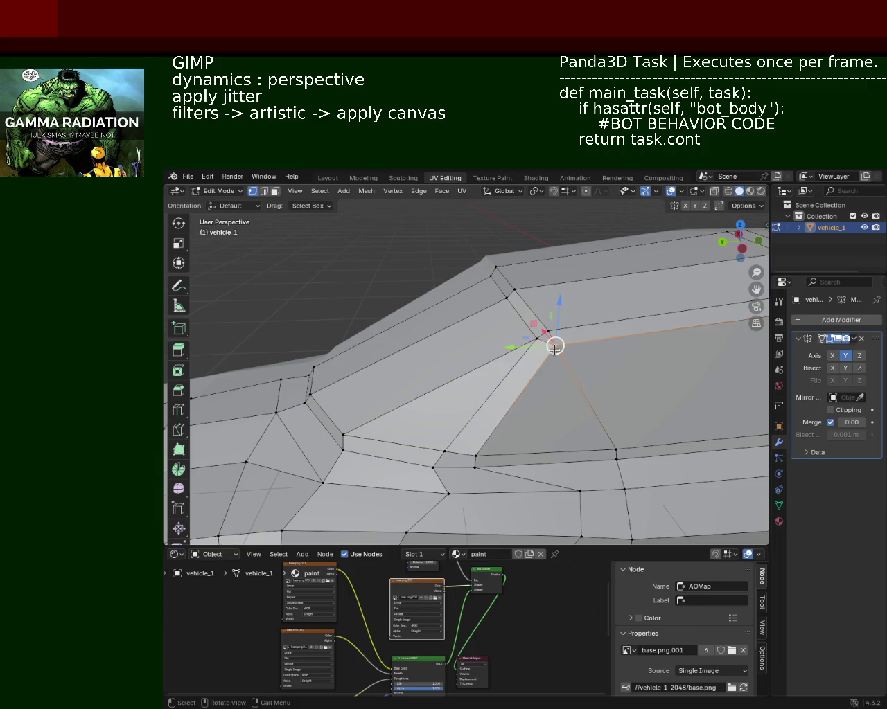
mouse_move(535, 380)
middle_down()
mouse_move(580, 361)
mouse_move(632, 366)
middle_up()
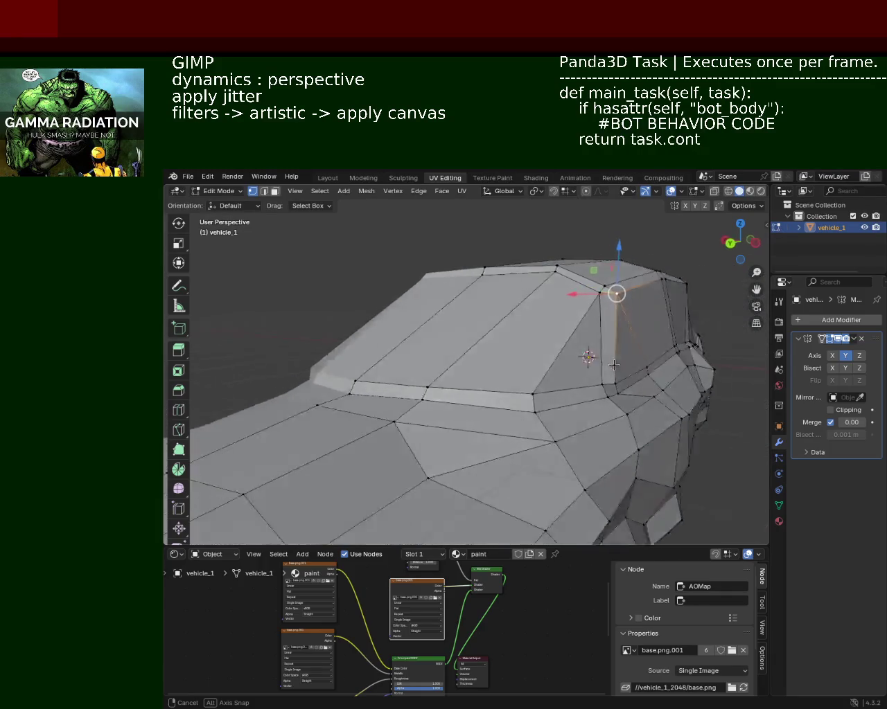
middle_drag(632, 367, 510, 356)
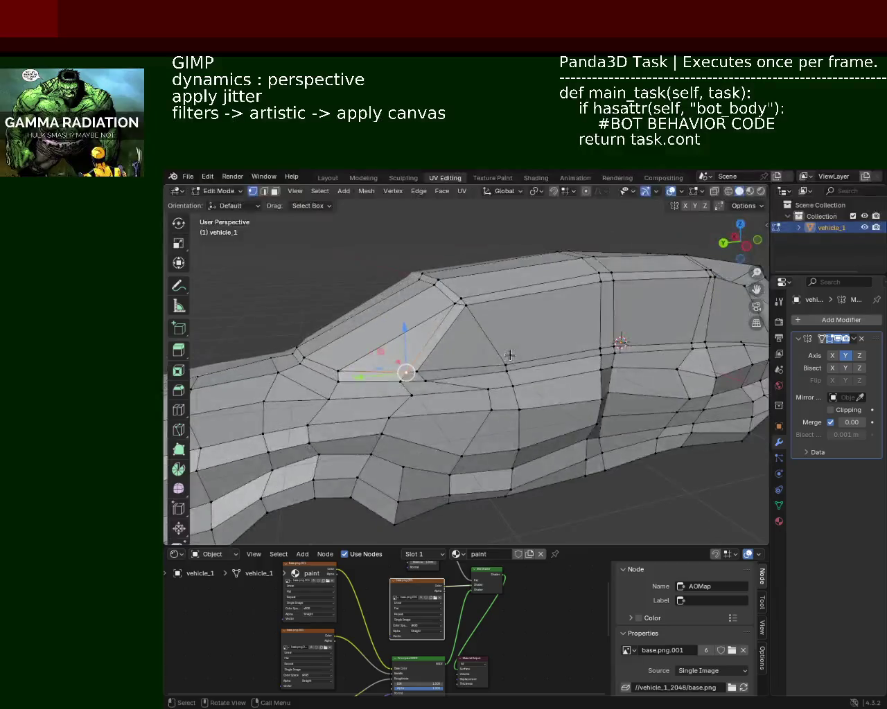
scroll(510, 356, up, 2)
Pull two hood-edge vertices along Y in two successive moves
click(466, 360)
shift+click(398, 372)
key(g)
key(y)
click(404, 373)
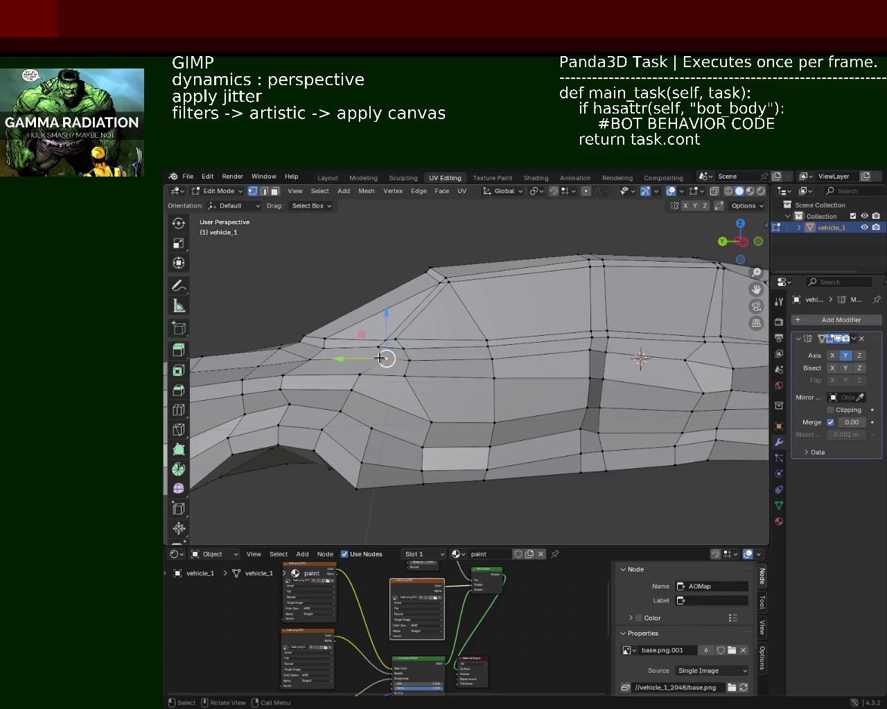
key(g)
key(y)
click(350, 362)
Move the two vertices beside the dark strip along Y twice
mouse_move(350, 362)
middle_down()
mouse_move(566, 409)
mouse_move(619, 381)
mouse_move(627, 343)
mouse_move(587, 393)
middle_up()
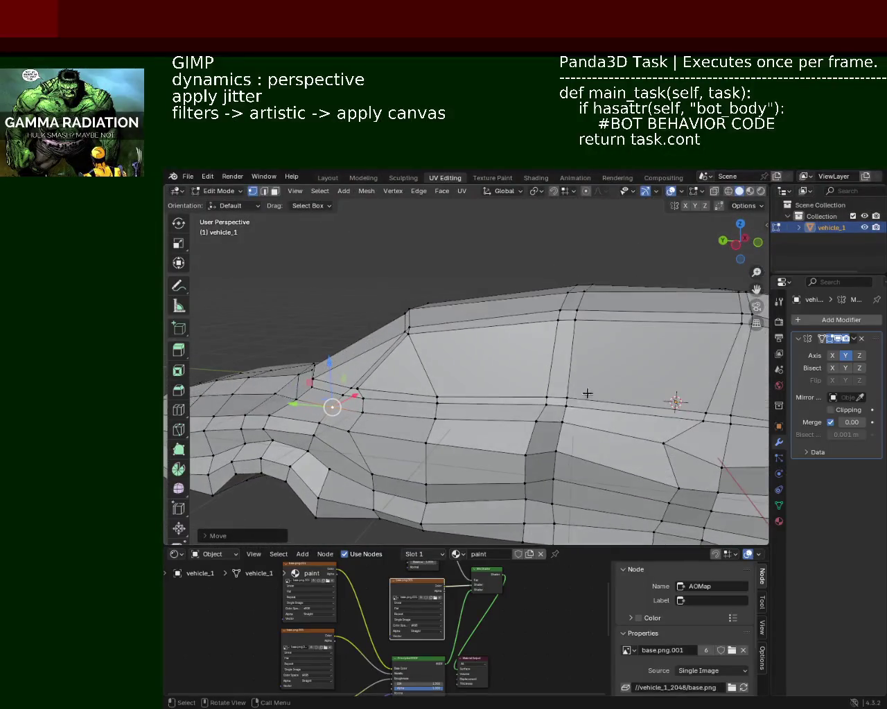
click(540, 419)
middle_drag(540, 419, 547, 435)
shift+click(546, 433)
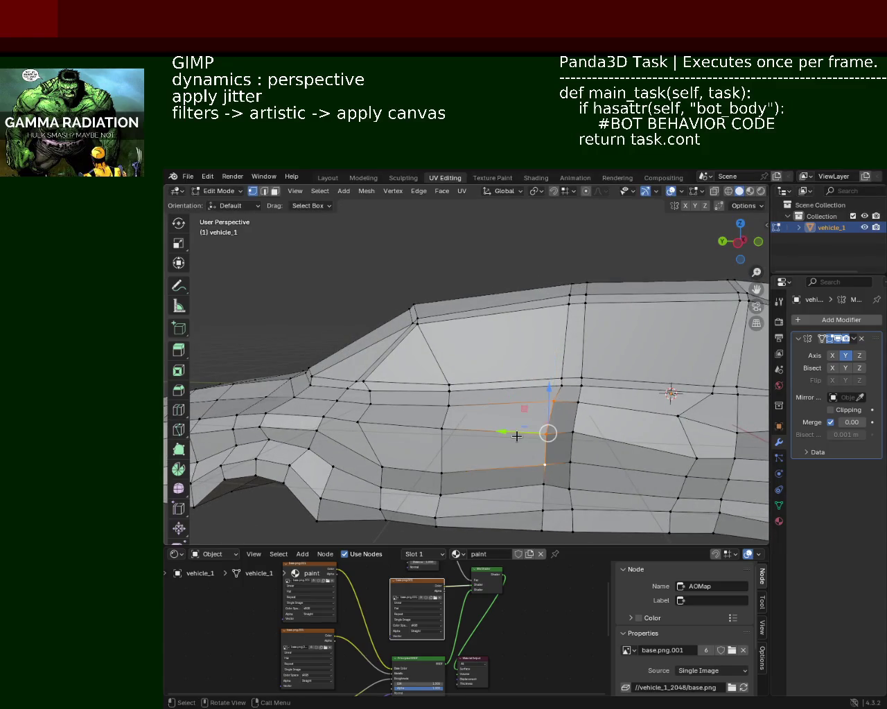
key(g)
key(y)
click(541, 470)
key(g)
key(y)
click(545, 461)
Shift a door-seam vertex toward the front along the Y axis
middle_drag(545, 461, 426, 349)
click(425, 350)
key(g)
key(y)
key(Escape)
click(455, 404)
key(g)
key(y)
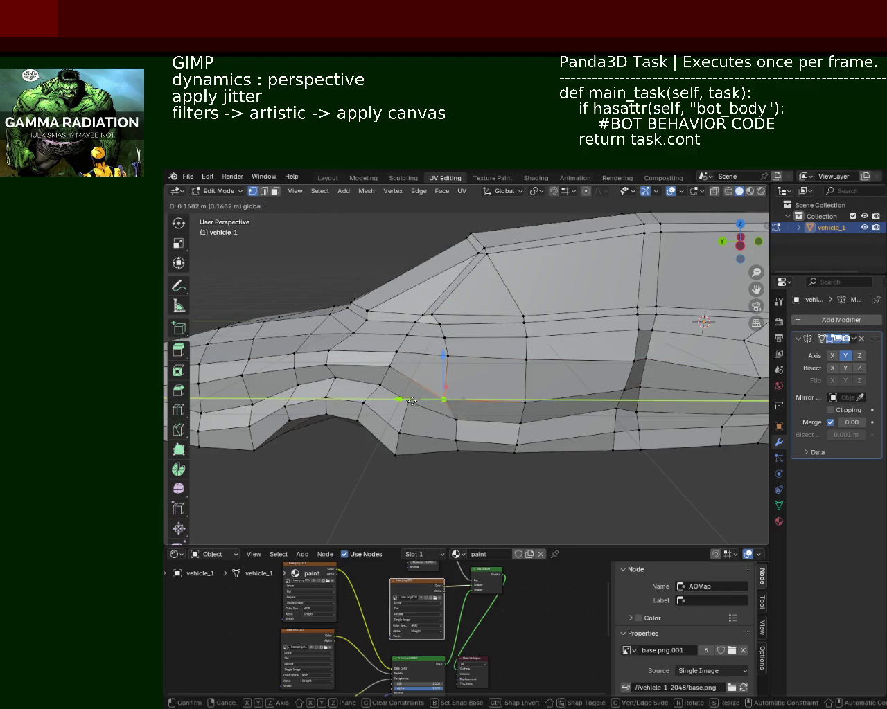
click(416, 401)
Raise the lower skirt vertex vertically along Z in two moves
click(524, 407)
middle_drag(499, 435, 561, 380)
key(g)
key(z)
click(564, 346)
key(g)
key(z)
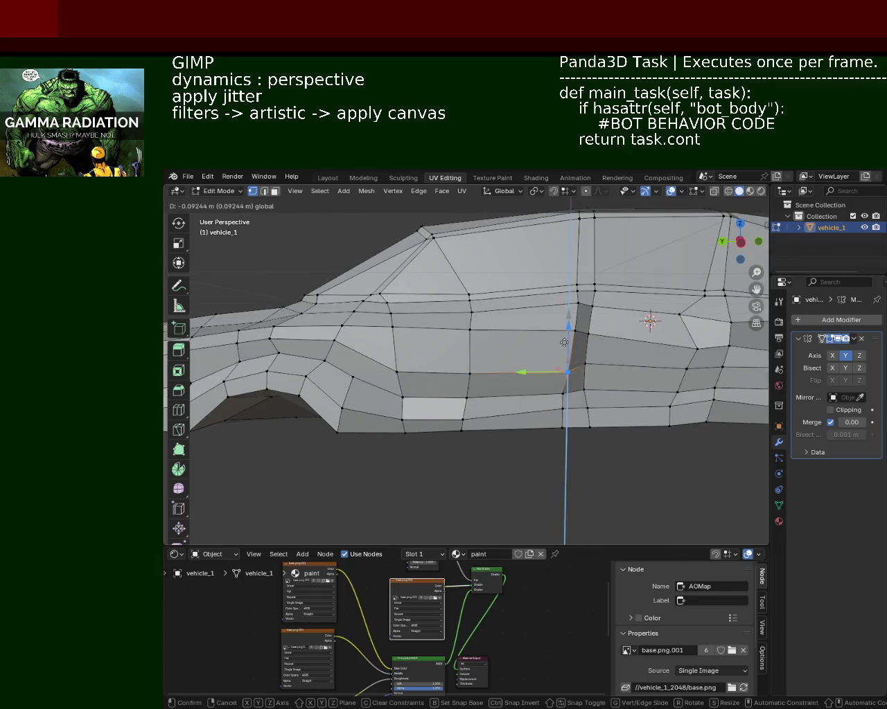
click(564, 342)
Move a hood-line vertex along the Y axis
mouse_move(564, 342)
middle_down()
mouse_move(407, 344)
mouse_move(573, 356)
mouse_move(597, 372)
middle_up()
click(636, 315)
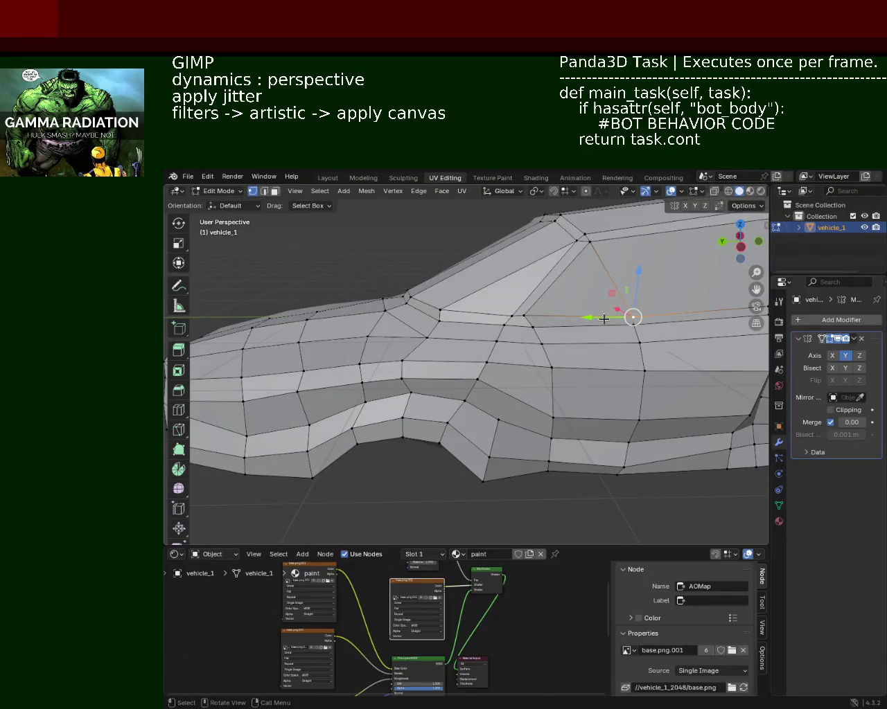
key(g)
key(y)
click(605, 320)
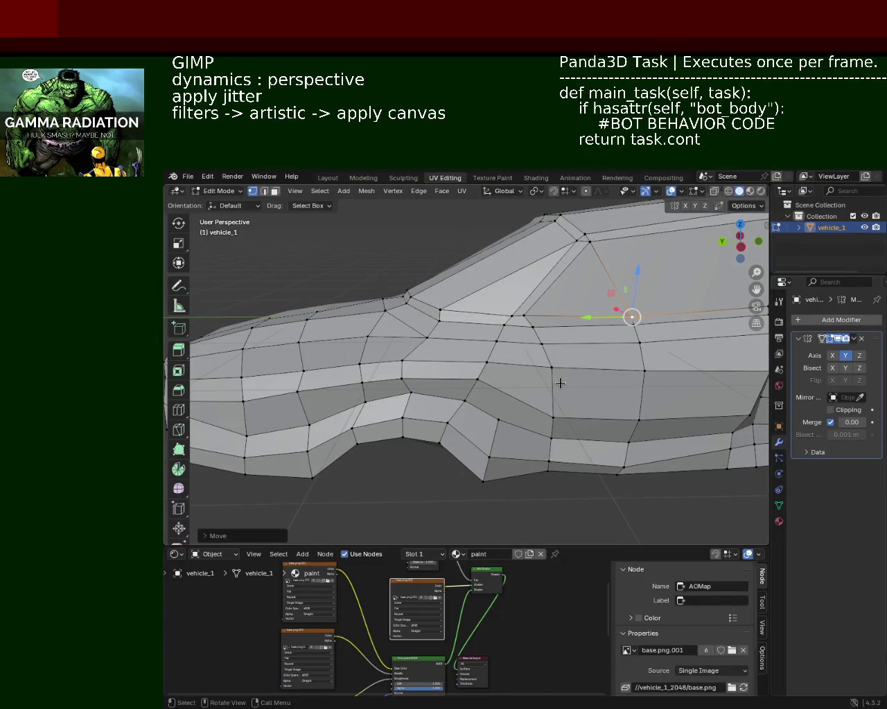
Adjust a vertex along X, then Z, then with a free move
mouse_move(561, 376)
middle_down()
mouse_move(548, 365)
mouse_move(565, 349)
mouse_move(565, 389)
mouse_move(476, 362)
mouse_move(475, 406)
mouse_move(444, 455)
mouse_move(460, 405)
mouse_move(546, 366)
middle_up()
key(g)
key(x)
click(453, 415)
key(g)
key(z)
click(547, 349)
key(g)
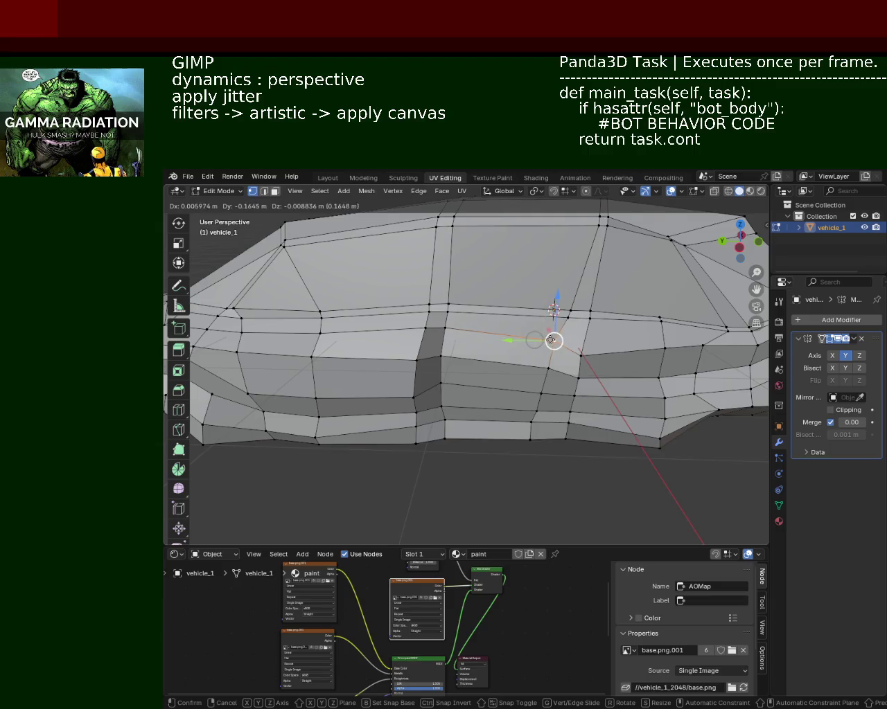
click(544, 342)
Try lowering a side-panel vertex along Z, then undo it
middle_drag(499, 352, 511, 350)
click(480, 334)
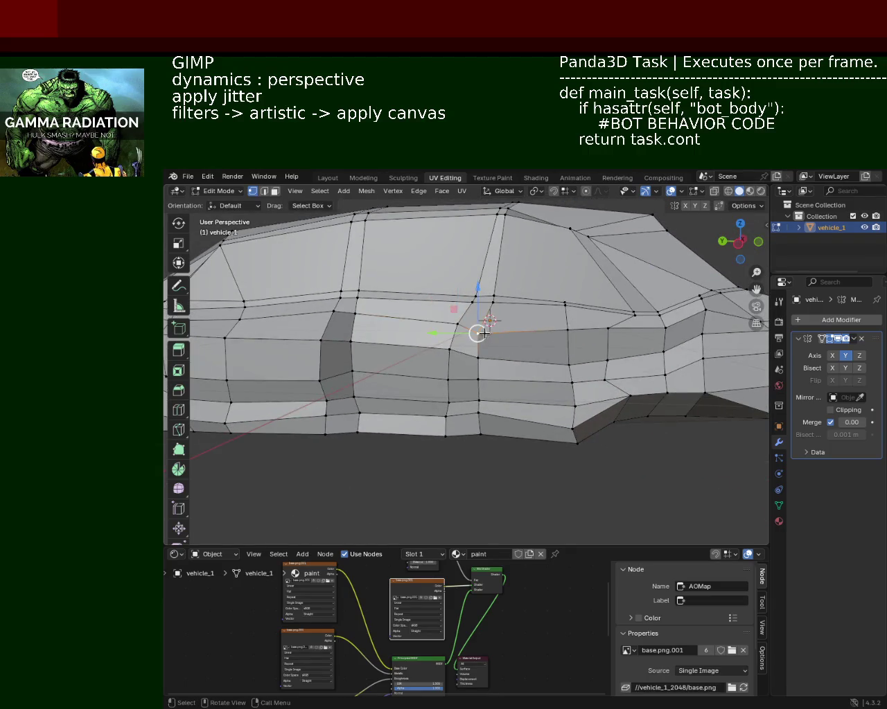
key(g)
click(453, 356)
key(g)
key(z)
click(505, 409)
key(ctrl+z)
key(ctrl+z)
key(ctrl+z)
Slide a lower skirt vertex along the car's length and inspect the result
click(577, 444)
drag(545, 445, 554, 444)
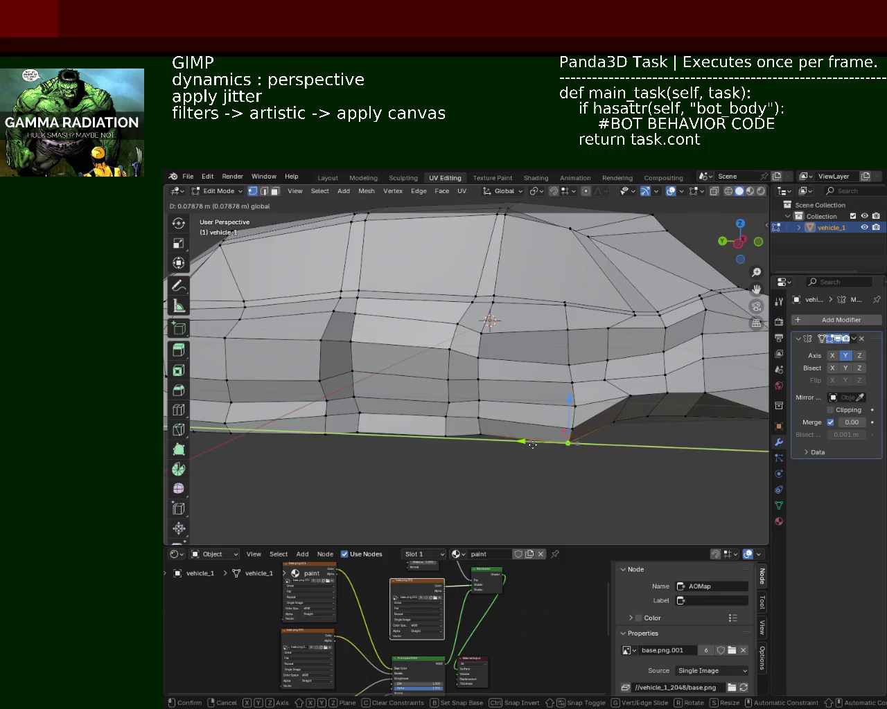
middle_drag(607, 370, 607, 360)
mouse_move(558, 376)
mouse_down()
mouse_move(591, 369)
mouse_move(594, 321)
mouse_move(619, 319)
mouse_up()
mouse_move(619, 319)
middle_down()
mouse_move(487, 319)
mouse_move(527, 372)
mouse_move(473, 417)
mouse_move(579, 307)
mouse_move(567, 288)
mouse_move(582, 291)
mouse_move(590, 259)
mouse_move(534, 333)
mouse_move(542, 350)
mouse_move(568, 305)
mouse_move(483, 264)
middle_up()
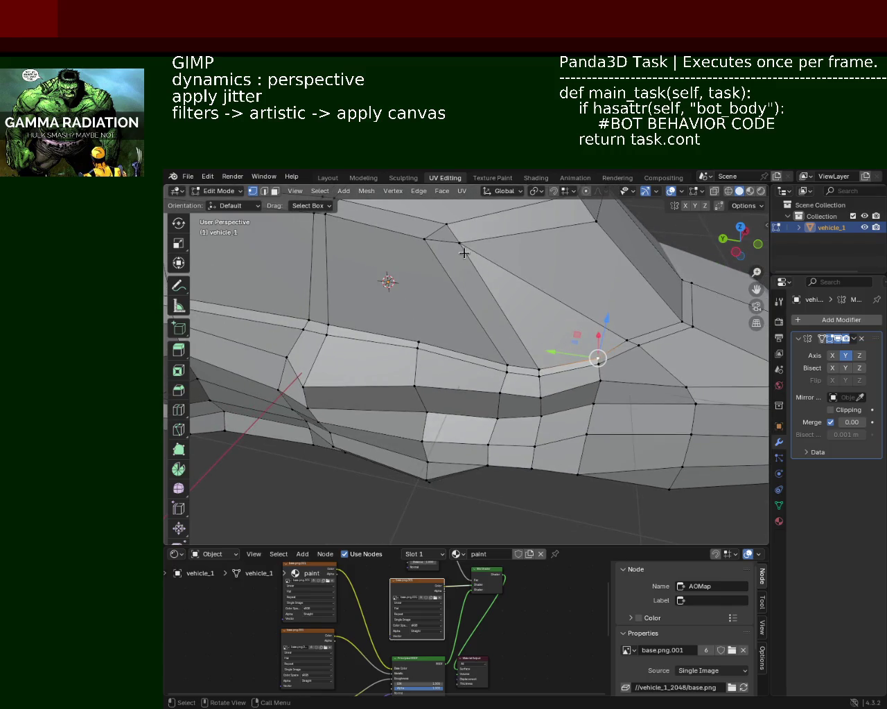
mouse_move(578, 364)
middle_down()
mouse_move(669, 317)
mouse_move(669, 305)
mouse_move(669, 317)
mouse_move(653, 308)
mouse_move(657, 366)
mouse_move(643, 380)
mouse_move(640, 415)
mouse_move(615, 291)
mouse_move(596, 349)
mouse_move(588, 320)
mouse_move(599, 328)
middle_up()
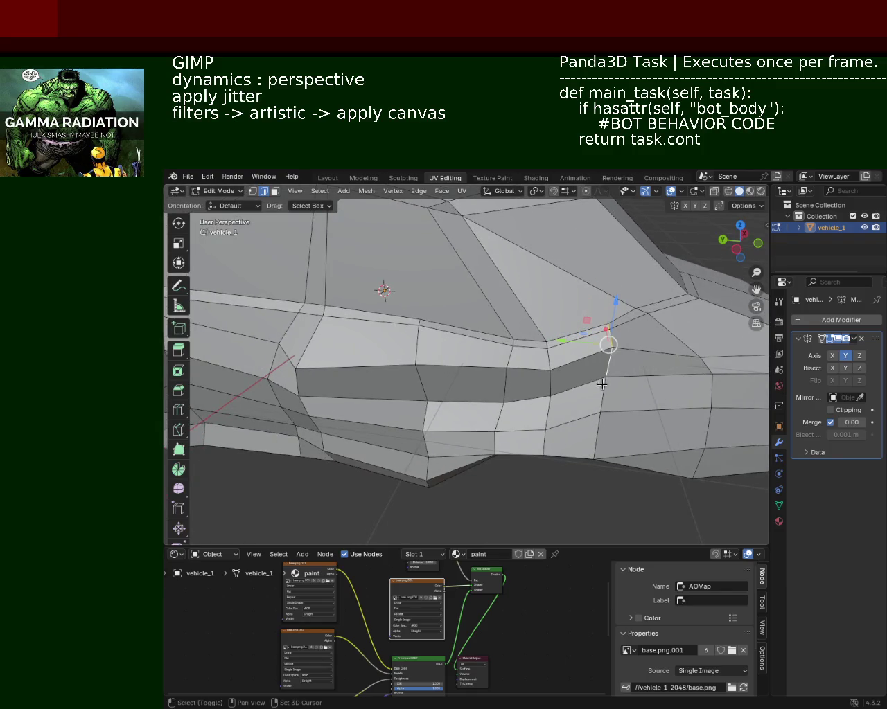
middle_drag(600, 437, 627, 392)
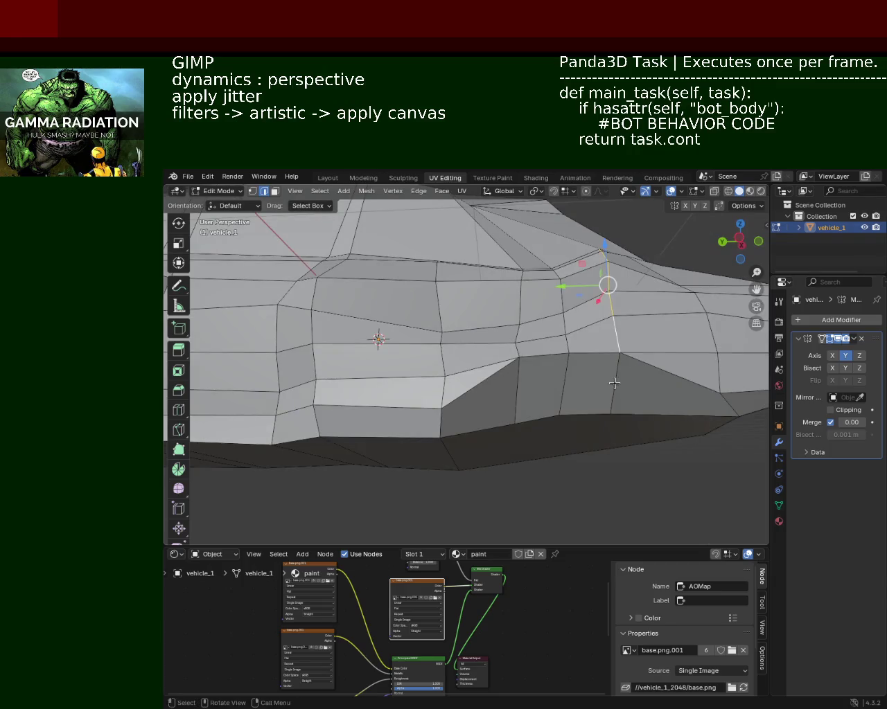
Dissolve the first selected edge loop on the car side
key(x)
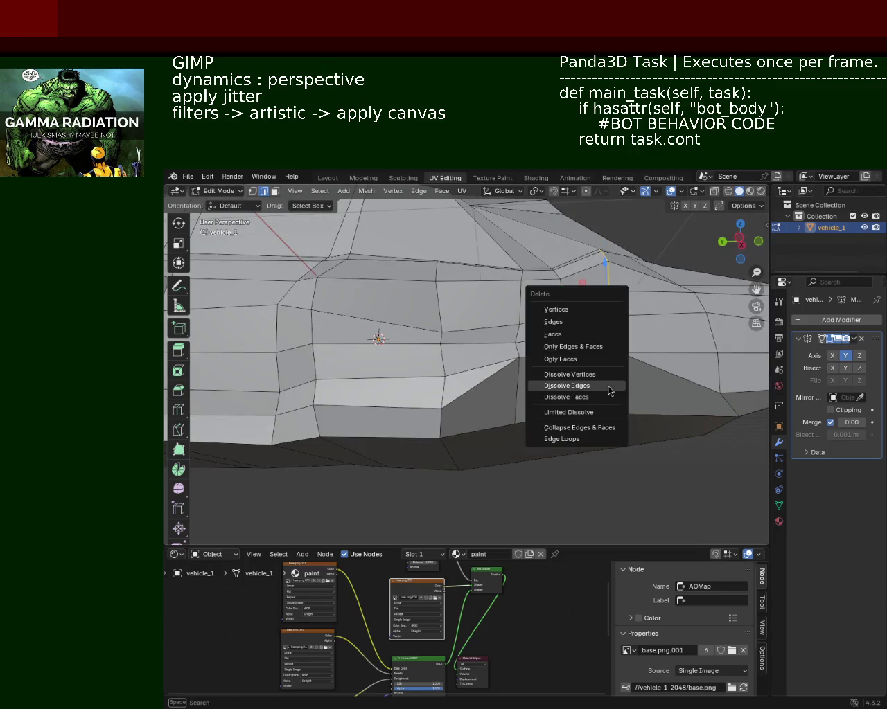
click(609, 391)
mouse_move(609, 391)
middle_down()
mouse_move(624, 372)
mouse_move(576, 370)
mouse_move(580, 336)
mouse_move(546, 307)
mouse_move(546, 277)
mouse_move(544, 305)
mouse_move(523, 301)
mouse_move(525, 350)
mouse_move(530, 340)
mouse_move(432, 340)
middle_up()
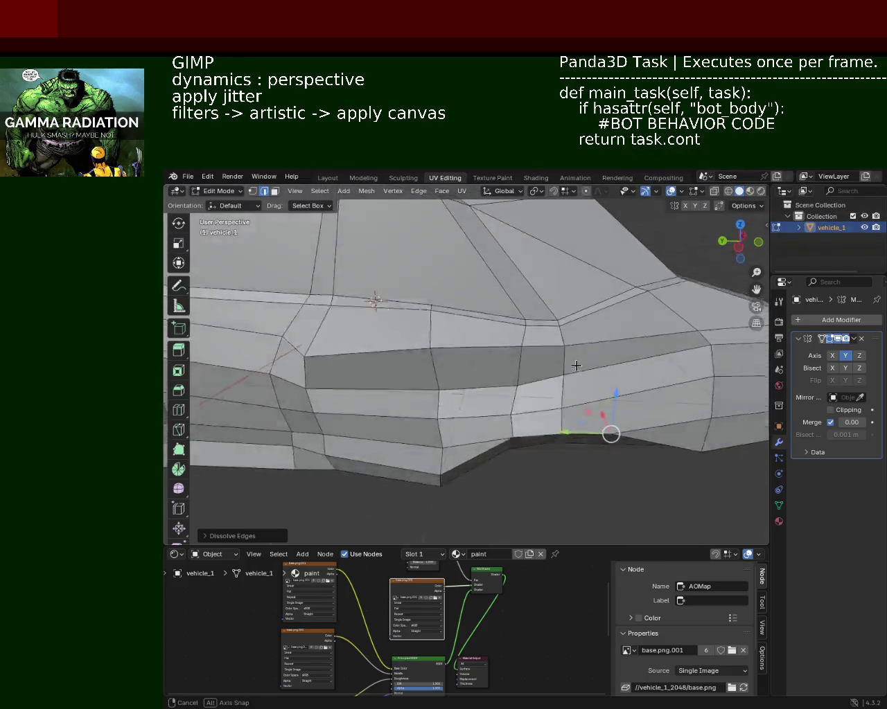
scroll(531, 341, down, 2)
scroll(573, 386, down, 3)
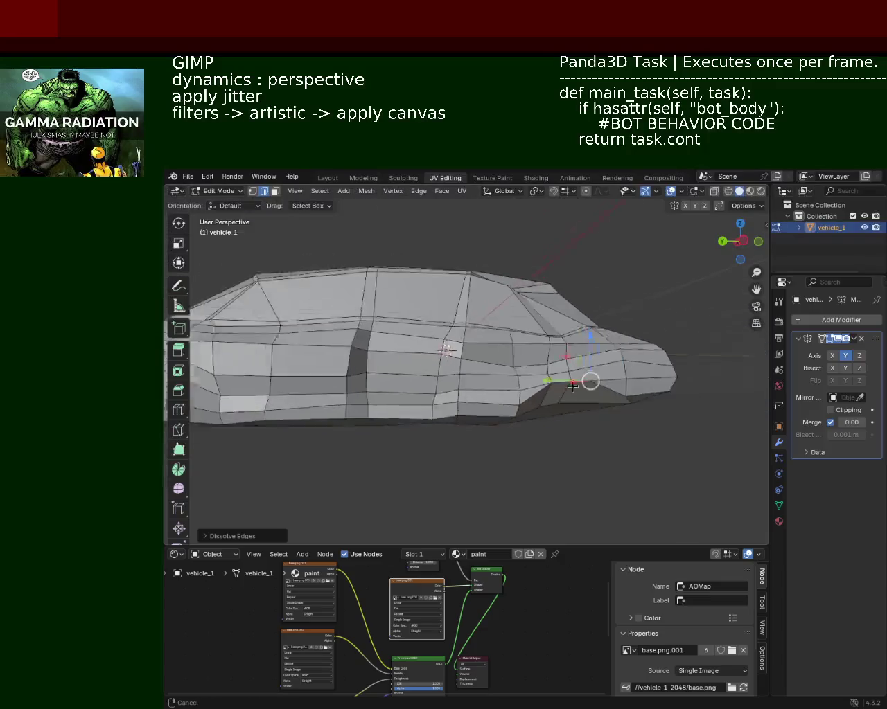
middle_drag(572, 386, 547, 388)
scroll(489, 358, up, 3)
mouse_move(489, 359)
middle_down()
mouse_move(529, 312)
mouse_move(524, 326)
mouse_move(556, 333)
middle_up()
scroll(525, 325, up, 3)
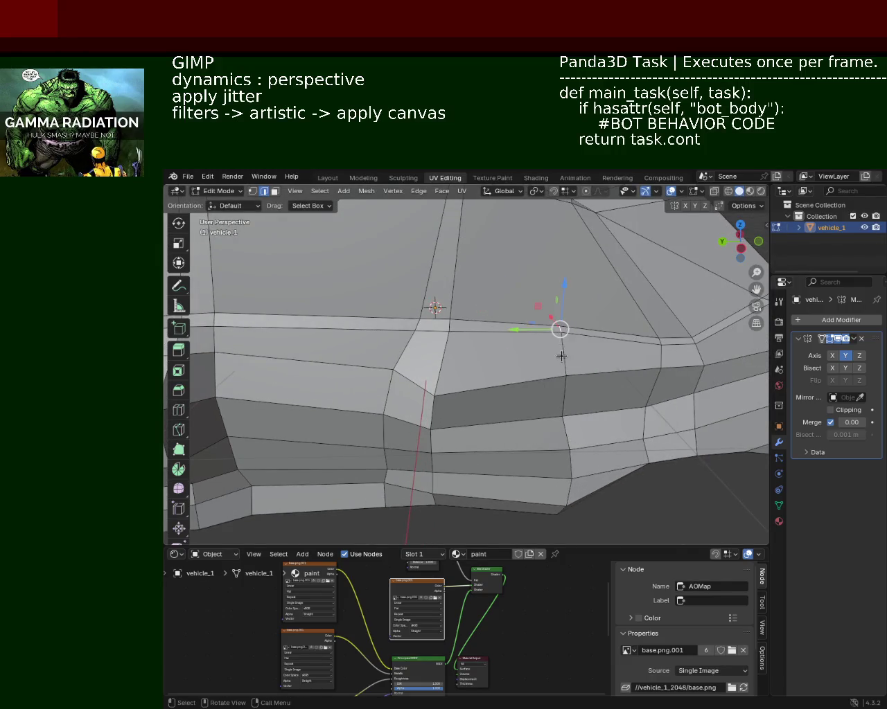
Dissolve a second side edge loop and select another side edge
mouse_move(584, 511)
middle_down()
mouse_move(570, 443)
mouse_move(580, 417)
middle_up()
key(x)
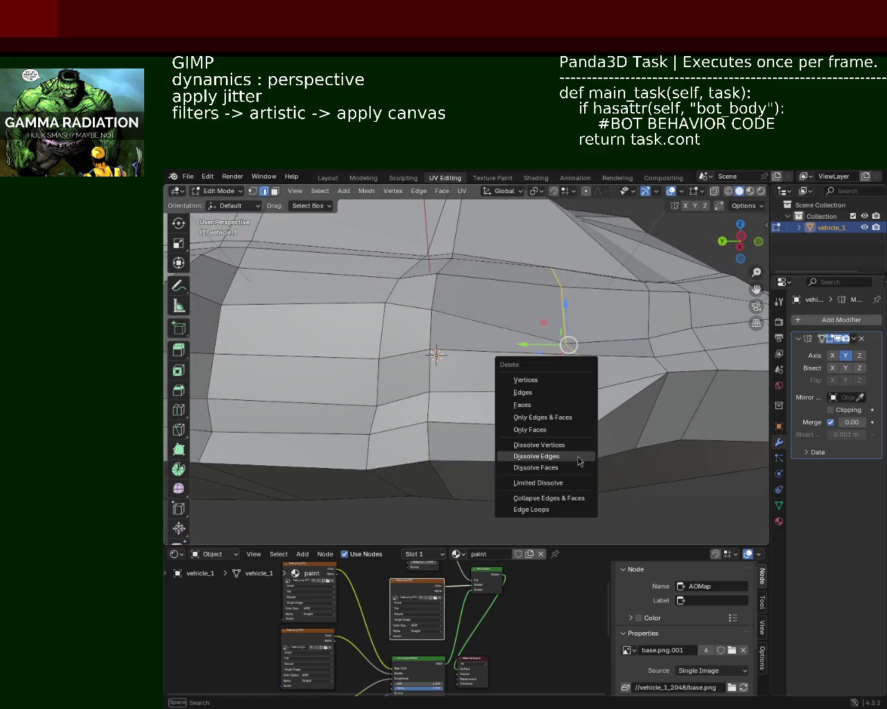
click(576, 458)
mouse_move(578, 461)
middle_down()
mouse_move(561, 313)
mouse_move(479, 340)
mouse_move(466, 283)
mouse_move(481, 271)
mouse_move(481, 312)
mouse_move(468, 312)
middle_up()
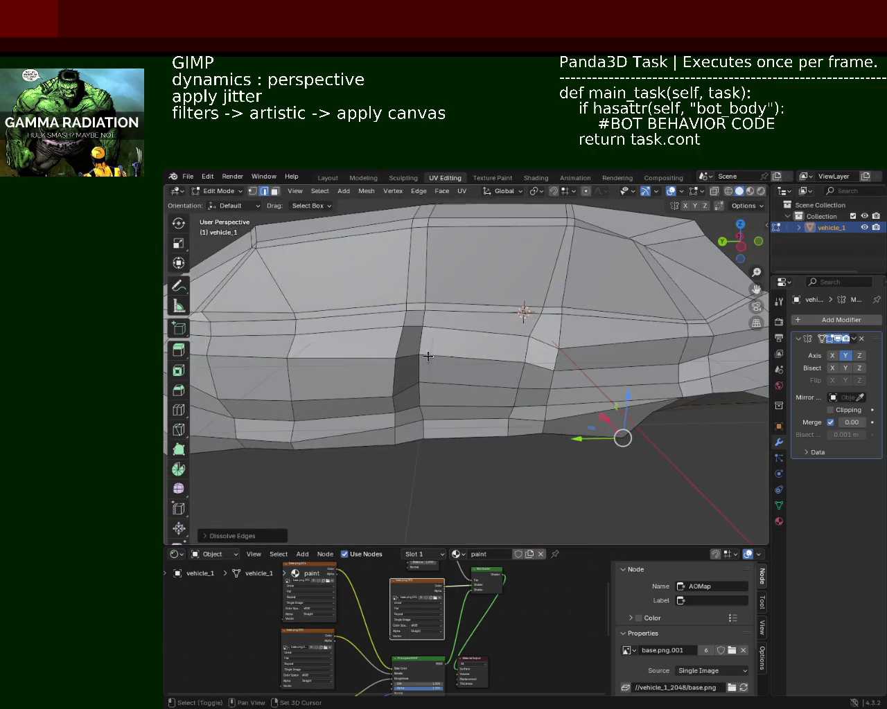
scroll(480, 340, up, 3)
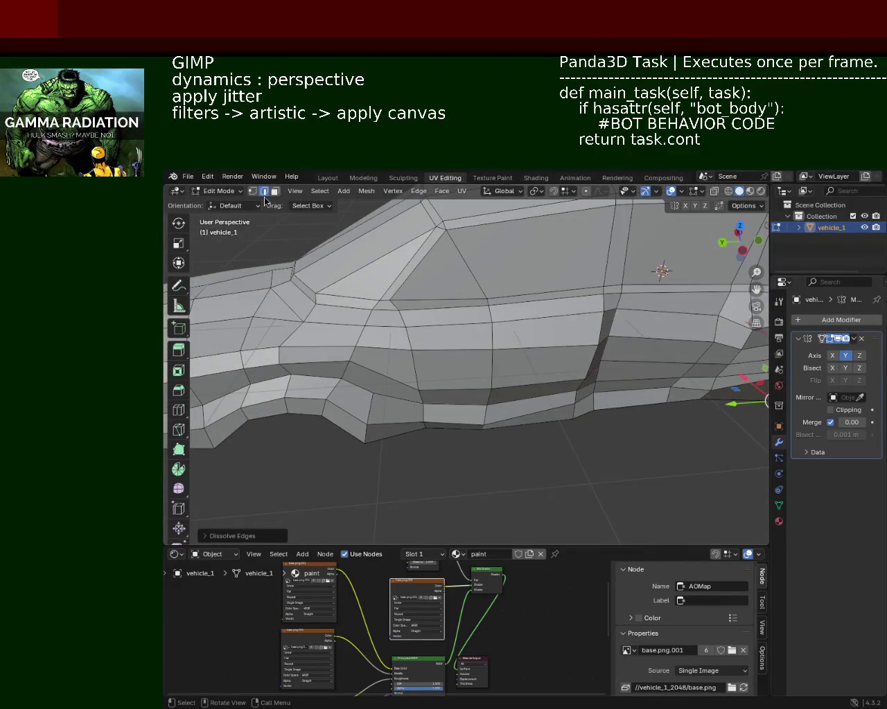
shift+click(478, 275)
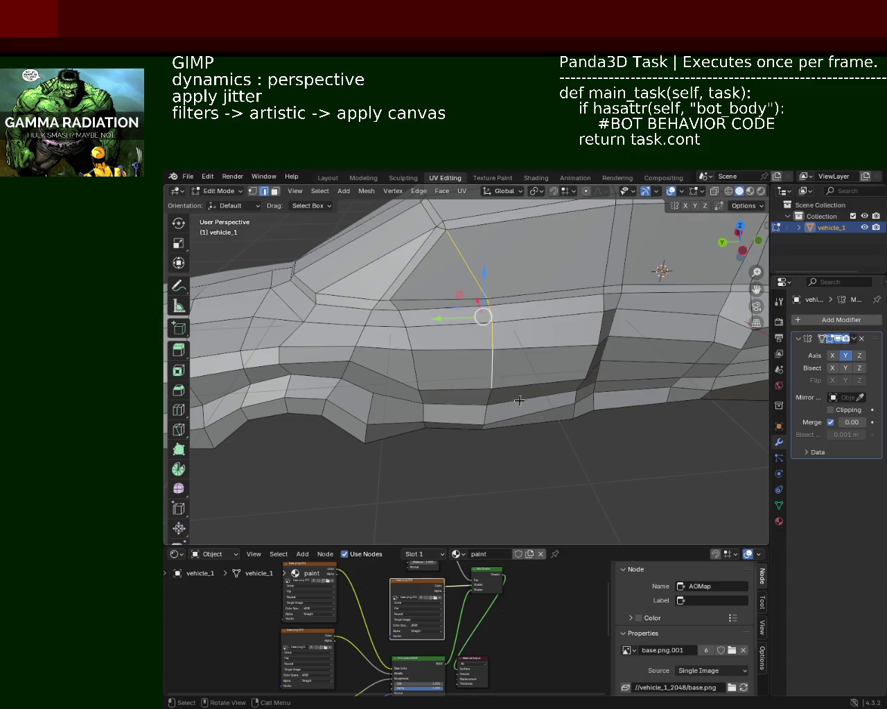
Dissolve two selected edge loops along the car's side
middle_drag(494, 355, 501, 337)
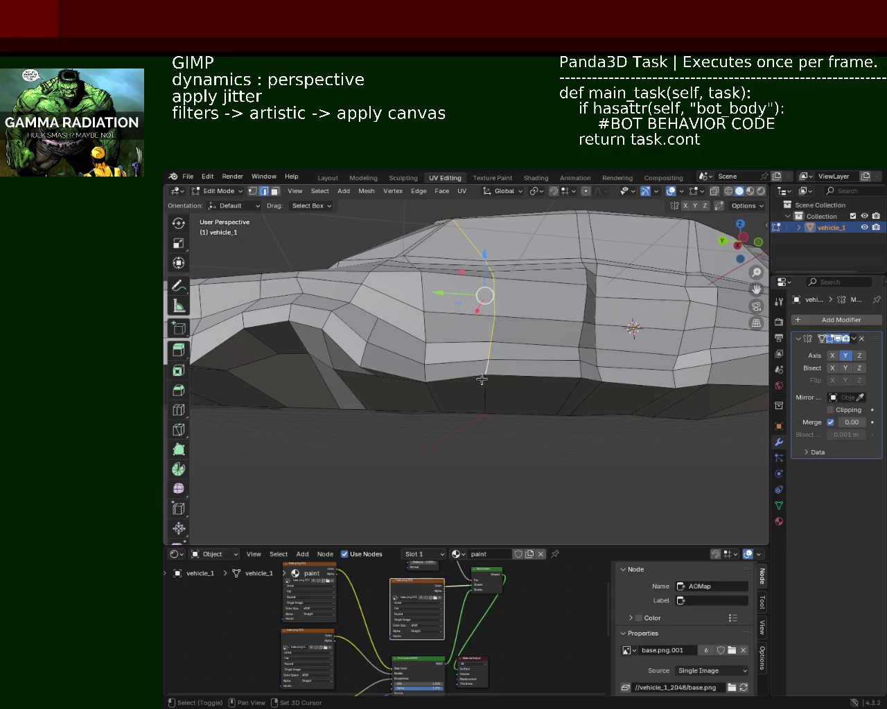
key(x)
click(504, 390)
mouse_move(516, 392)
middle_down()
mouse_move(611, 331)
mouse_move(624, 381)
middle_up()
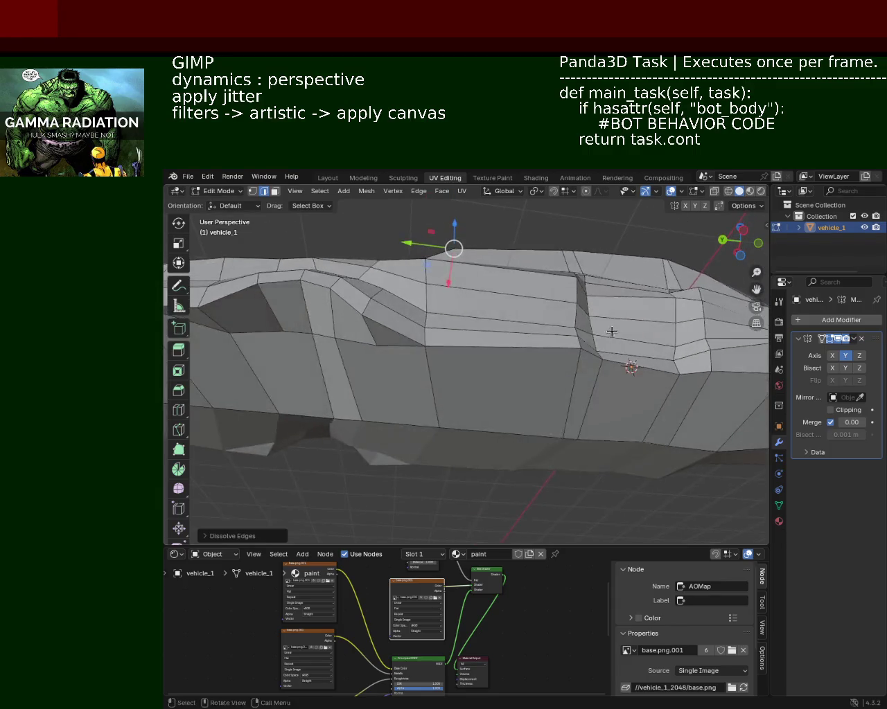
key(x)
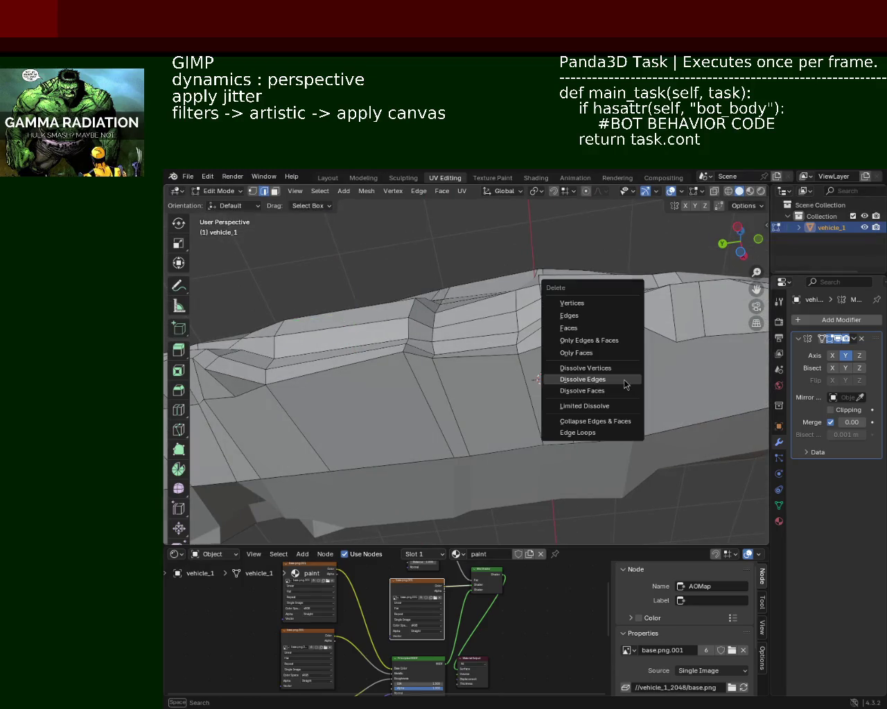
click(623, 381)
Select and dissolve another unwanted side edge
mouse_move(559, 311)
middle_down()
mouse_move(513, 351)
mouse_move(409, 372)
mouse_move(538, 340)
mouse_move(439, 323)
mouse_move(525, 259)
mouse_move(487, 336)
mouse_move(515, 338)
mouse_move(501, 331)
mouse_move(505, 320)
mouse_move(463, 378)
mouse_move(478, 340)
mouse_move(475, 309)
mouse_move(480, 368)
mouse_move(475, 378)
mouse_move(471, 306)
mouse_move(485, 337)
mouse_move(480, 287)
mouse_move(503, 415)
middle_up()
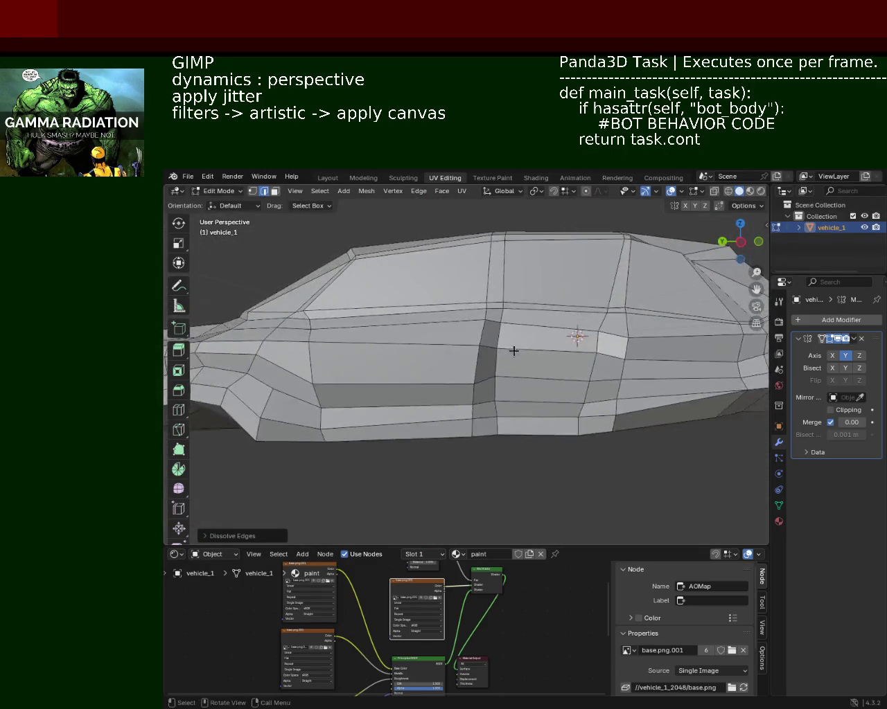
click(500, 364)
key(x)
click(503, 358)
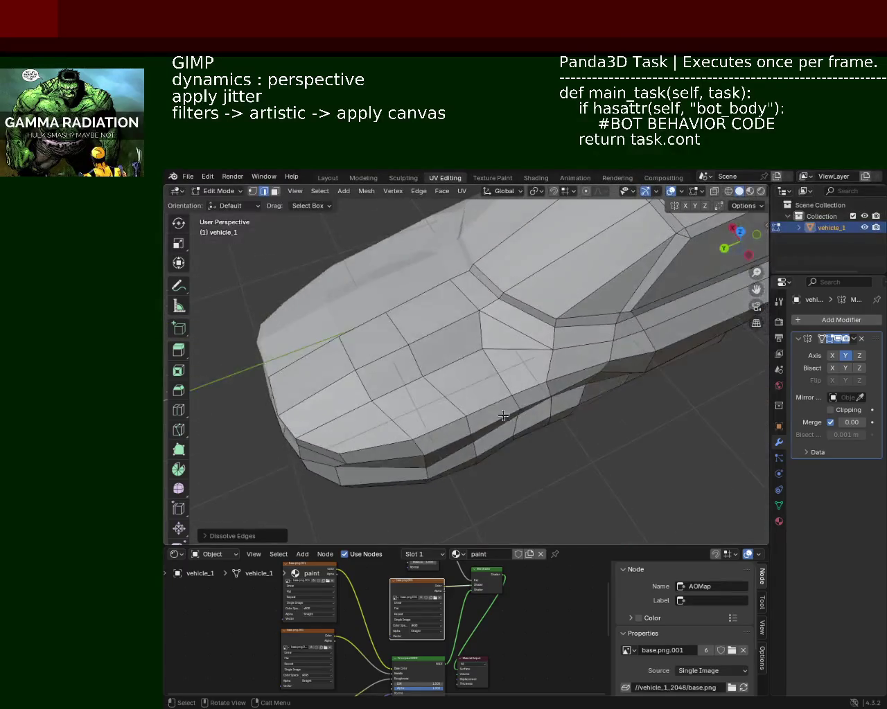
Dissolve an edge near the front of the car
shift+click(398, 327)
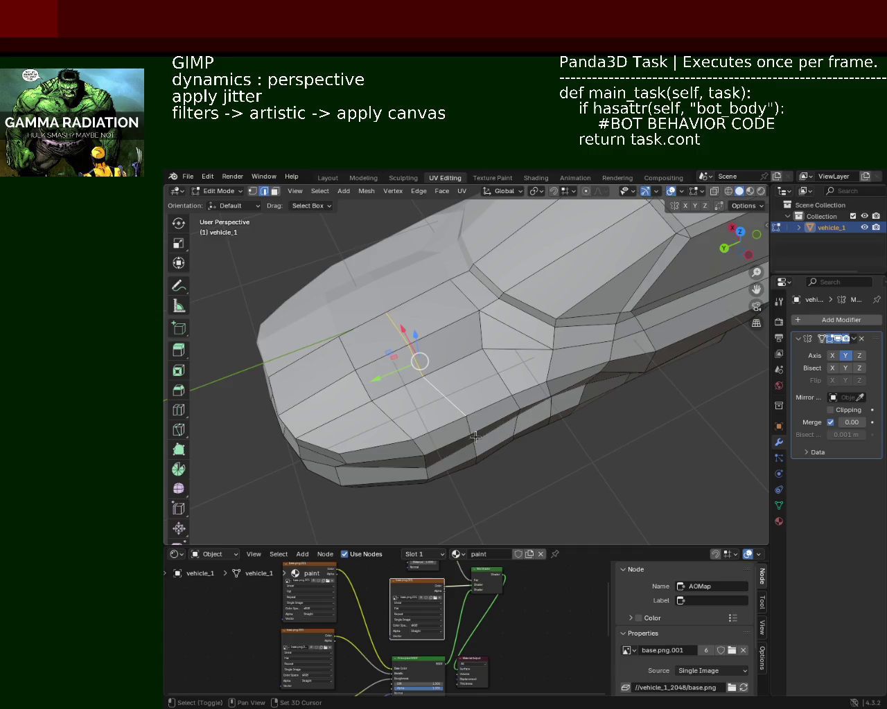
middle_drag(470, 430, 468, 310)
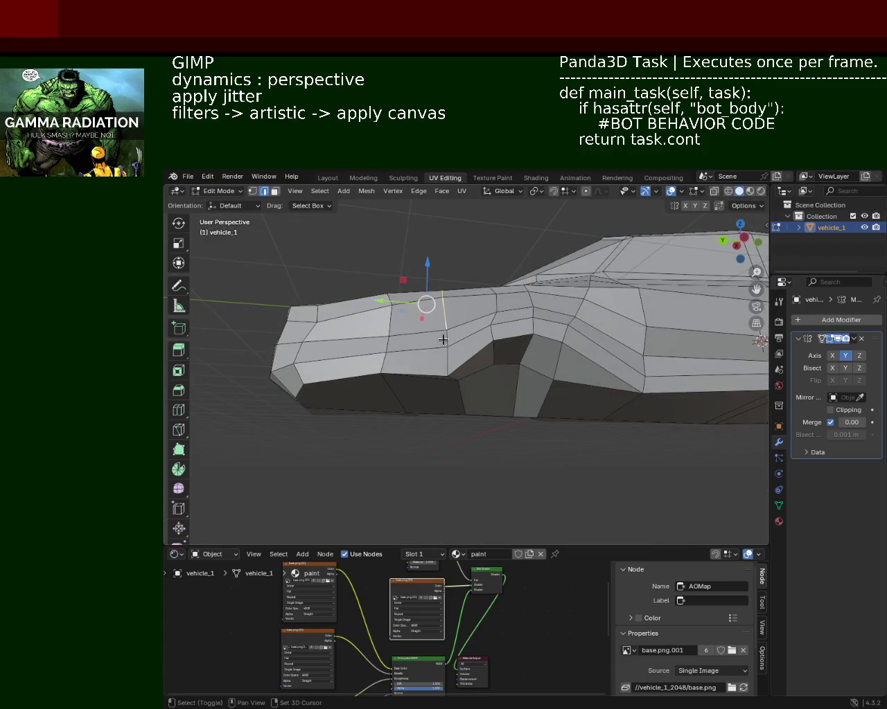
middle_drag(466, 402, 455, 334)
key(x)
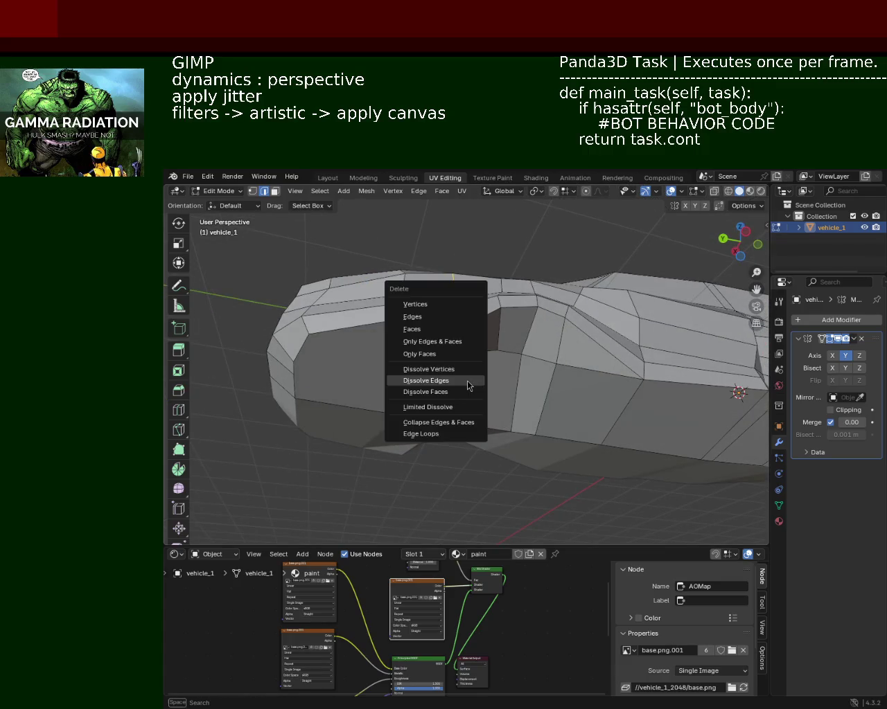
click(466, 378)
mouse_move(467, 376)
middle_down()
mouse_move(418, 342)
mouse_move(406, 261)
mouse_move(469, 303)
mouse_move(485, 410)
mouse_move(475, 311)
middle_up()
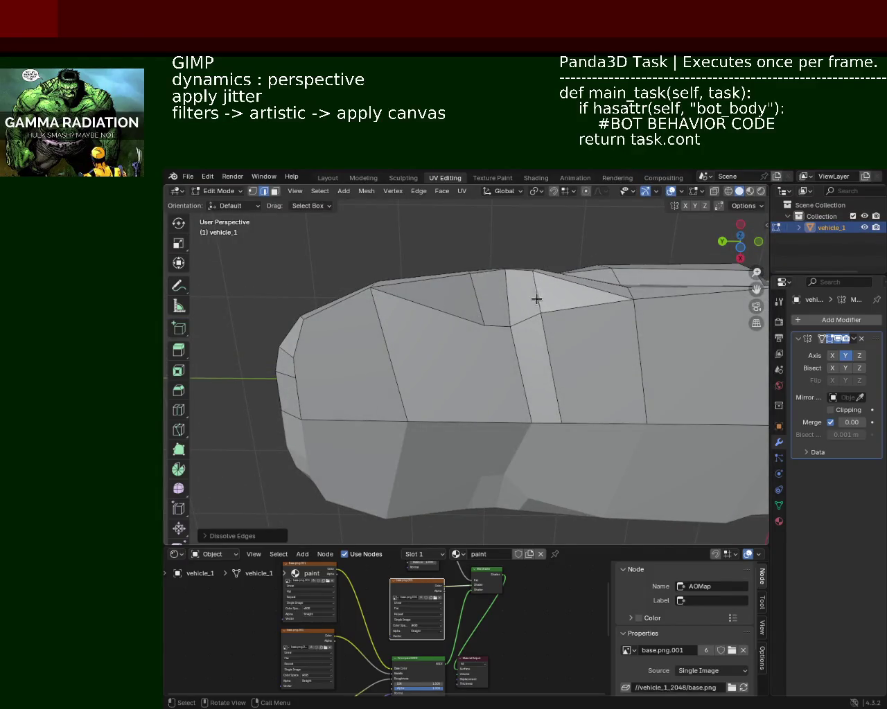
Slide a lower-body vertex along the car's length and save vehicle_1.blend
click(252, 193)
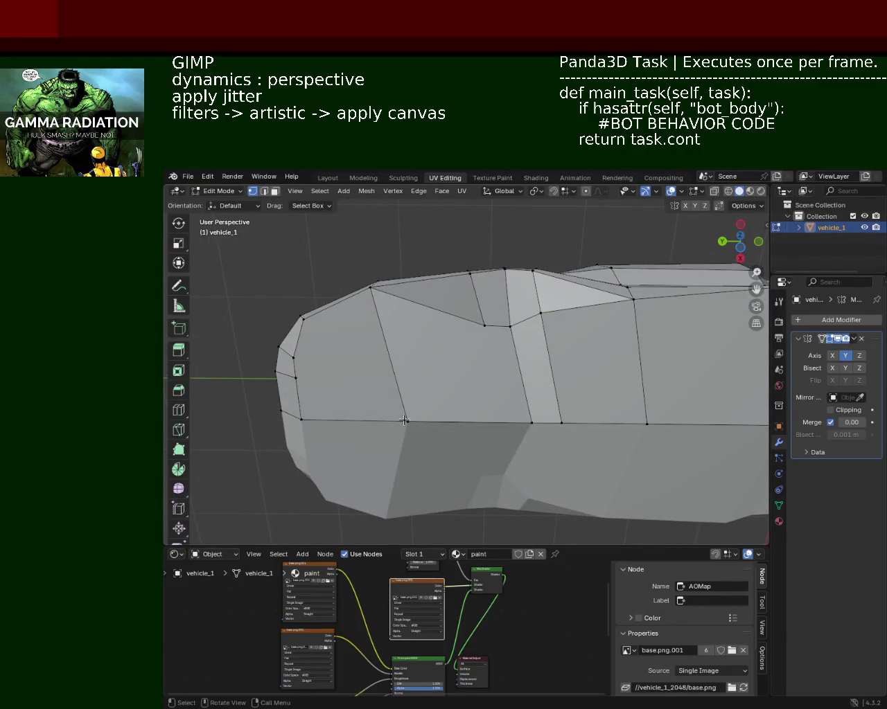
click(468, 424)
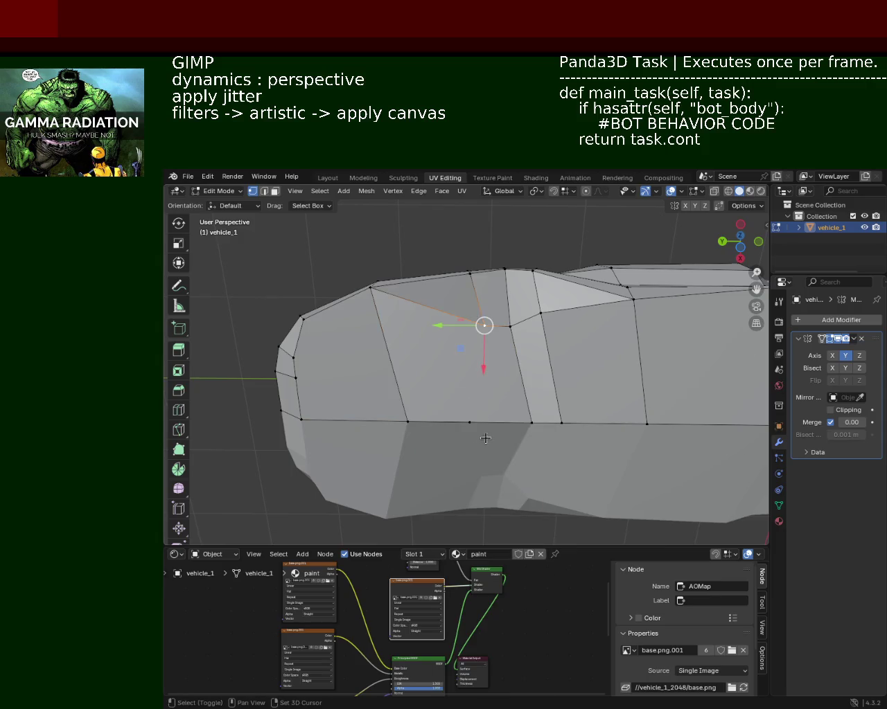
click(469, 421)
middle_drag(469, 422, 456, 416)
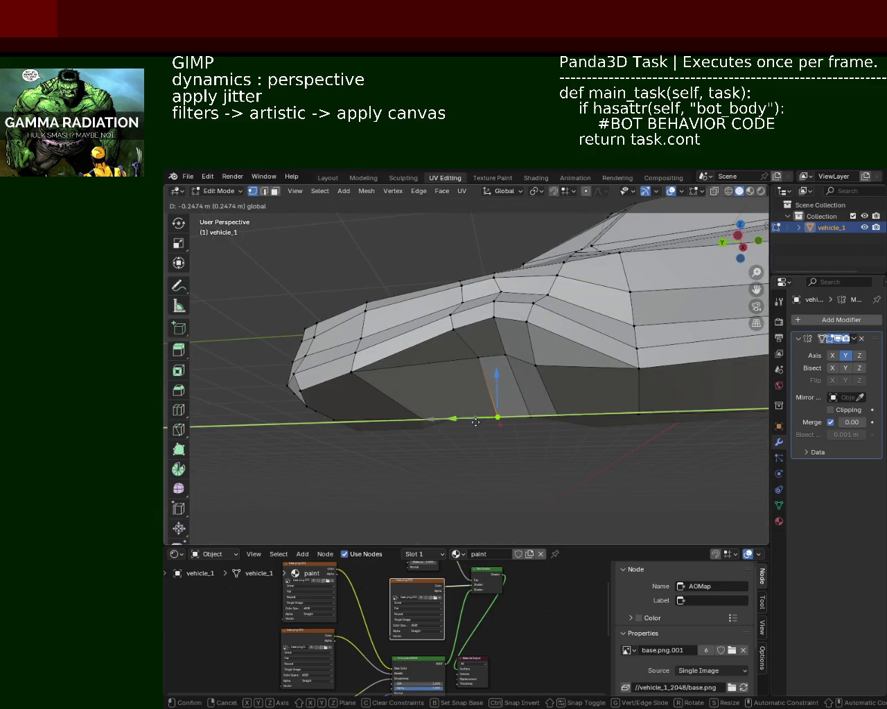
drag(450, 419, 444, 420)
mouse_move(445, 419)
middle_down()
mouse_move(483, 394)
mouse_move(489, 276)
mouse_move(527, 367)
mouse_move(586, 337)
mouse_move(390, 351)
mouse_move(435, 402)
mouse_move(415, 340)
mouse_move(423, 352)
mouse_move(432, 277)
mouse_move(426, 305)
mouse_move(433, 291)
mouse_move(436, 298)
middle_up()
key(ctrl+s)
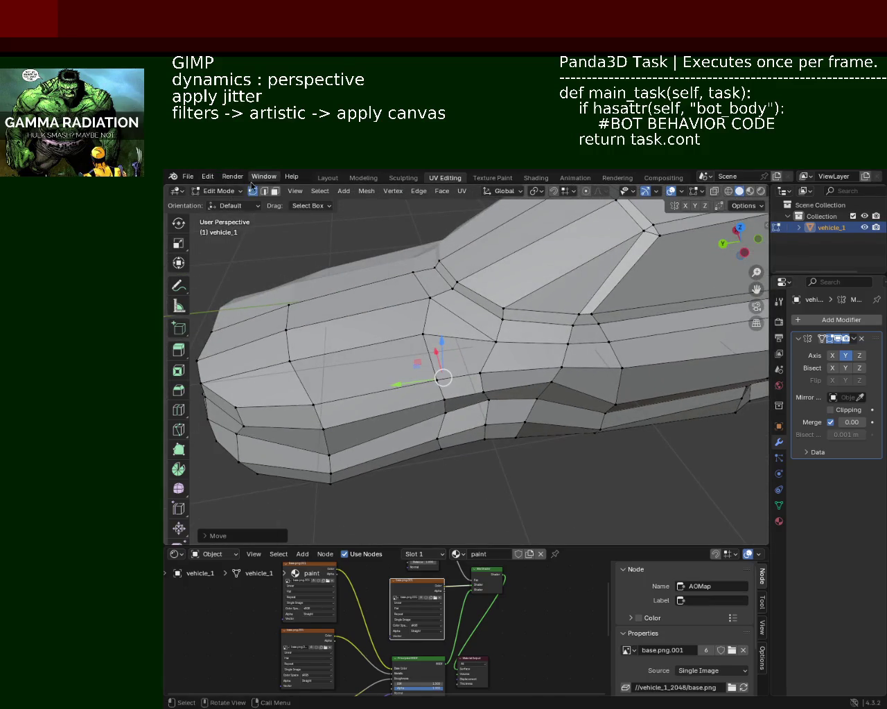
Dissolve a selected edge on the hood
click(457, 313)
key(x)
click(463, 315)
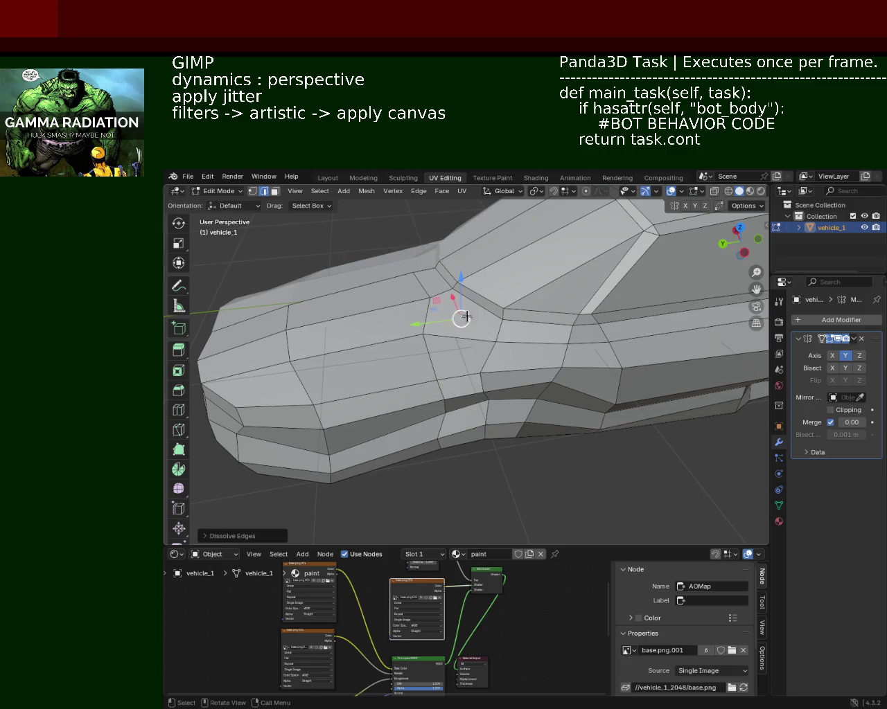
Select several hood vertices in vertex mode and dissolve them
key(1)
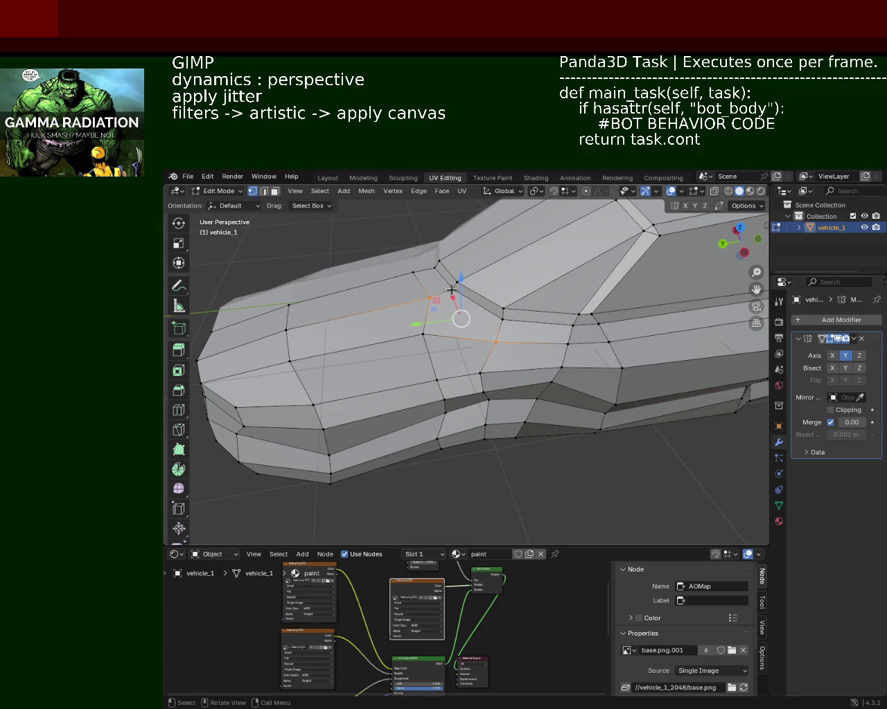
click(451, 289)
shift+click(425, 337)
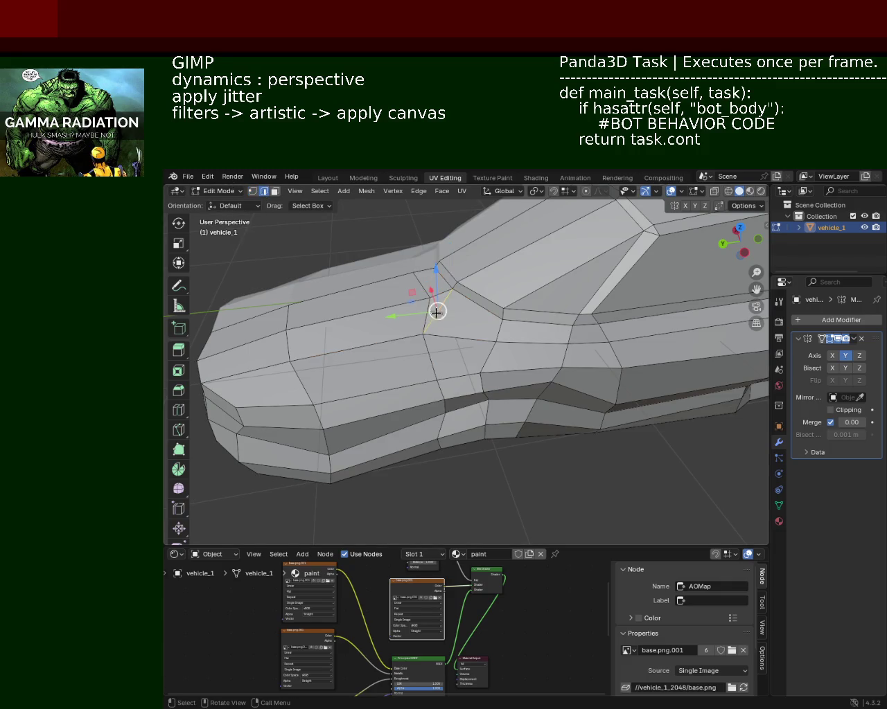
shift+click(418, 284)
click(426, 265)
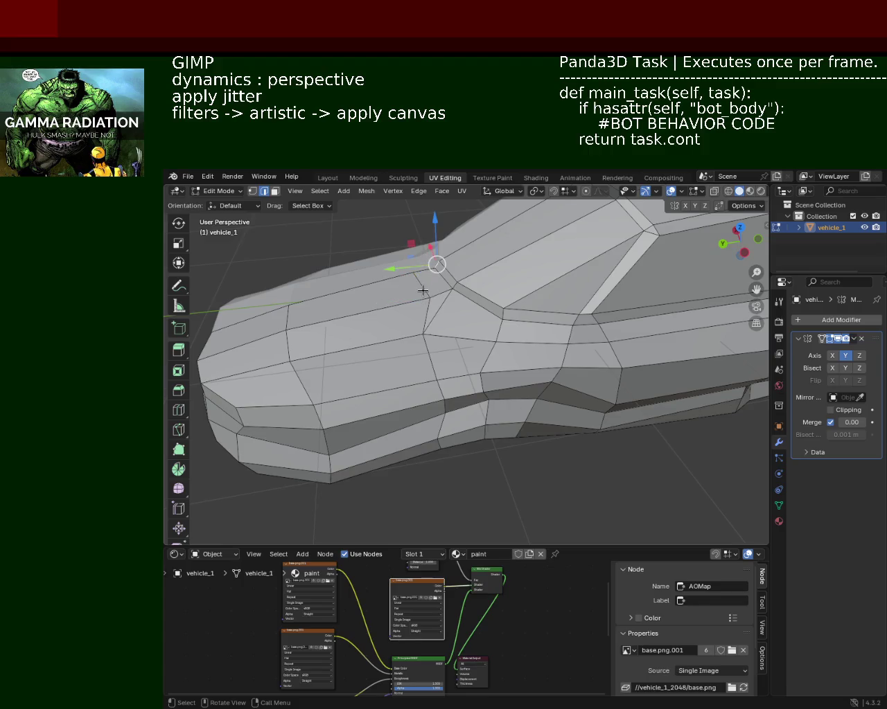
key(x)
click(422, 313)
mouse_move(422, 313)
middle_down()
mouse_move(442, 408)
mouse_move(432, 391)
mouse_move(368, 411)
mouse_move(463, 378)
mouse_move(502, 387)
mouse_move(366, 402)
mouse_move(380, 372)
mouse_move(469, 381)
mouse_move(489, 361)
mouse_move(465, 353)
mouse_move(418, 414)
middle_up()
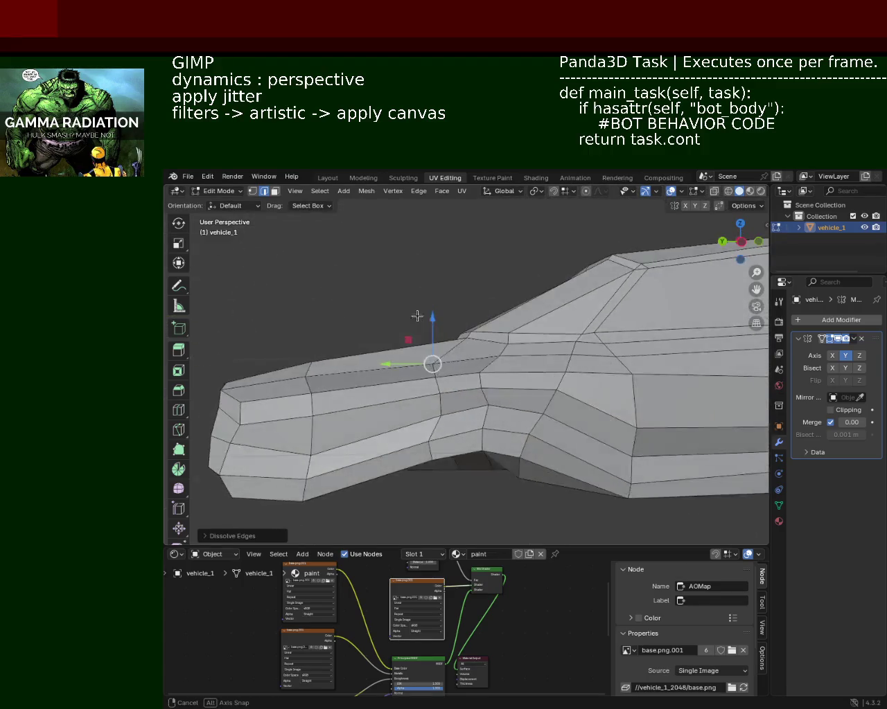
Dissolve the two extra edges along the car's side
mouse_move(498, 392)
middle_down()
mouse_move(460, 277)
mouse_move(515, 467)
mouse_move(530, 412)
mouse_move(517, 381)
mouse_move(564, 402)
mouse_move(500, 332)
mouse_move(531, 378)
mouse_move(511, 406)
mouse_move(436, 396)
mouse_move(491, 422)
mouse_move(484, 409)
middle_up()
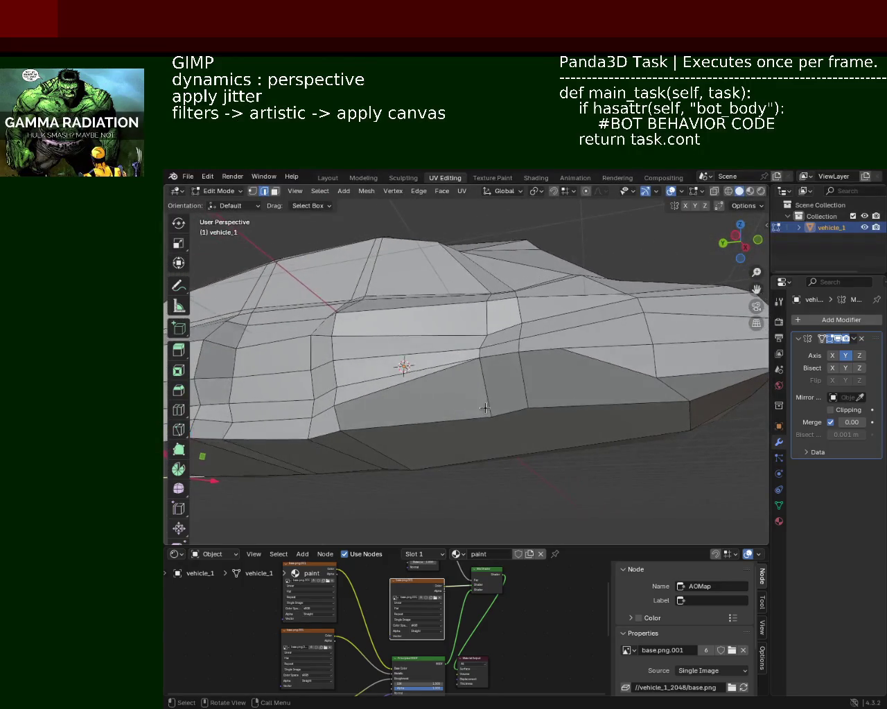
shift+click(609, 367)
key(x)
click(602, 365)
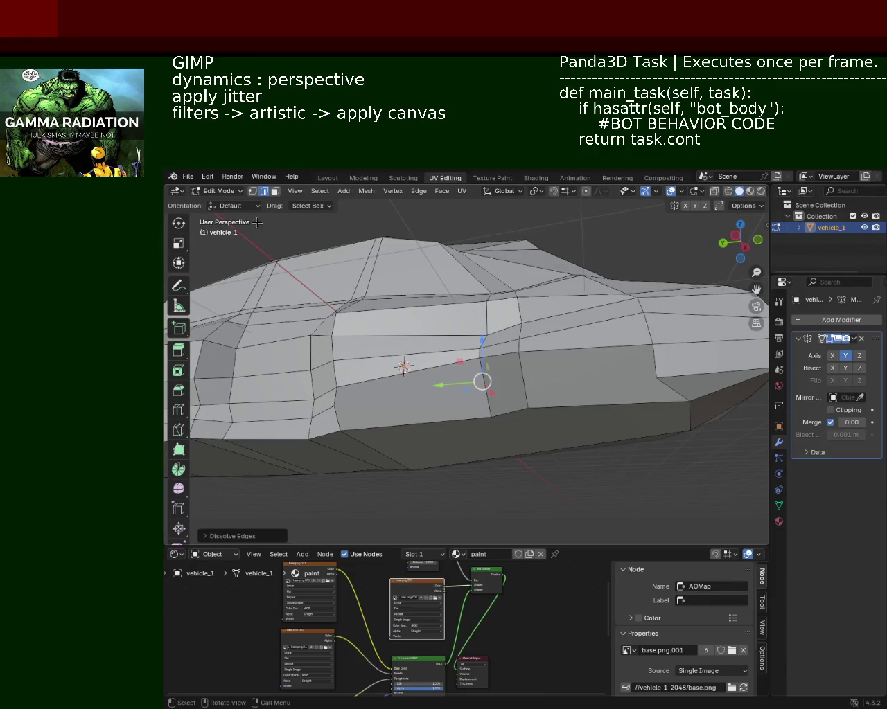
Select edges on the car's side and move them vertically along Z
click(335, 386)
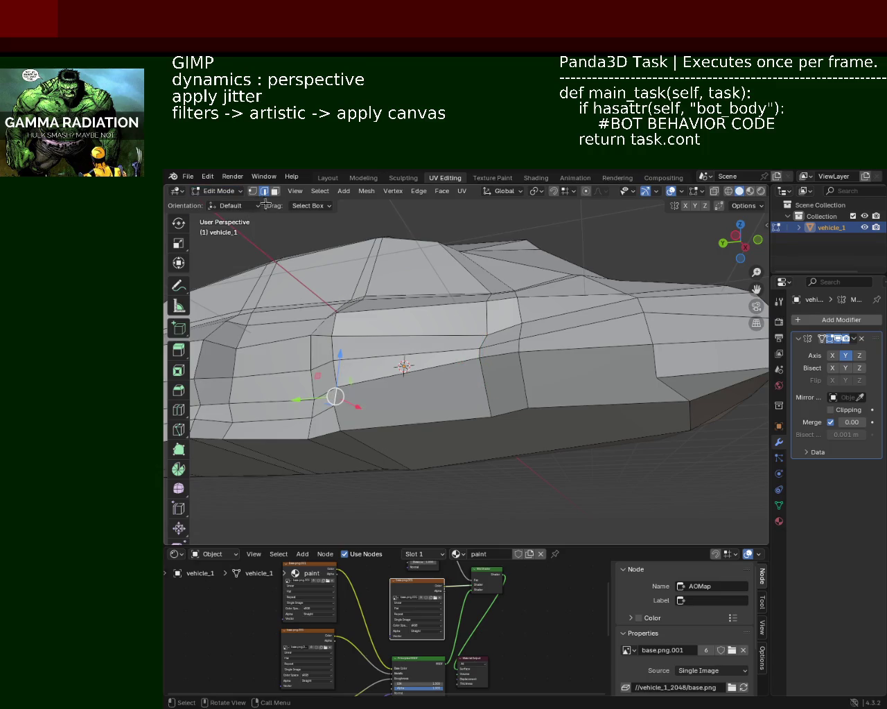
shift+click(658, 378)
shift+click(556, 394)
mouse_move(530, 385)
middle_down()
mouse_move(552, 414)
mouse_move(547, 402)
middle_up()
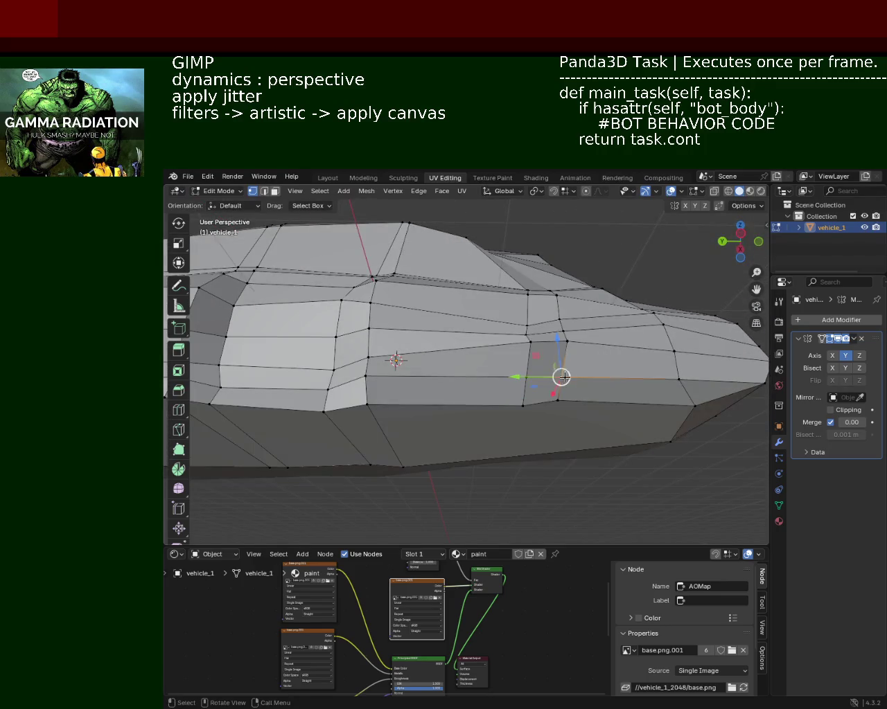
key(g)
key(z)
click(553, 341)
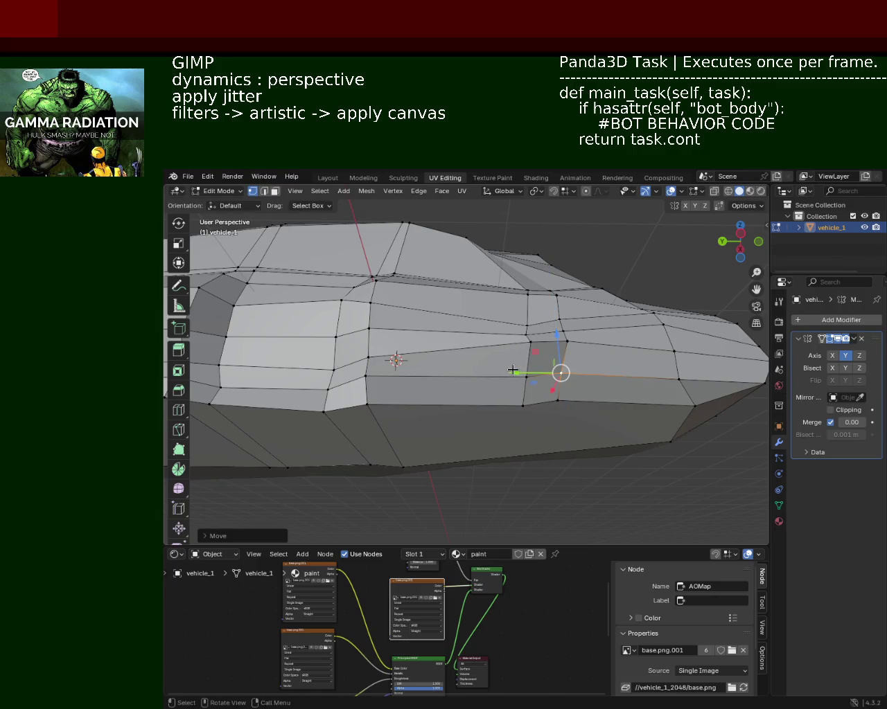
Lower several more side vertices along Z to tighten the lower skirt
click(524, 374)
key(g)
key(z)
click(525, 388)
middle_drag(525, 388, 524, 423)
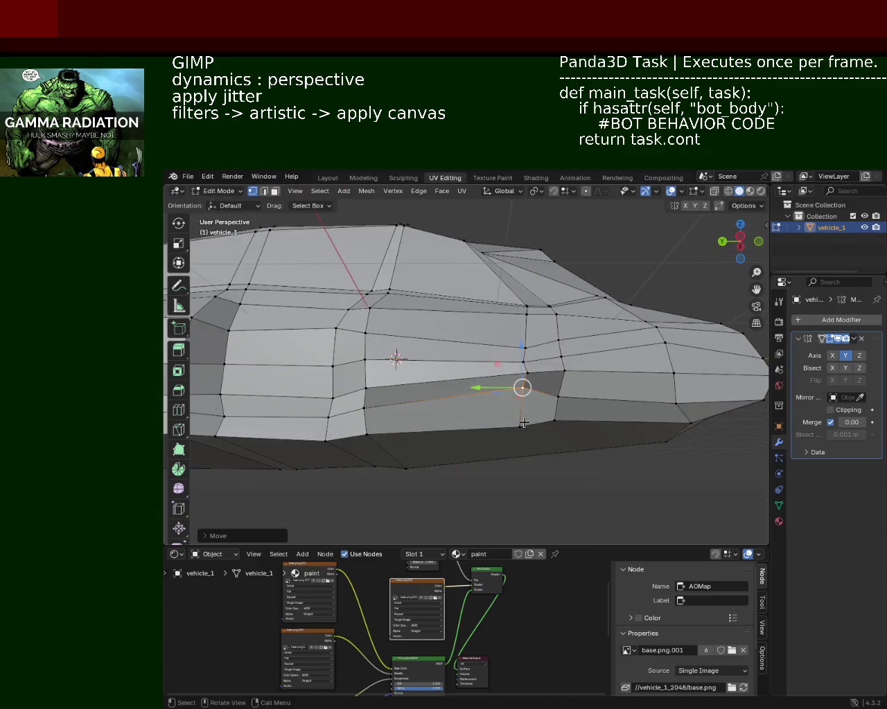
key(g)
key(z)
click(554, 417)
click(558, 388)
drag(558, 387, 559, 418)
key(g)
click(551, 428)
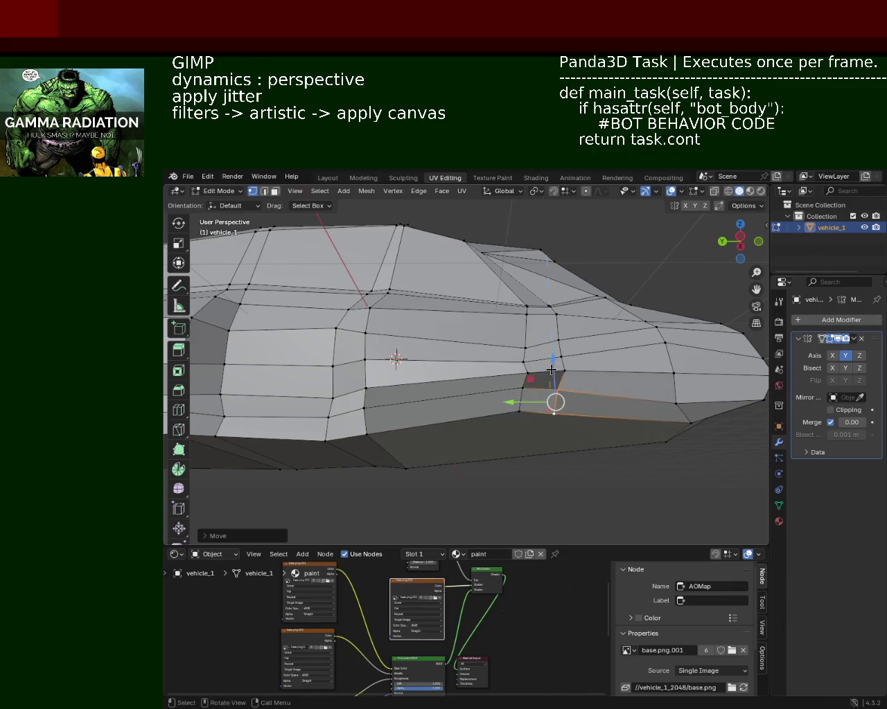
middle_drag(551, 429, 499, 383)
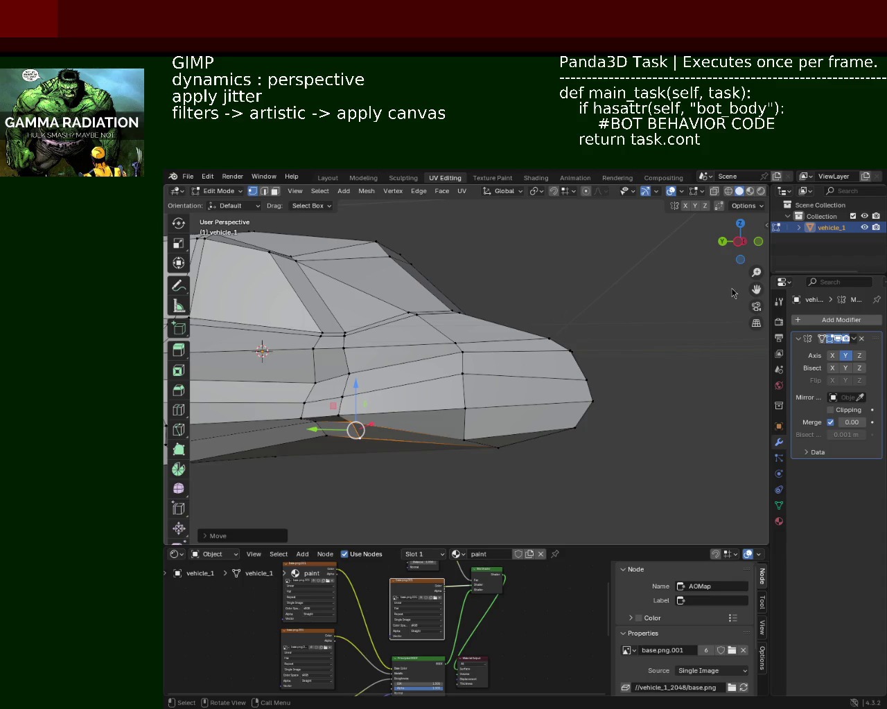
Reposition two vertices at the front of the car
mouse_move(570, 356)
middle_down()
mouse_move(504, 327)
mouse_move(490, 410)
middle_up()
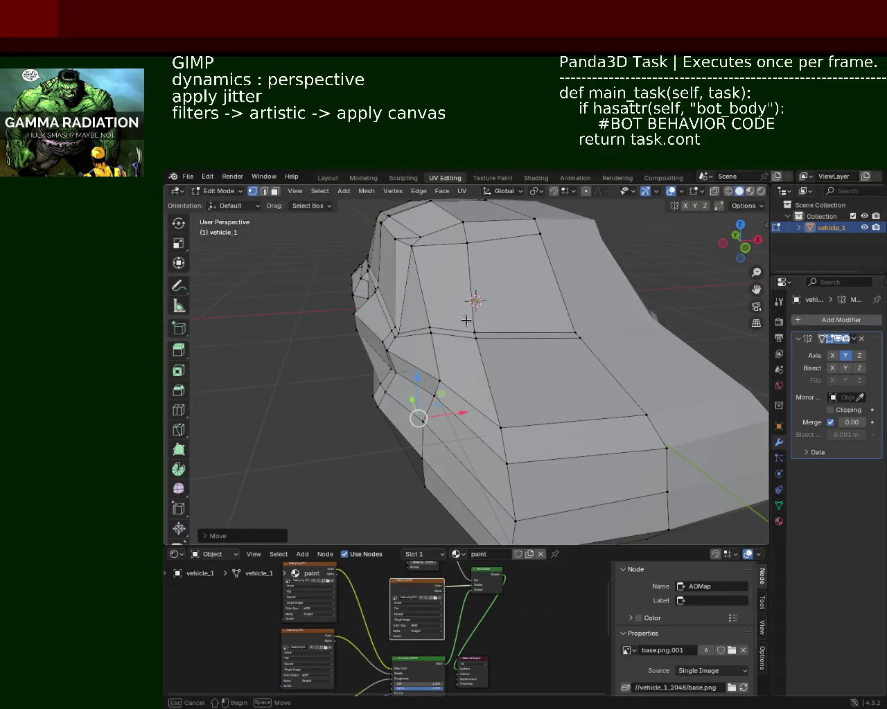
click(476, 300)
click(575, 333)
key(g)
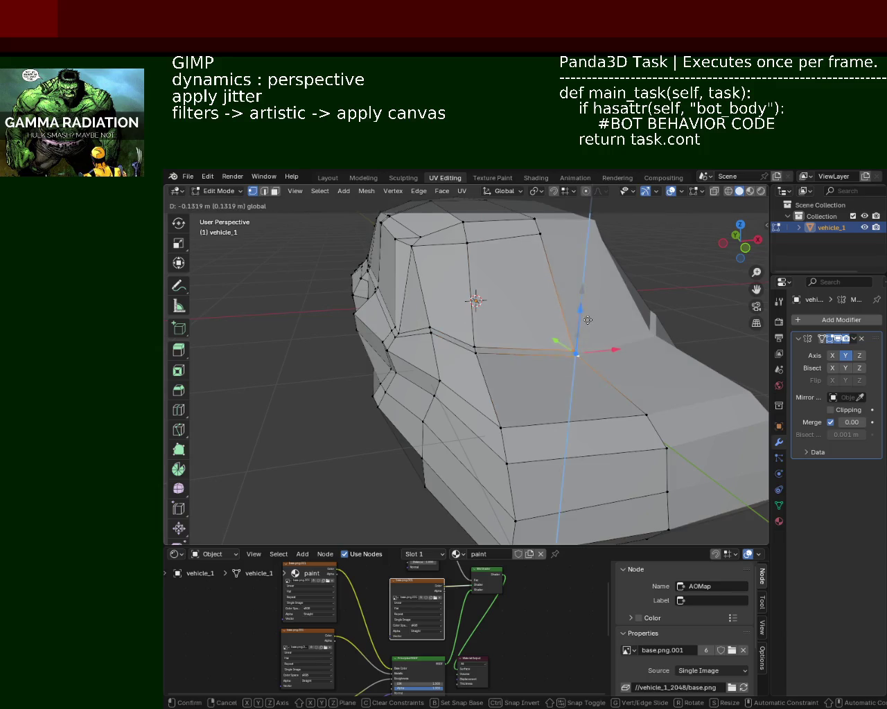
click(477, 332)
mouse_move(511, 323)
middle_down()
mouse_move(439, 337)
mouse_move(531, 337)
mouse_move(516, 326)
middle_up()
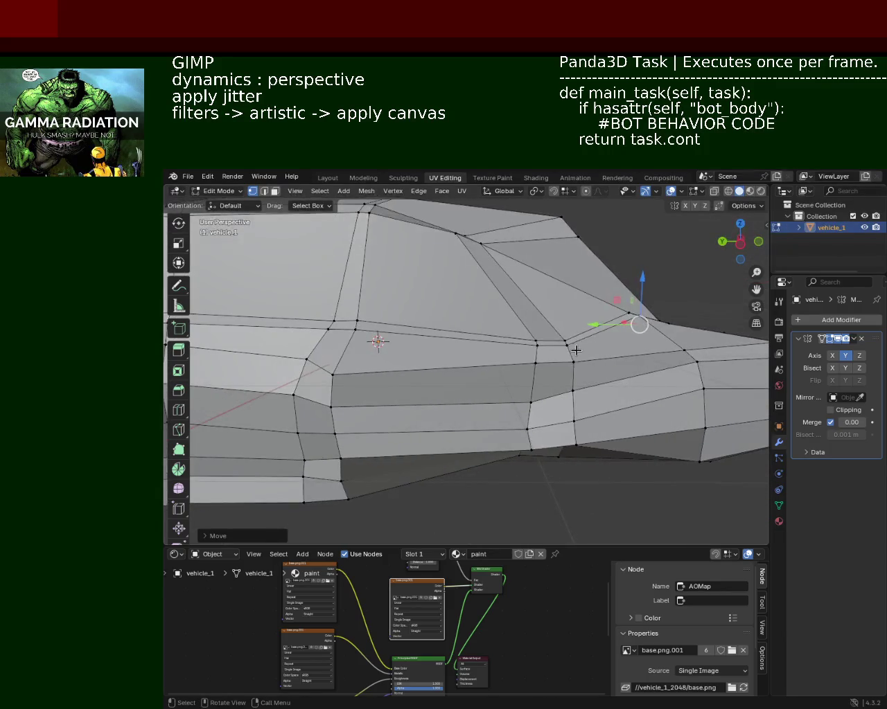
Move a side vertex, raise it along Z, then shift it along Y
click(508, 343)
key(g)
click(469, 340)
key(g)
key(z)
click(519, 268)
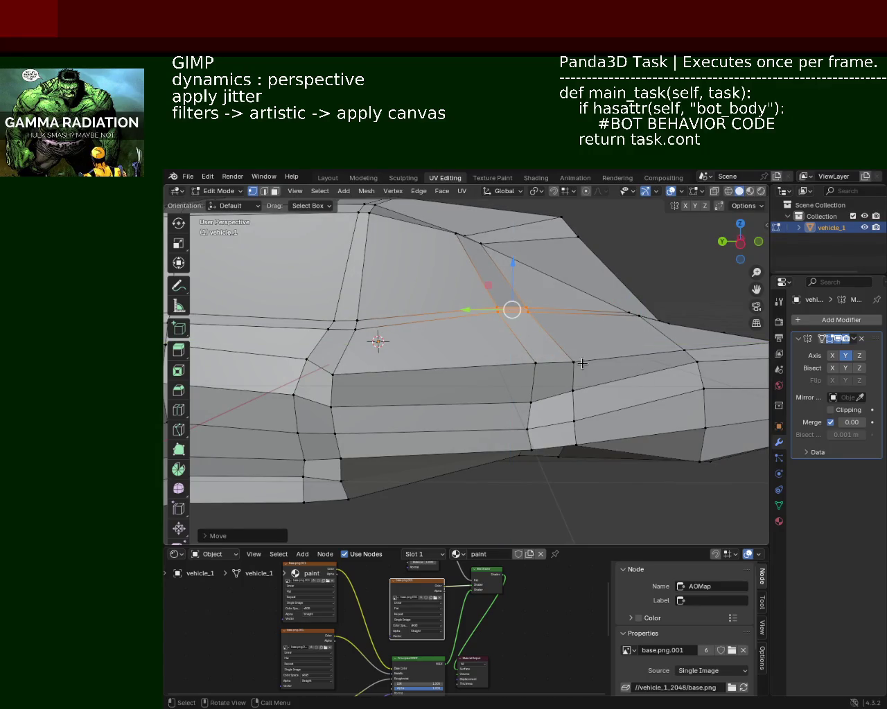
key(g)
key(y)
click(478, 363)
Shift two side vertices along the car's length (Y), then adjust them along Z
click(531, 402)
click(573, 392)
shift+click(531, 402)
key(g)
key(y)
click(548, 416)
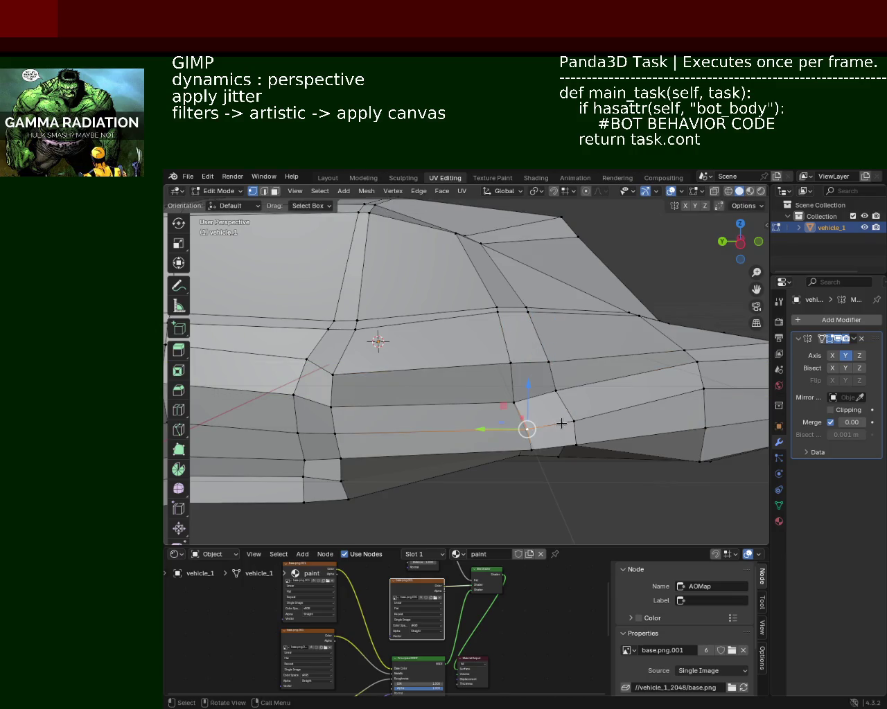
key(g)
key(z)
click(528, 400)
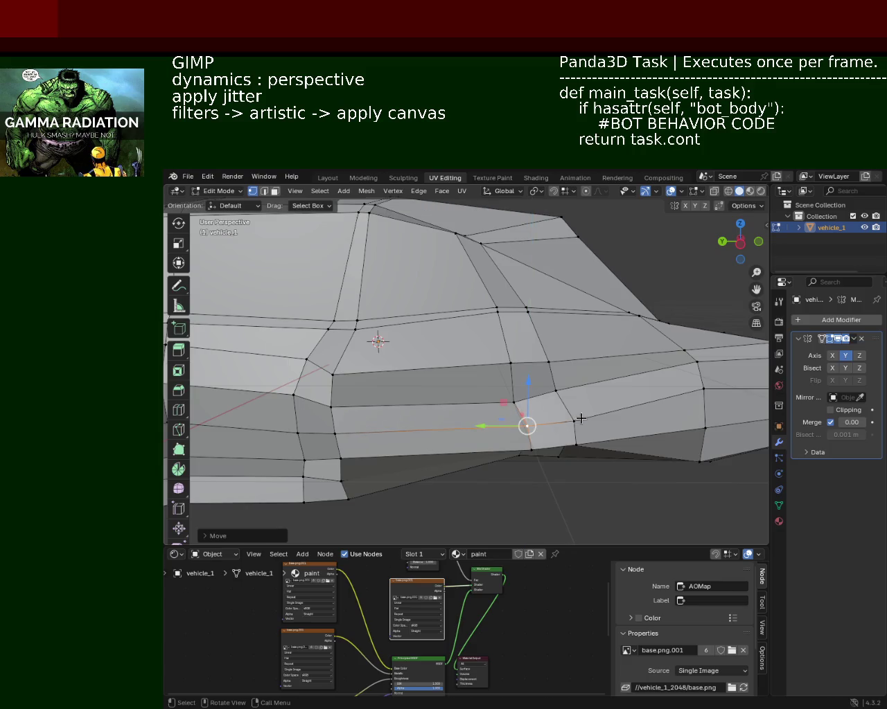
Shift the selection further along Y in two more moves
key(g)
key(y)
click(534, 422)
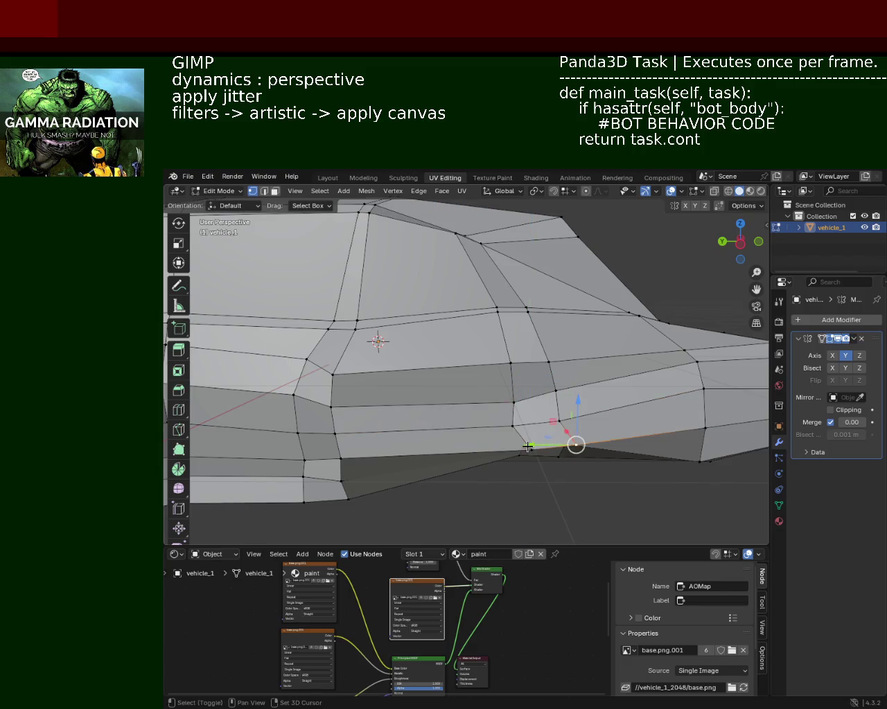
key(g)
key(y)
click(483, 450)
mouse_move(483, 450)
middle_down()
mouse_move(483, 379)
mouse_move(556, 399)
middle_up()
Move the selected vertex along Y, then vertically along Z
key(g)
key(y)
click(483, 362)
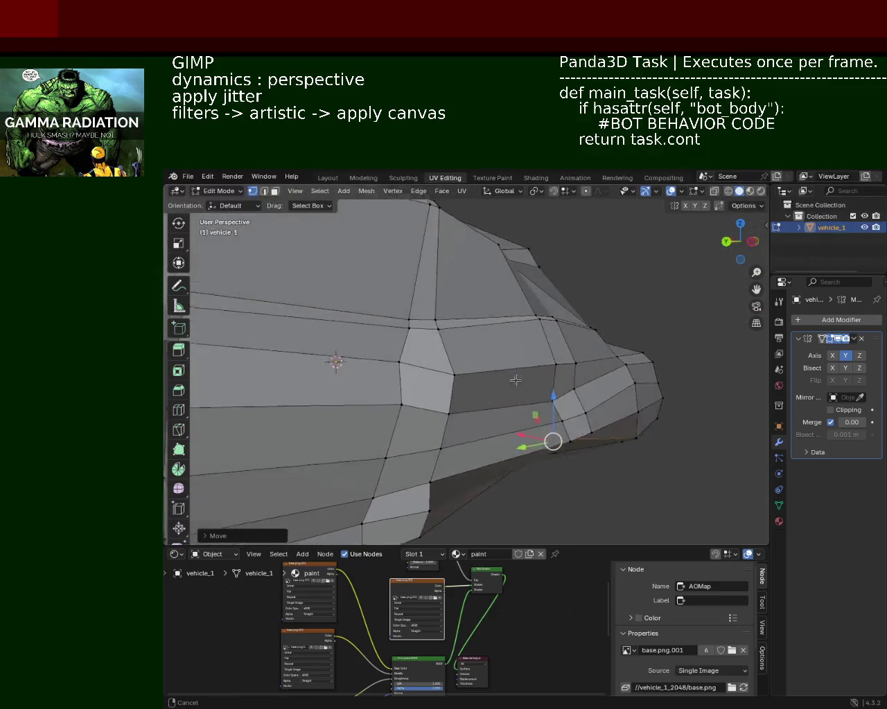
key(g)
key(z)
click(555, 399)
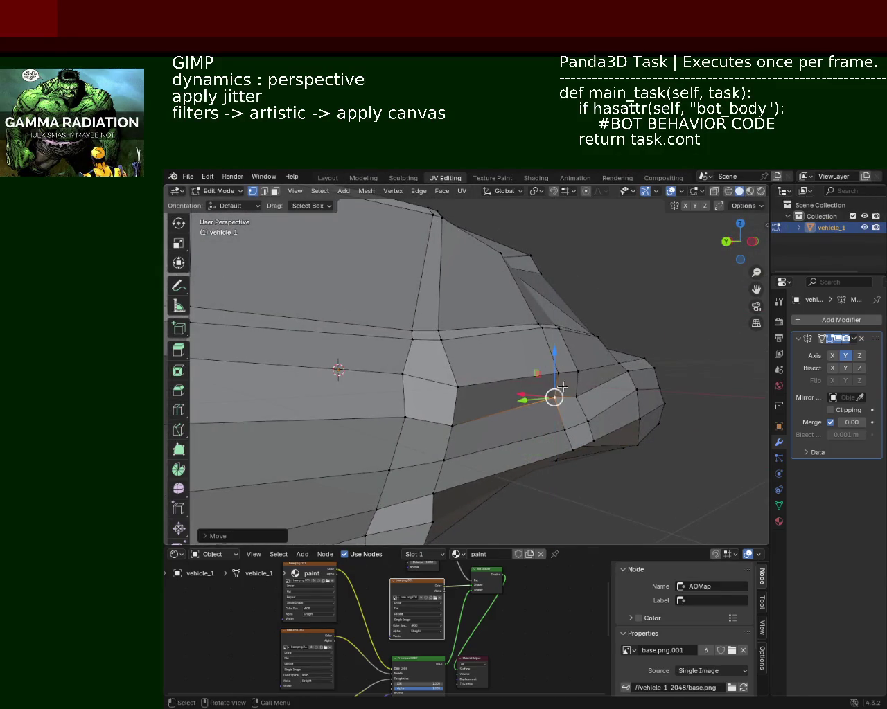
middle_drag(555, 398, 535, 379)
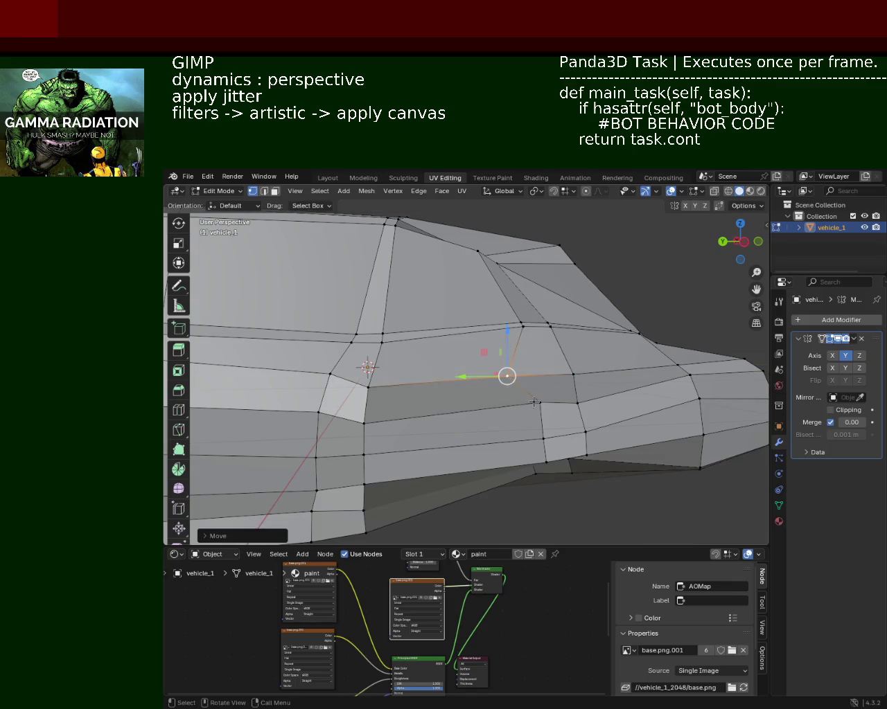
Slide vertices near the wheel arch along the car's length
key(g)
key(y)
click(492, 408)
click(543, 438)
key(g)
key(y)
click(489, 444)
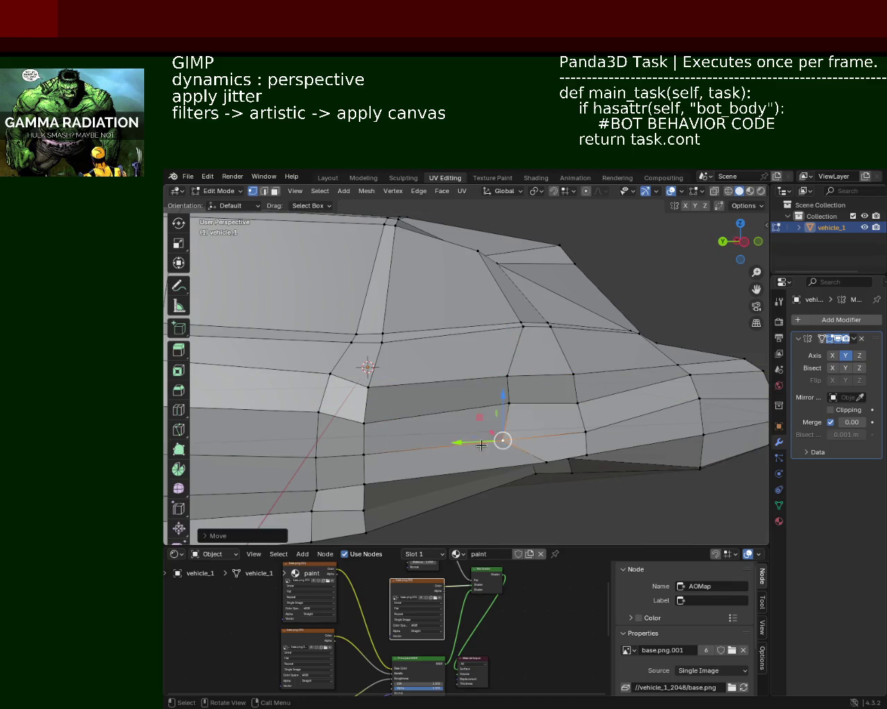
click(545, 462)
mouse_move(515, 460)
mouse_down()
mouse_move(444, 463)
mouse_move(478, 463)
mouse_up()
Slide three more side vertices along the car's length
mouse_move(478, 463)
middle_down()
mouse_move(479, 381)
mouse_move(555, 385)
middle_up()
click(517, 396)
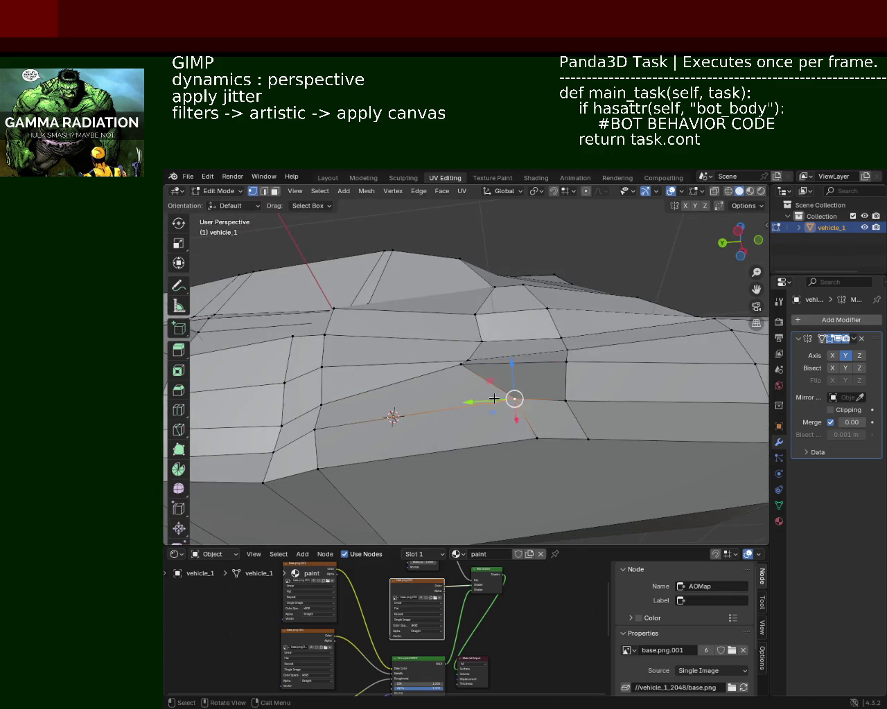
drag(494, 399, 457, 404)
click(526, 442)
drag(525, 444, 436, 448)
click(480, 401)
drag(438, 402, 426, 400)
middle_drag(426, 399, 398, 374)
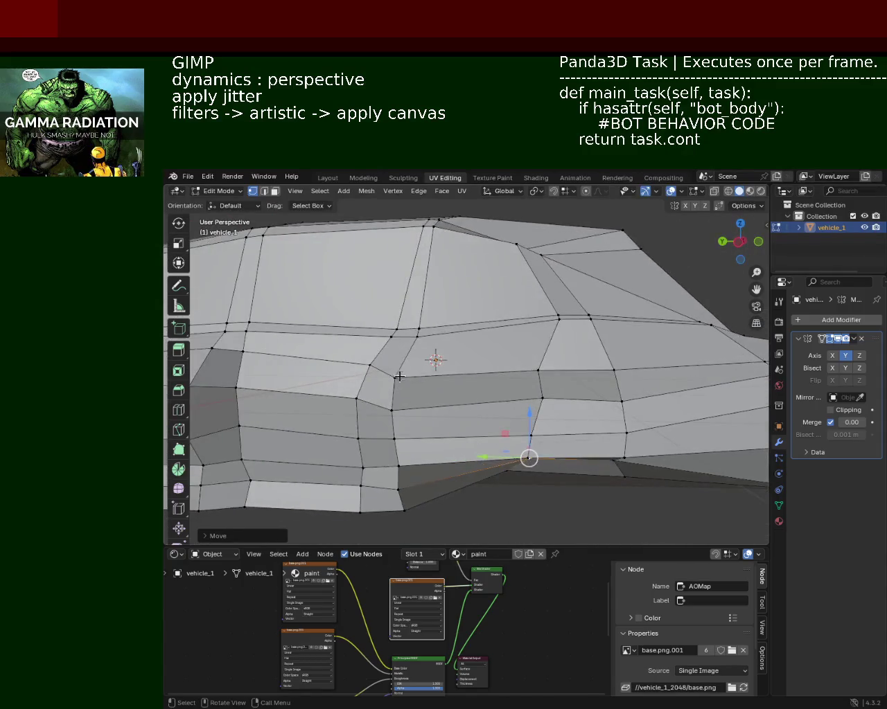
Slide the wheel arch edge vertices, top to bottom, along the car's length
click(395, 376)
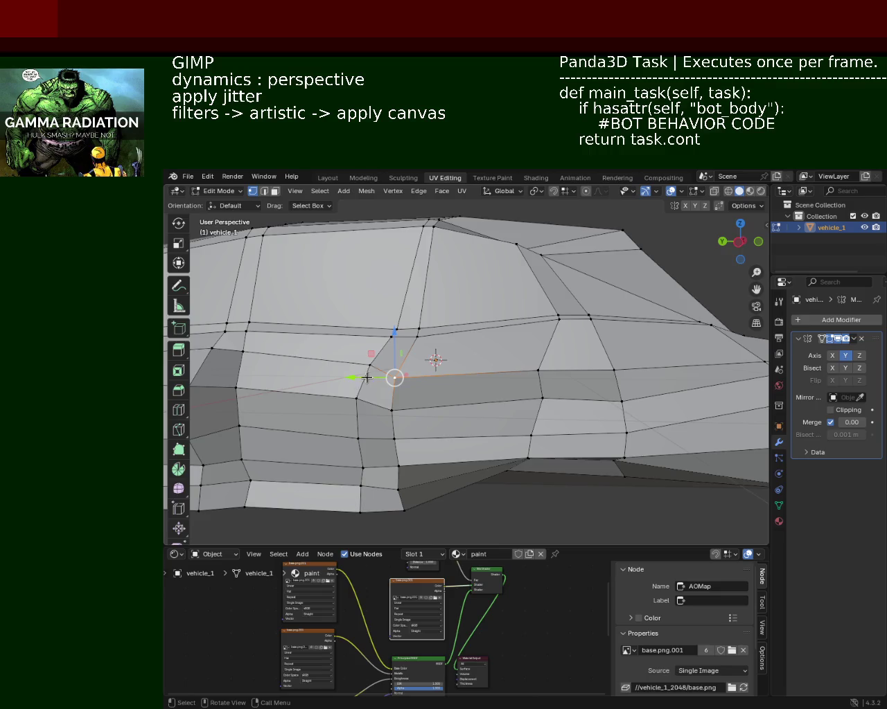
mouse_move(357, 378)
mouse_down()
mouse_move(393, 388)
mouse_move(423, 377)
mouse_up()
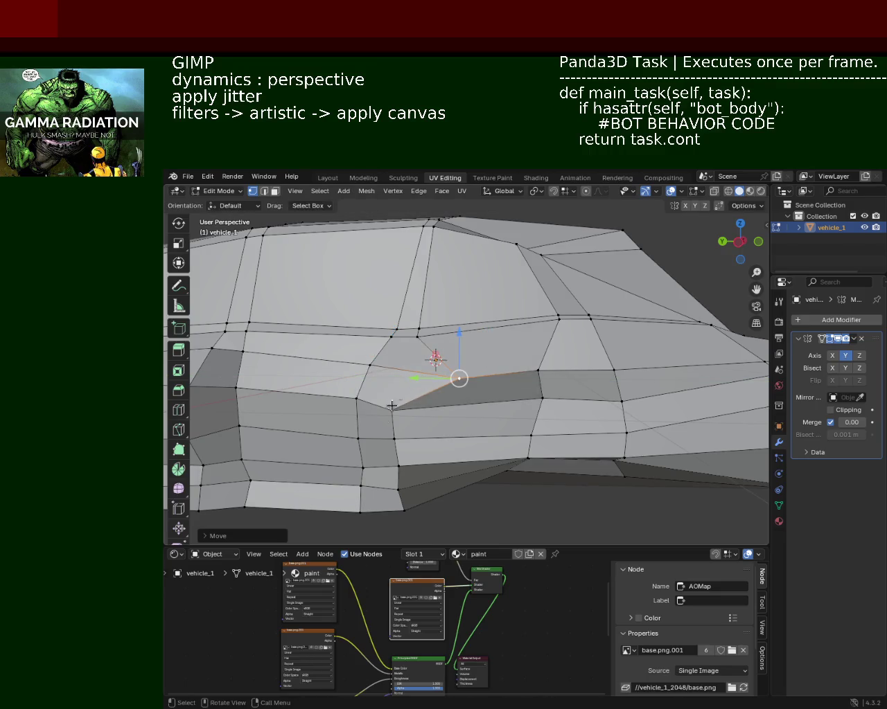
click(392, 410)
mouse_move(352, 409)
mouse_down()
mouse_move(465, 405)
mouse_move(451, 409)
mouse_up()
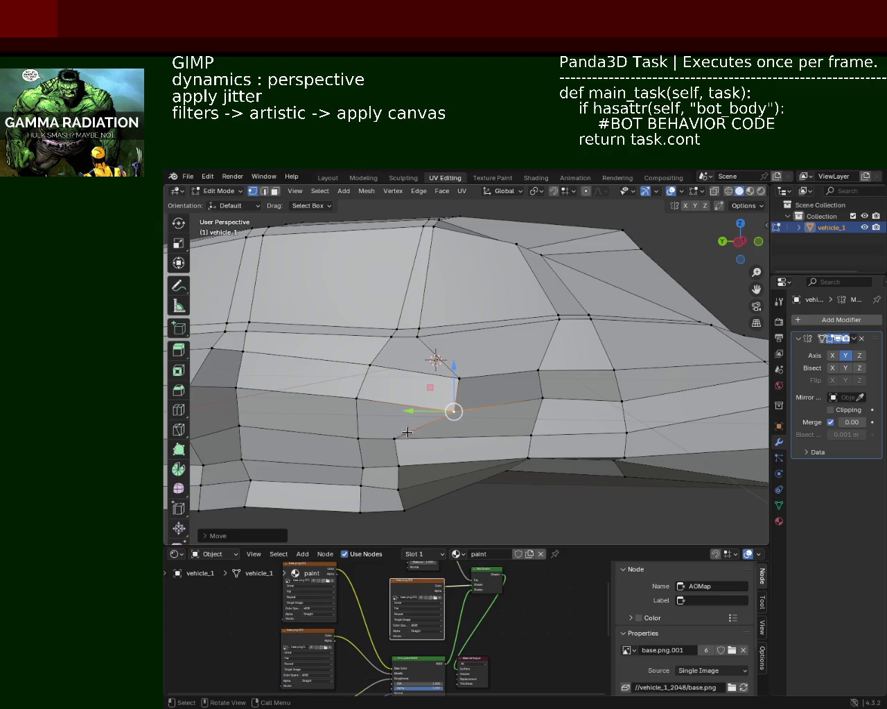
click(394, 438)
drag(374, 439, 476, 440)
click(399, 490)
drag(388, 488, 464, 480)
click(403, 511)
drag(404, 511, 444, 509)
click(444, 510)
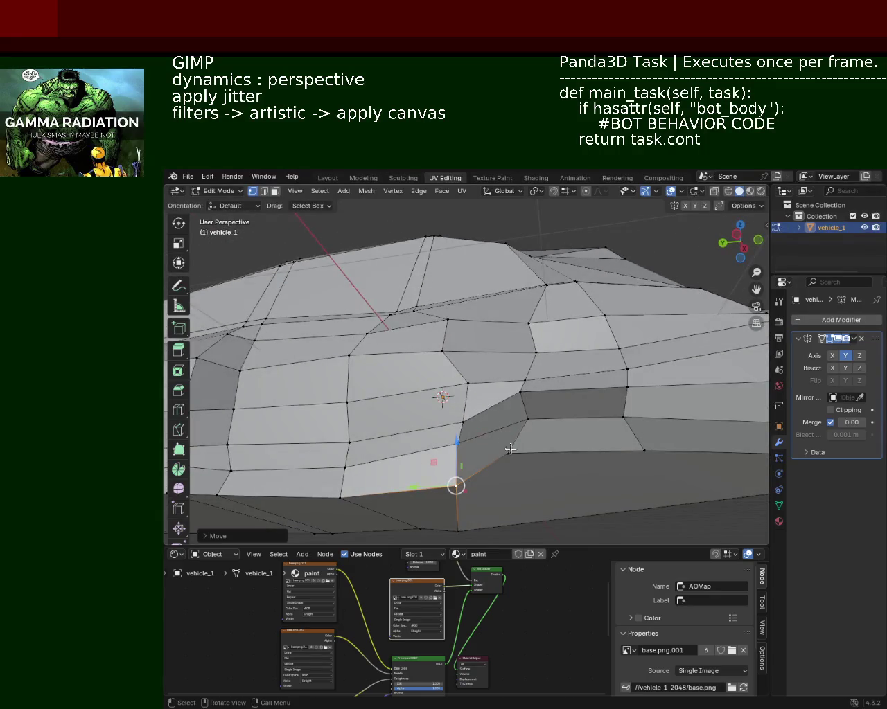
Slide two neighbouring vertical side edge loops along Y and review the whole body
mouse_move(478, 443)
middle_down()
mouse_move(508, 379)
mouse_move(531, 420)
mouse_move(533, 393)
middle_up()
alt+click(534, 394)
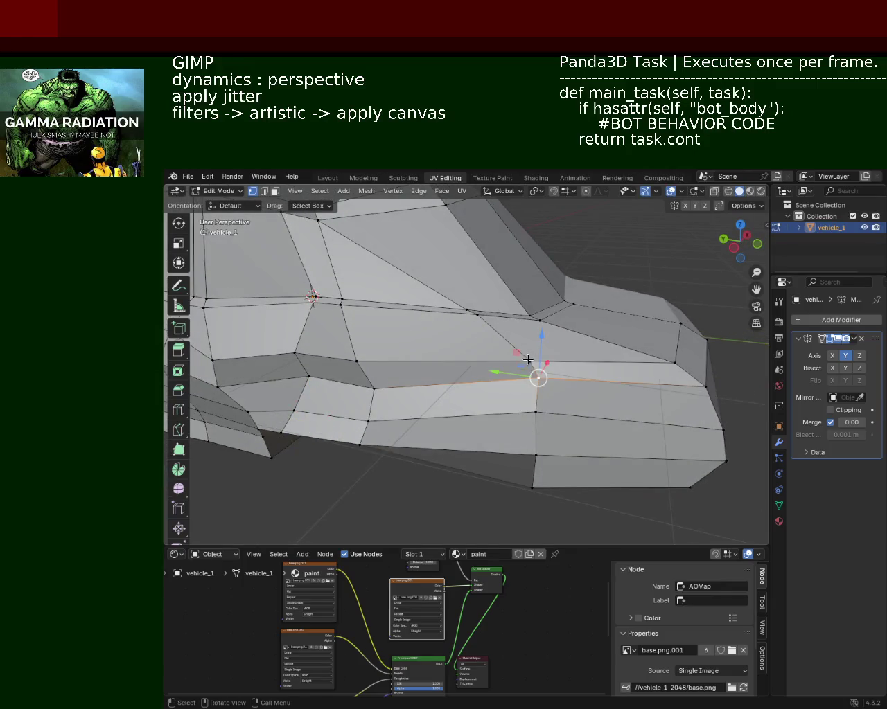
alt+shift+click(531, 417)
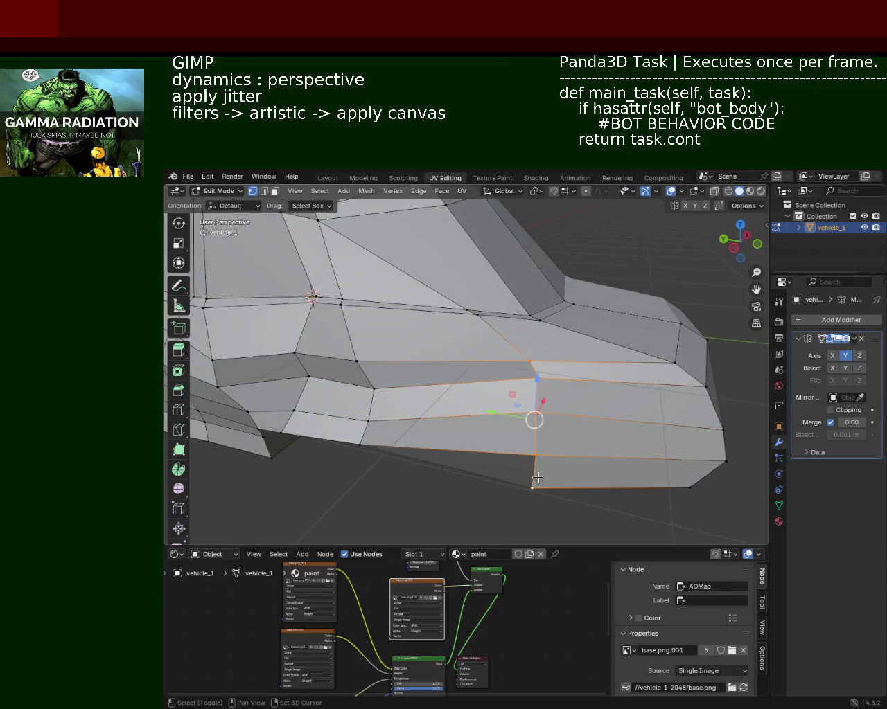
key(g)
key(y)
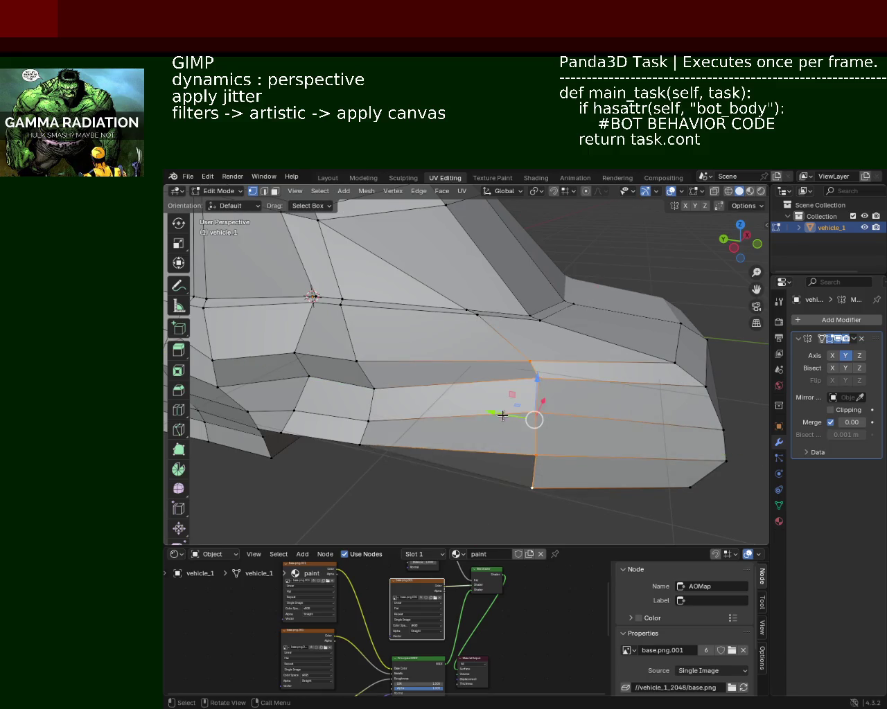
click(436, 430)
mouse_move(437, 430)
middle_down()
mouse_move(533, 338)
mouse_move(392, 367)
middle_up()
scroll(392, 366, down, 3)
mouse_move(421, 410)
middle_down()
mouse_move(421, 376)
mouse_move(471, 395)
mouse_move(463, 389)
mouse_move(498, 371)
mouse_move(457, 346)
middle_up()
mouse_move(434, 387)
middle_down()
mouse_move(542, 455)
mouse_move(416, 430)
mouse_move(442, 396)
middle_up()
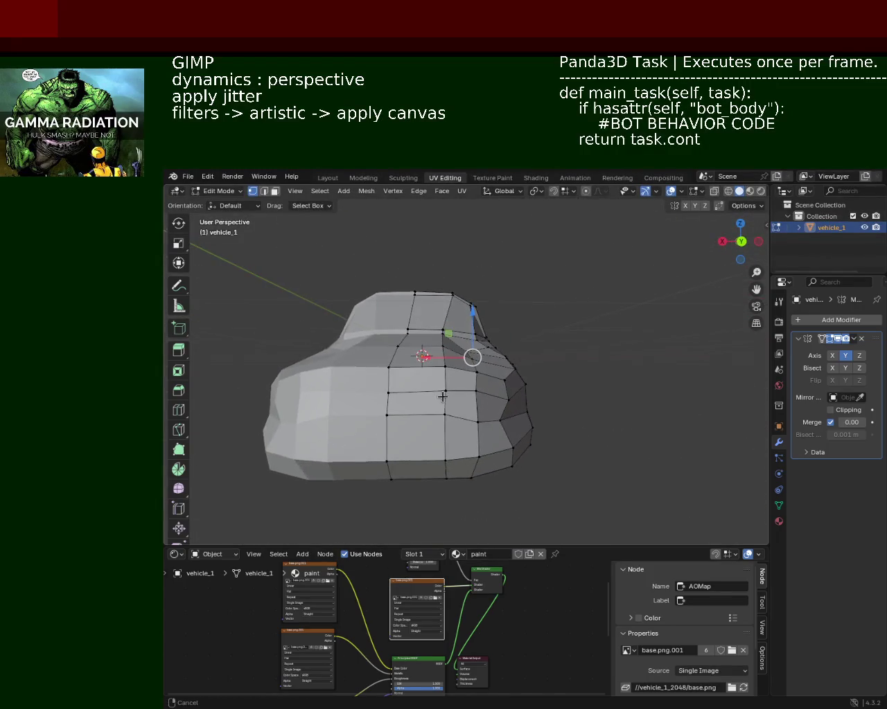
Nudge the selected vertex along X and reposition the two bottom rear corner vertices
drag(484, 420, 492, 421)
middle_drag(492, 420, 465, 379)
mouse_move(553, 397)
middle_down()
mouse_move(578, 345)
mouse_move(536, 410)
mouse_move(489, 377)
mouse_move(495, 427)
mouse_move(471, 474)
mouse_move(487, 429)
middle_up()
click(433, 471)
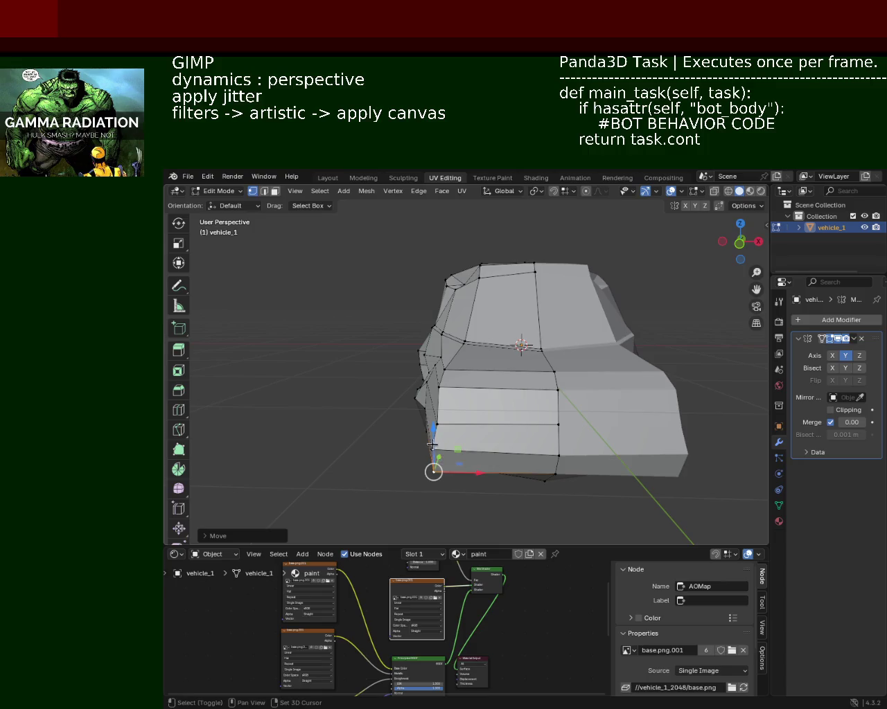
shift+click(437, 451)
key(g)
click(498, 461)
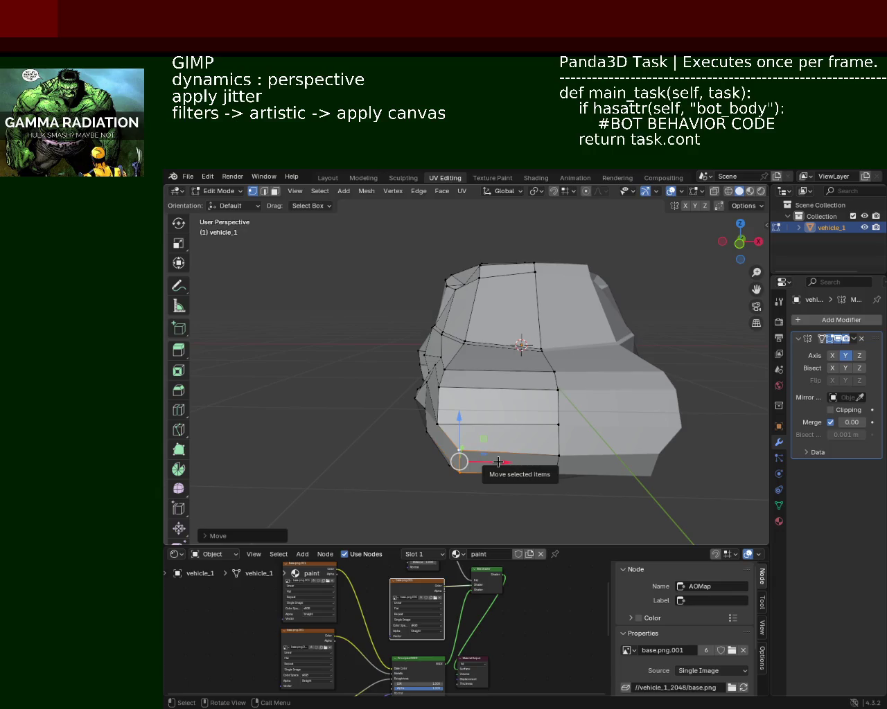
Move the lower corner vertex along X
ctrl+middle_drag(494, 475, 497, 363)
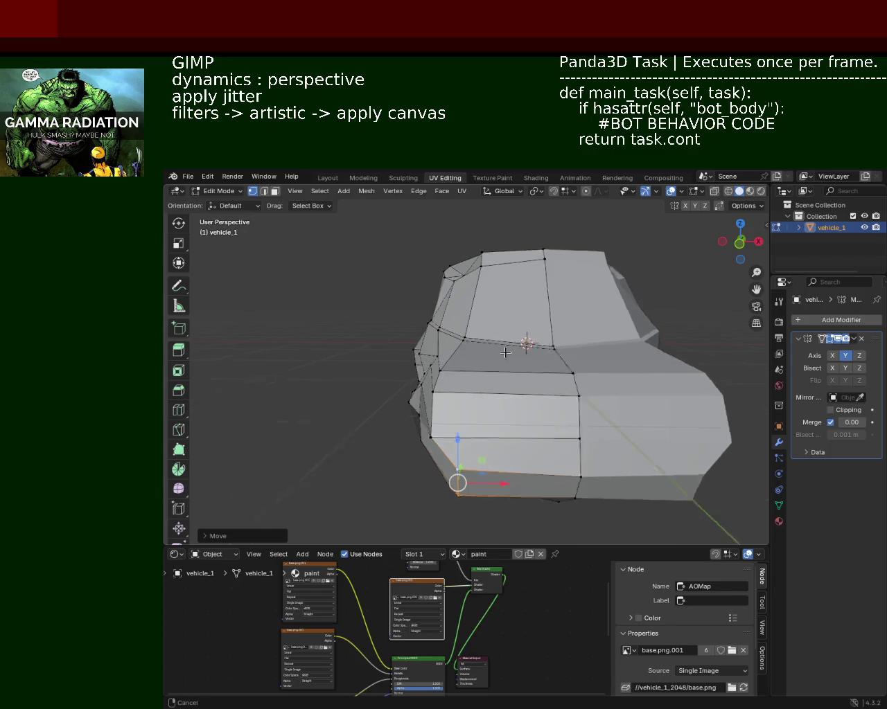
click(408, 412)
click(432, 406)
drag(476, 407, 506, 409)
middle_drag(506, 409, 671, 344)
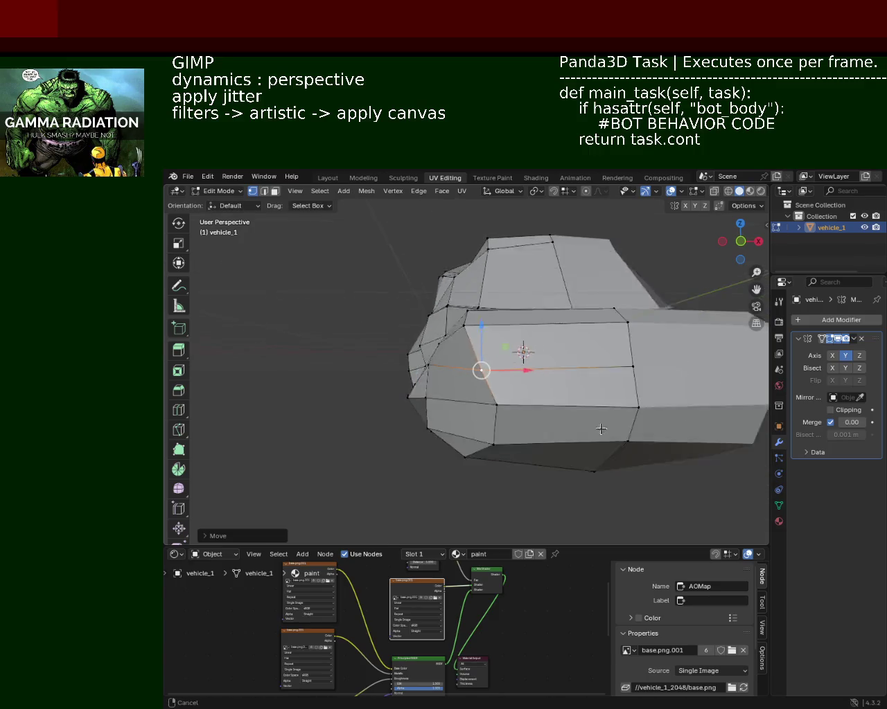
Slide a side vertex and a lower skirt vertex along the car's length
mouse_move(540, 381)
middle_down()
mouse_move(658, 306)
mouse_move(641, 323)
middle_up()
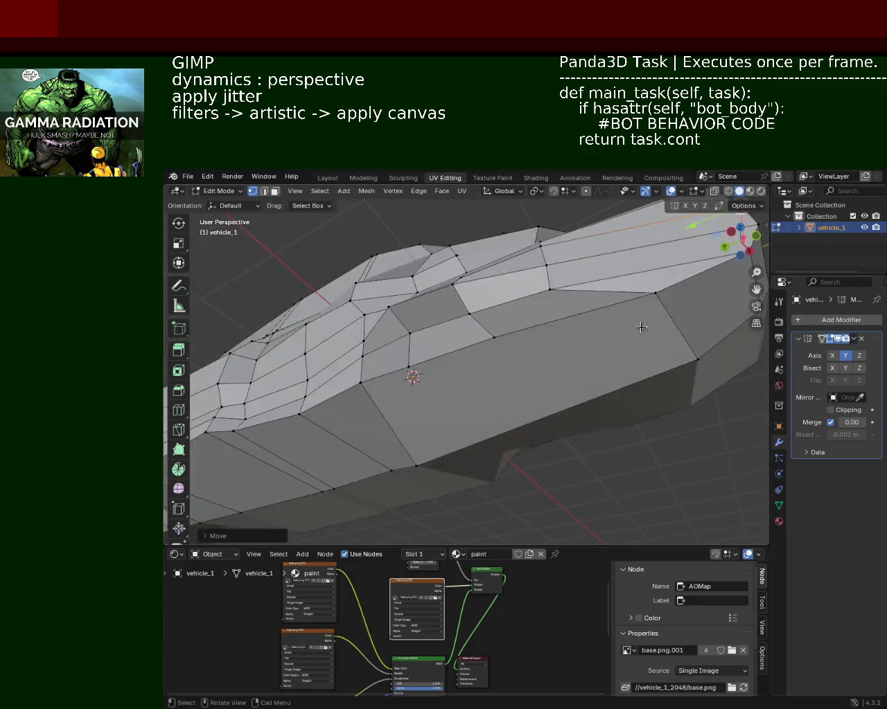
click(648, 299)
drag(648, 299, 587, 320)
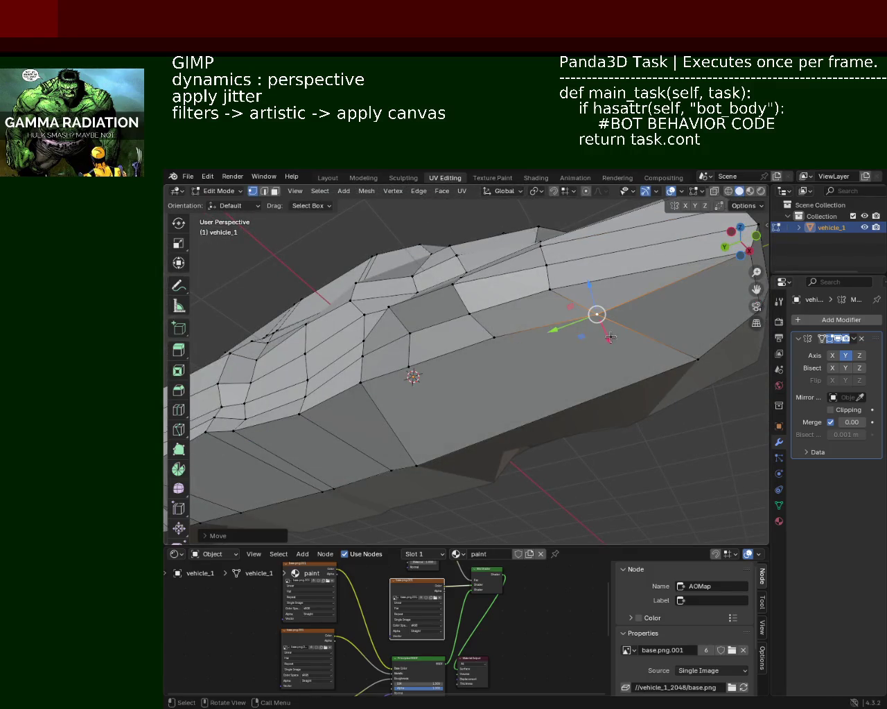
click(670, 378)
middle_drag(670, 377, 595, 401)
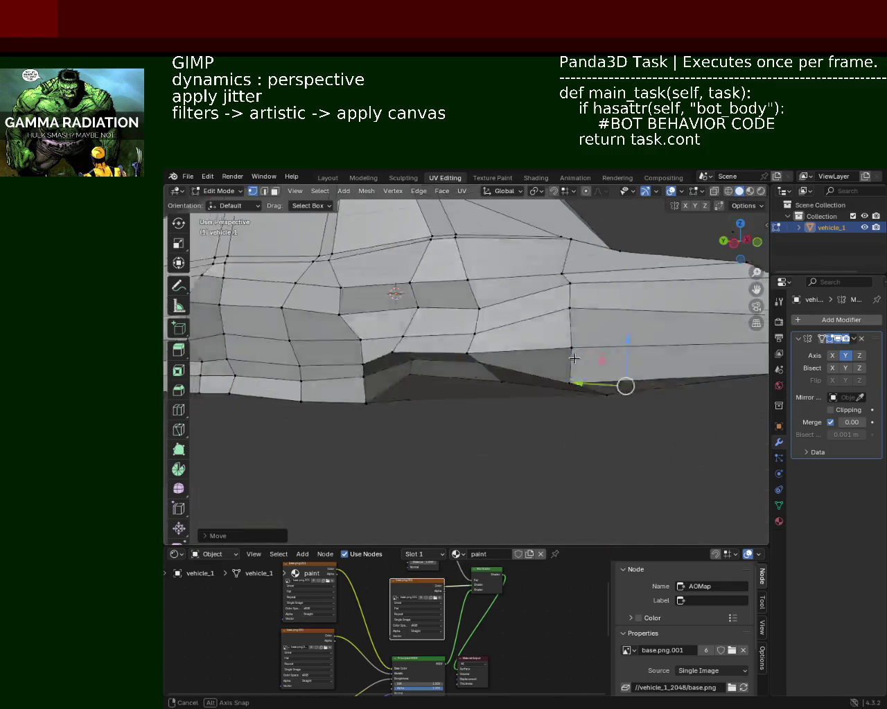
click(564, 395)
drag(563, 395, 588, 395)
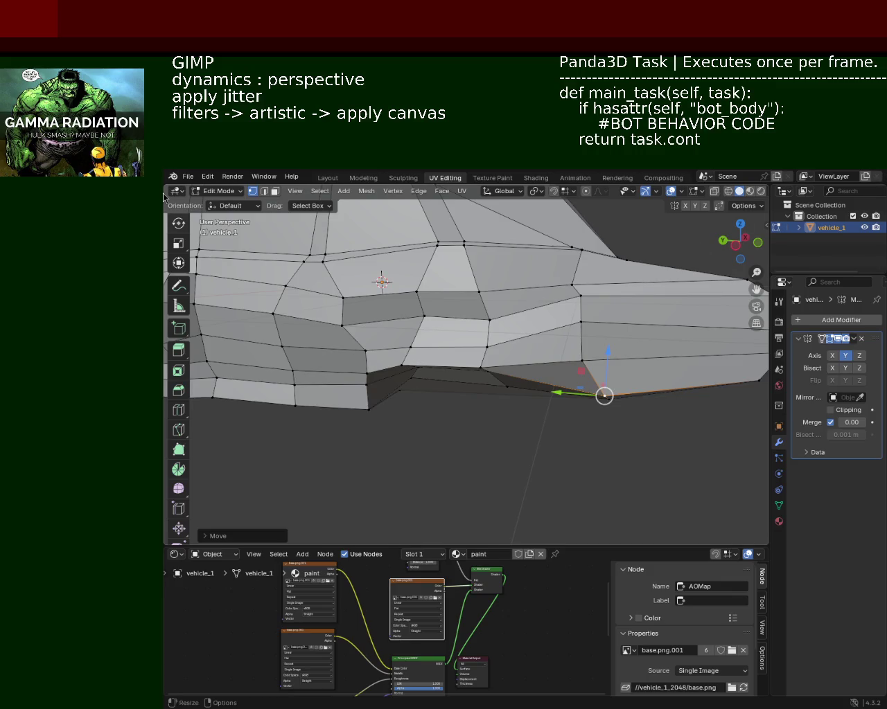
shift+middle_drag(526, 369, 536, 431)
Reposition two lower body vertices, raising one and sliding the other lengthwise and vertically
click(493, 377)
key(g)
key(z)
click(450, 374)
click(401, 368)
key(g)
key(y)
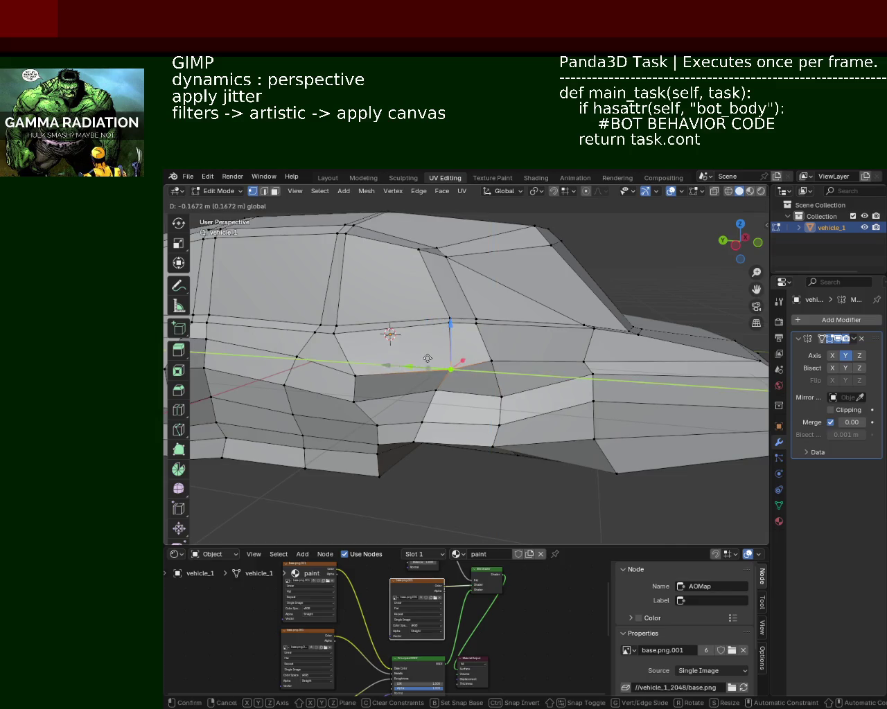
click(444, 366)
key(g)
key(z)
click(446, 335)
Raise a roof vertex straight up along Z
scroll(447, 335, up, 1)
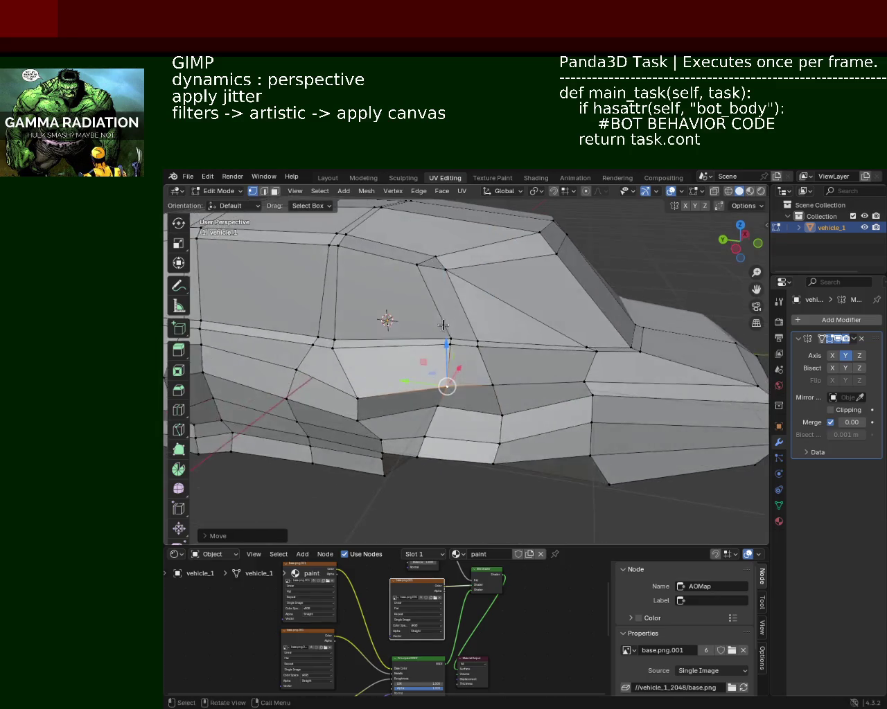
scroll(455, 316, up, 1)
click(436, 297)
key(g)
key(z)
click(443, 266)
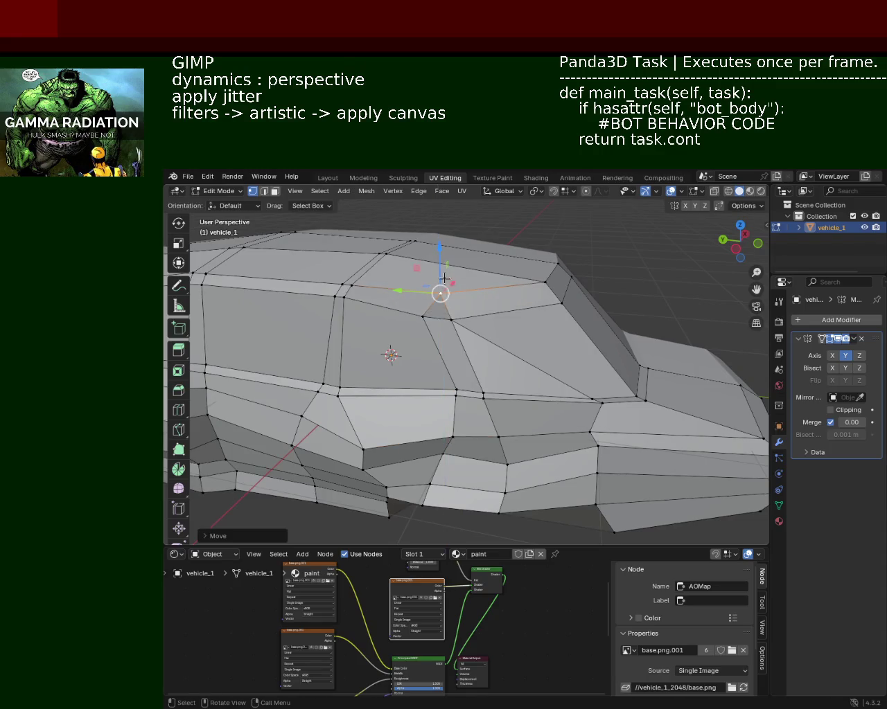
Raise a window vertex along Z and shift a neighbouring one within the X–Z plane
click(451, 317)
key(g)
key(z)
click(452, 284)
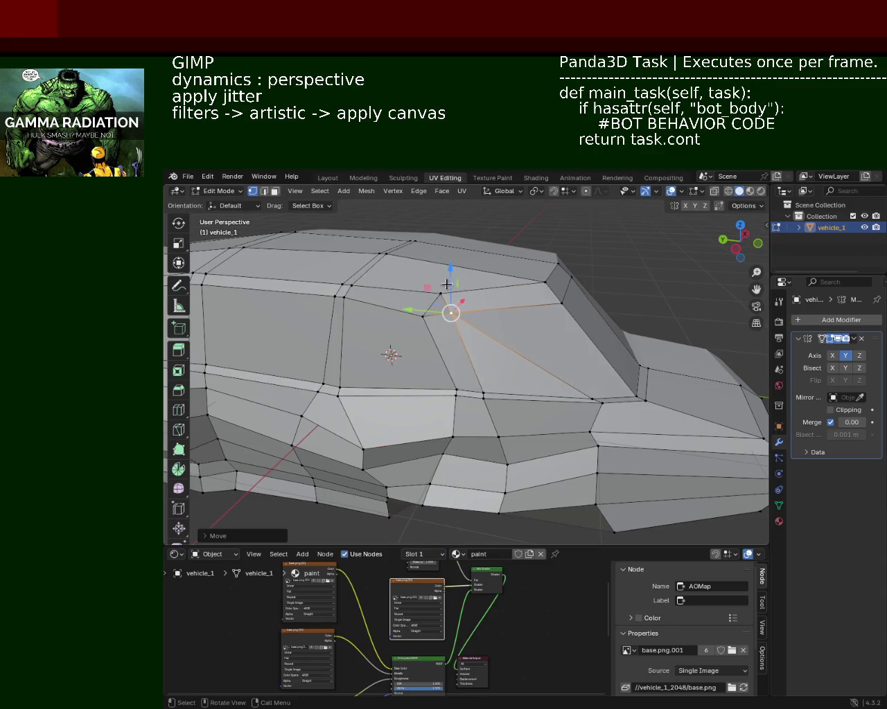
click(423, 312)
key(g)
key(shift+y)
click(429, 283)
Dissolve the diagonal side edge and three short side edges in edge mode
mouse_move(492, 317)
middle_down()
mouse_move(493, 370)
mouse_move(425, 386)
mouse_move(503, 358)
mouse_move(525, 305)
mouse_move(560, 376)
mouse_move(557, 406)
mouse_move(512, 359)
middle_up()
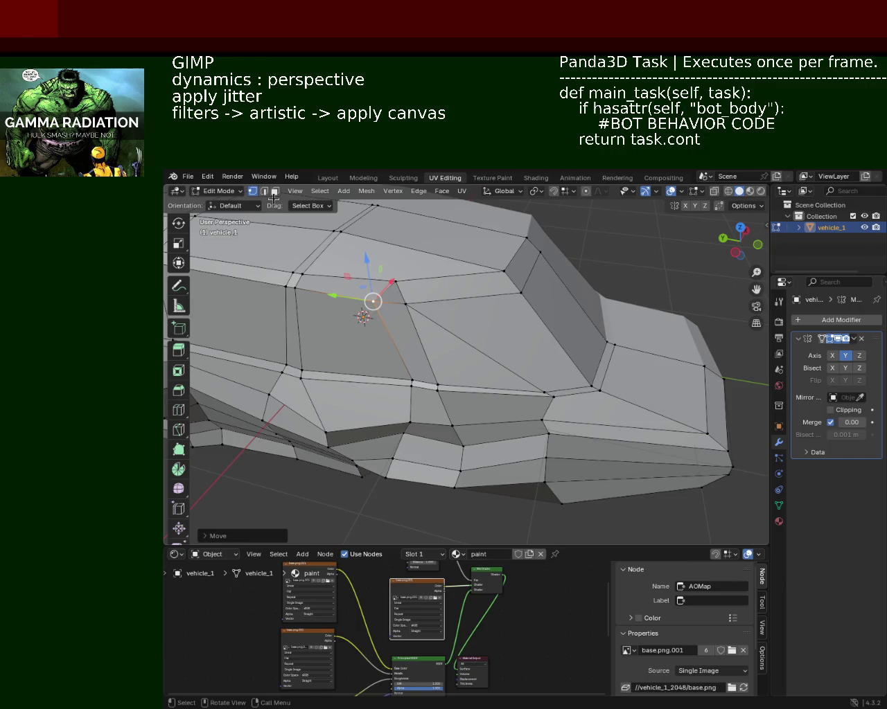
key(2)
click(492, 358)
shift+click(546, 409)
shift+click(544, 426)
shift+click(547, 444)
mouse_move(581, 496)
middle_down()
mouse_move(566, 420)
mouse_move(596, 394)
mouse_move(629, 448)
mouse_move(590, 421)
middle_up()
key(x)
click(627, 450)
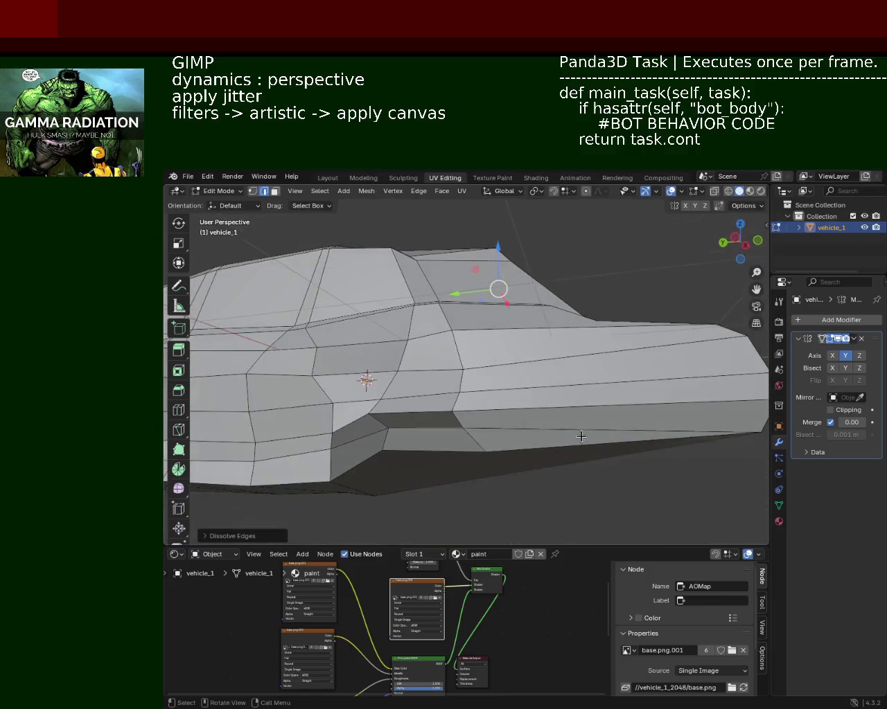
Back in vertex mode, box-select the front vertex column and move it
mouse_move(559, 371)
middle_down()
mouse_move(566, 417)
mouse_move(302, 224)
middle_up()
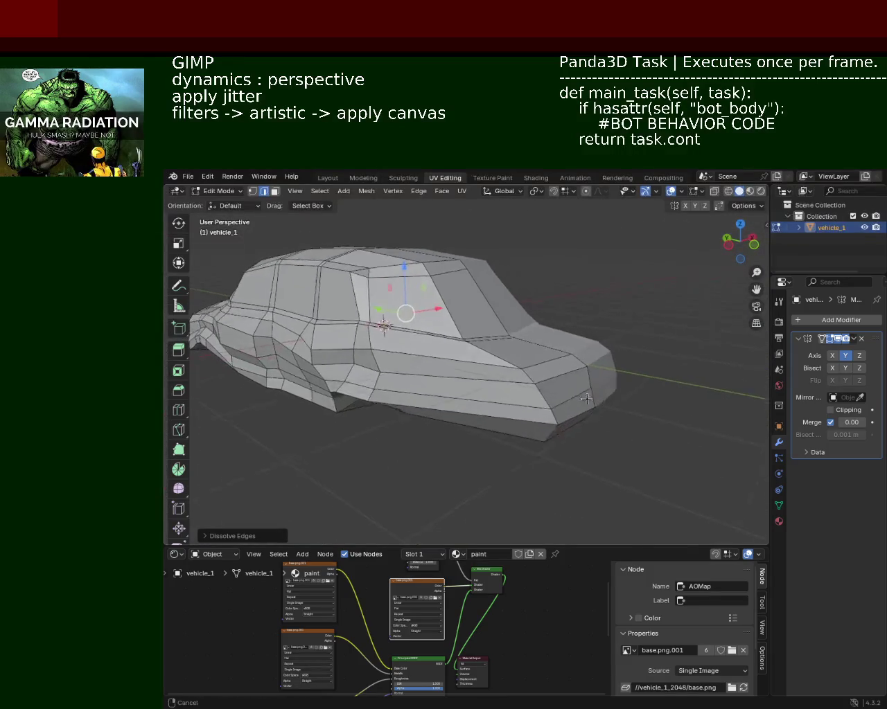
click(252, 194)
drag(575, 480, 523, 377)
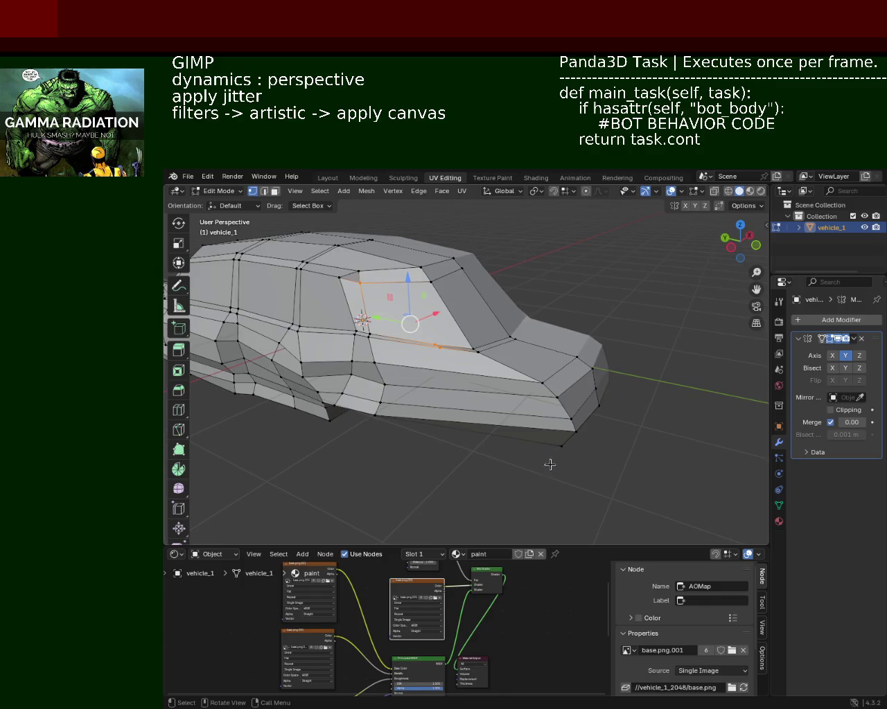
key(g)
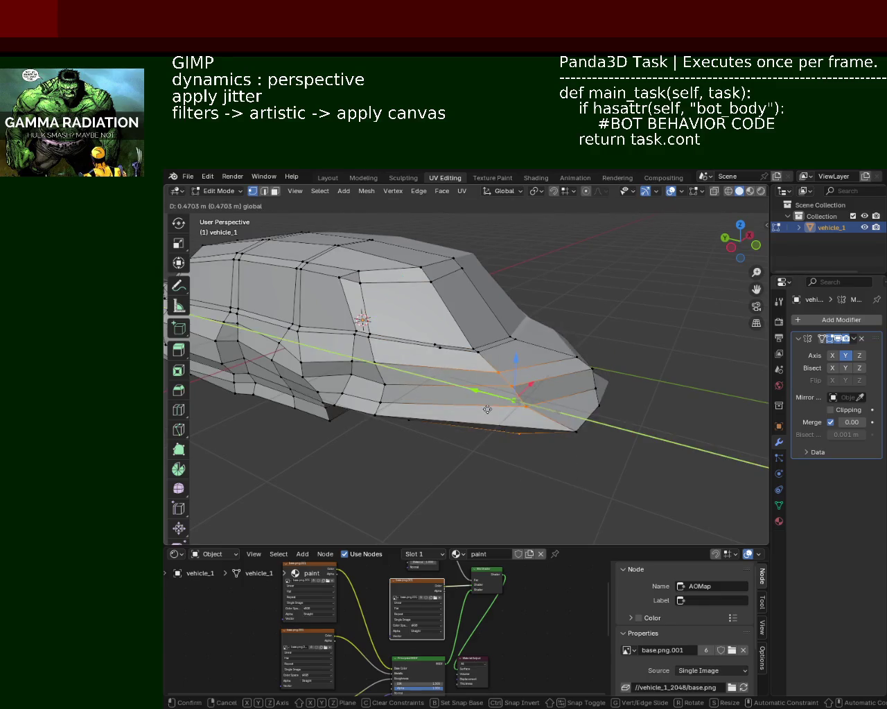
click(662, 388)
Box-select all the nose vertices and pull them forward along Y
drag(663, 367, 585, 424)
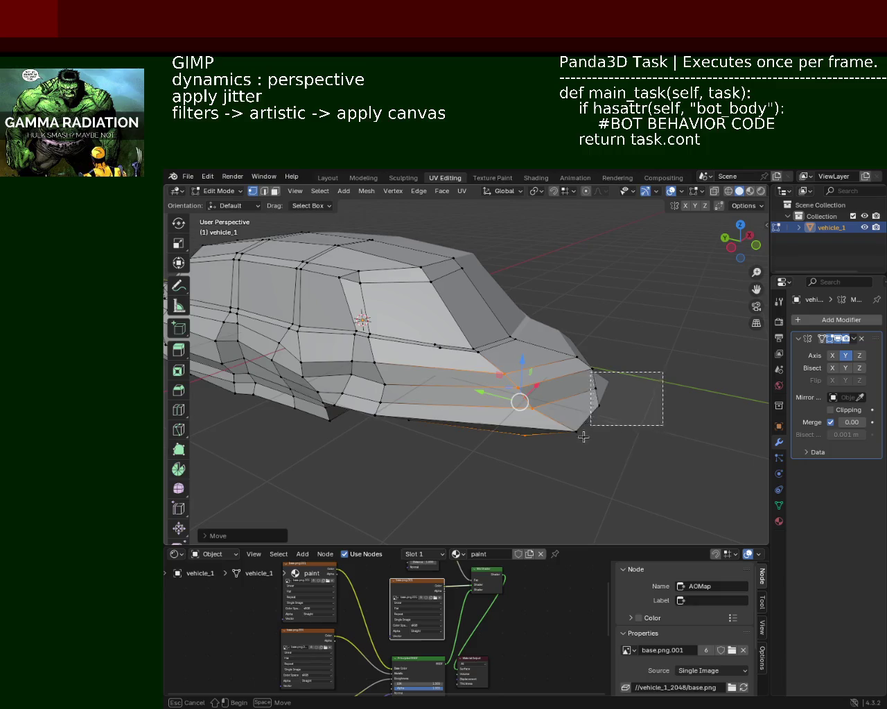
drag(657, 342, 579, 486)
drag(675, 316, 564, 484)
key(g)
key(y)
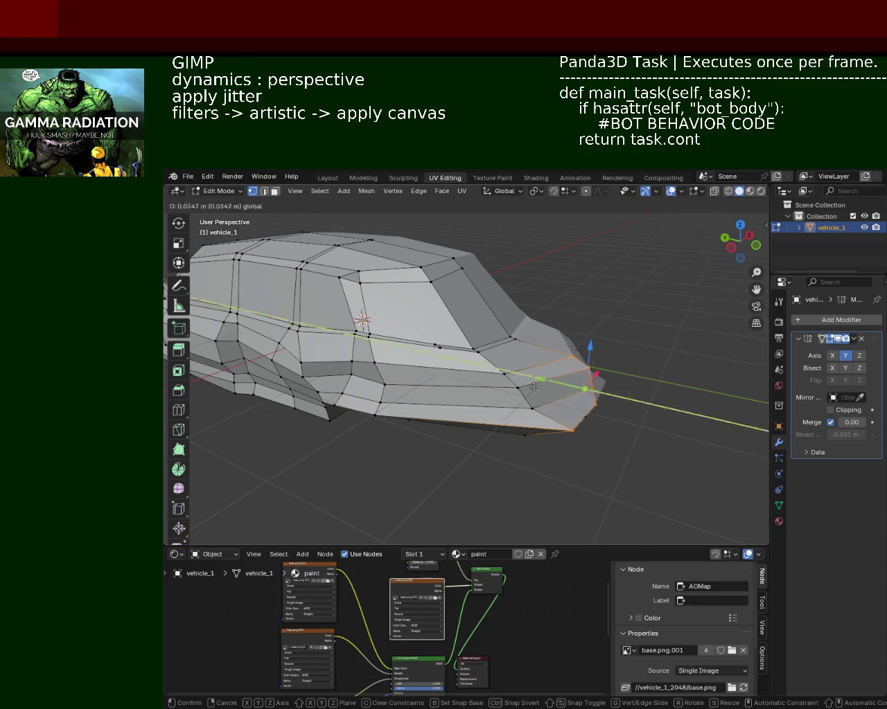
click(613, 413)
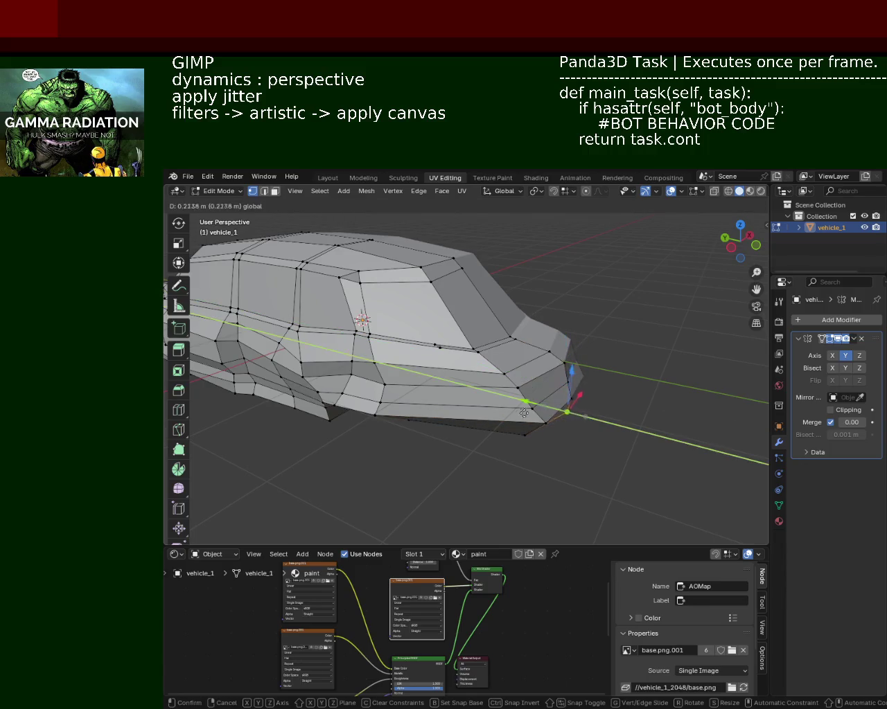
Save vehicle_1.blend with Ctrl+S
mouse_move(559, 410)
middle_down()
mouse_move(423, 394)
mouse_move(520, 392)
middle_up()
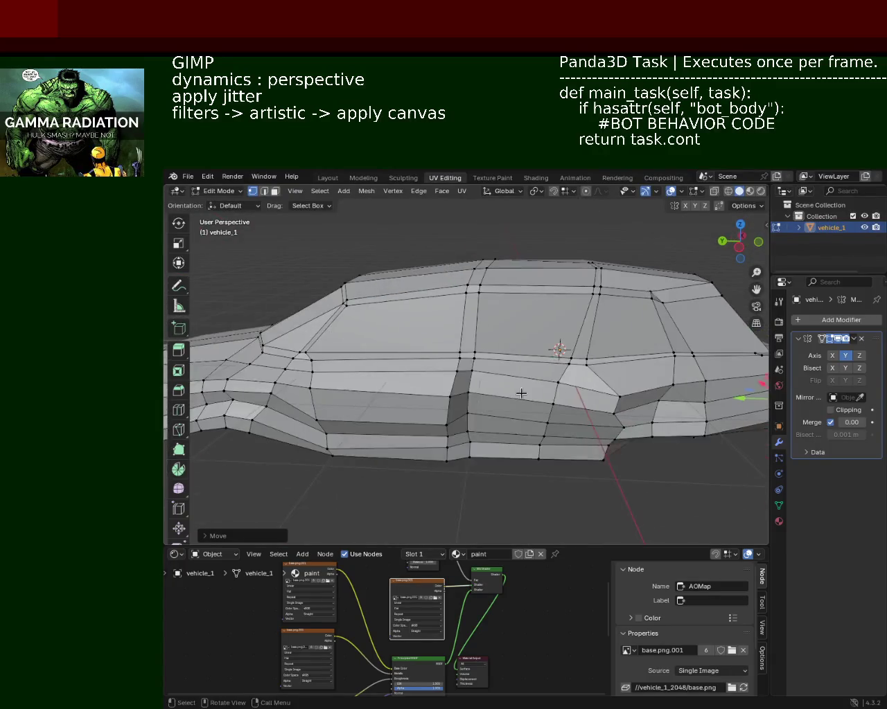
scroll(609, 407, up, 2)
key(ctrl+s)
Slide a lower front vertex along the car's length (Y)
mouse_move(609, 408)
middle_down()
mouse_move(512, 424)
mouse_move(544, 421)
middle_up()
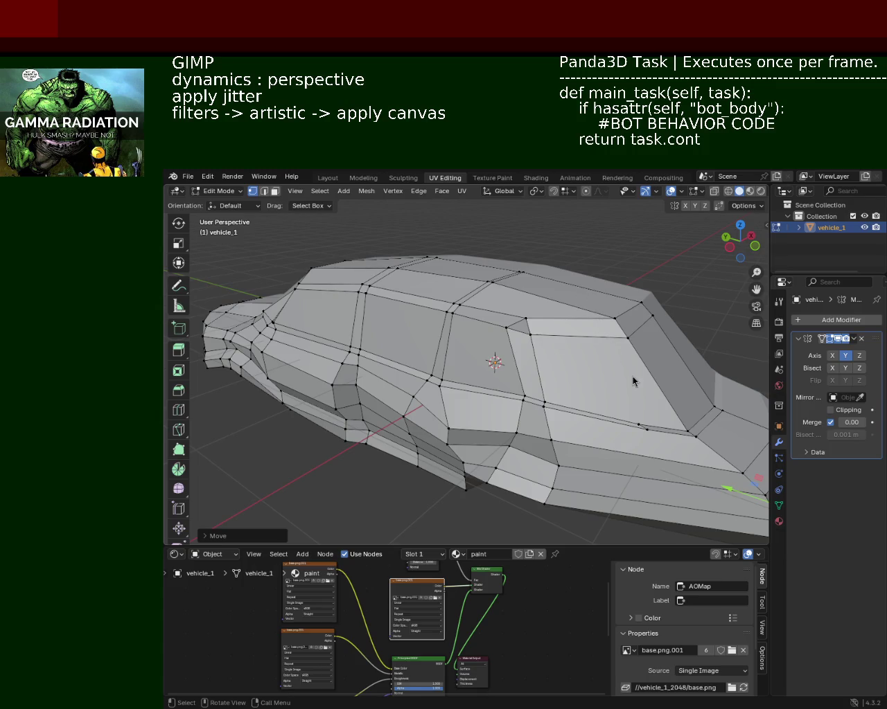
mouse_move(517, 352)
middle_down()
mouse_move(576, 337)
mouse_move(631, 351)
mouse_move(579, 351)
middle_up()
click(588, 347)
click(526, 403)
key(g)
key(y)
click(558, 397)
Select two lower front vertices and vertex-slide one along its edge with Shift+V
click(570, 283)
middle_drag(549, 387, 526, 395)
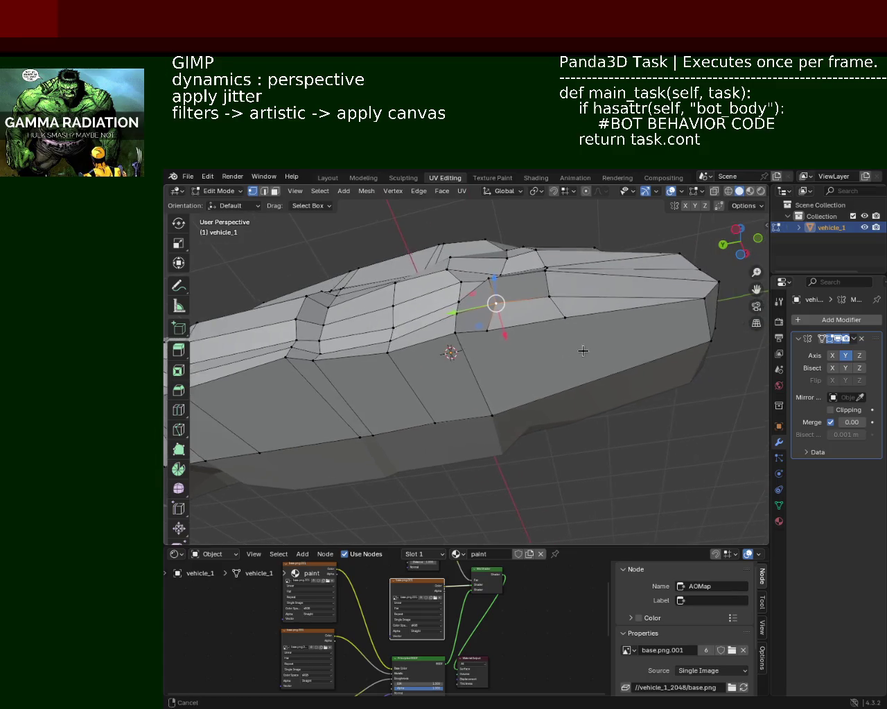
click(706, 332)
shift+click(490, 415)
key(ctrl+e)
key(Escape)
key(shift+v)
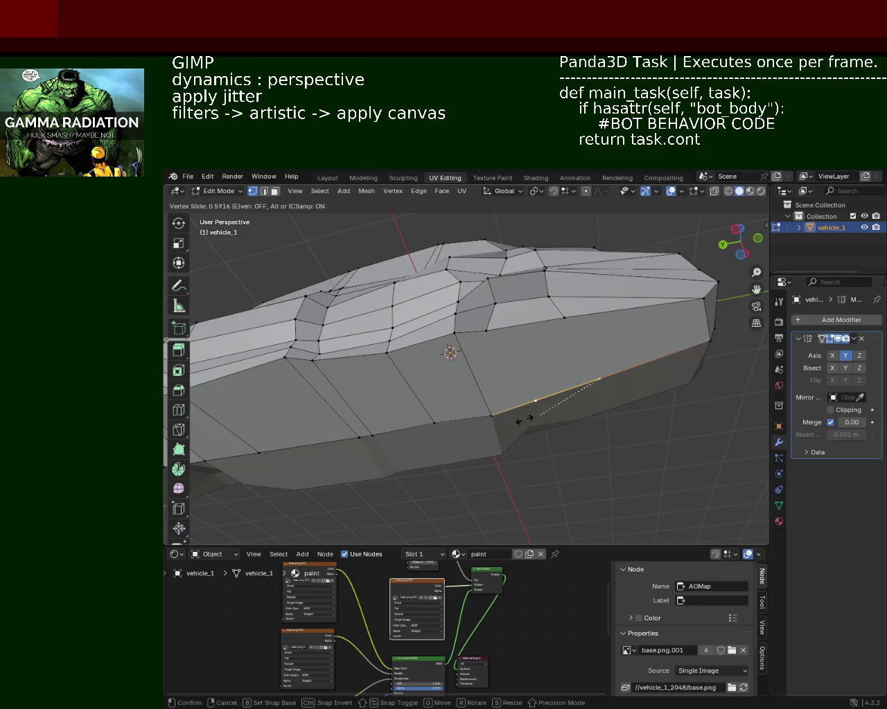
click(513, 425)
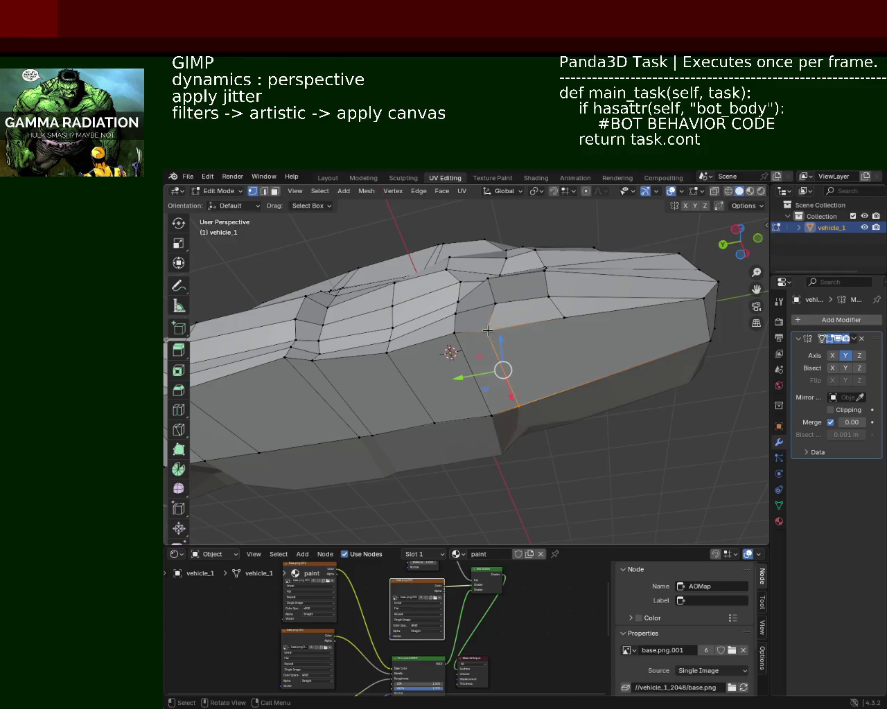
Select the long lower edge's vertices and move them along Y to start the arch
click(518, 405)
shift+click(710, 339)
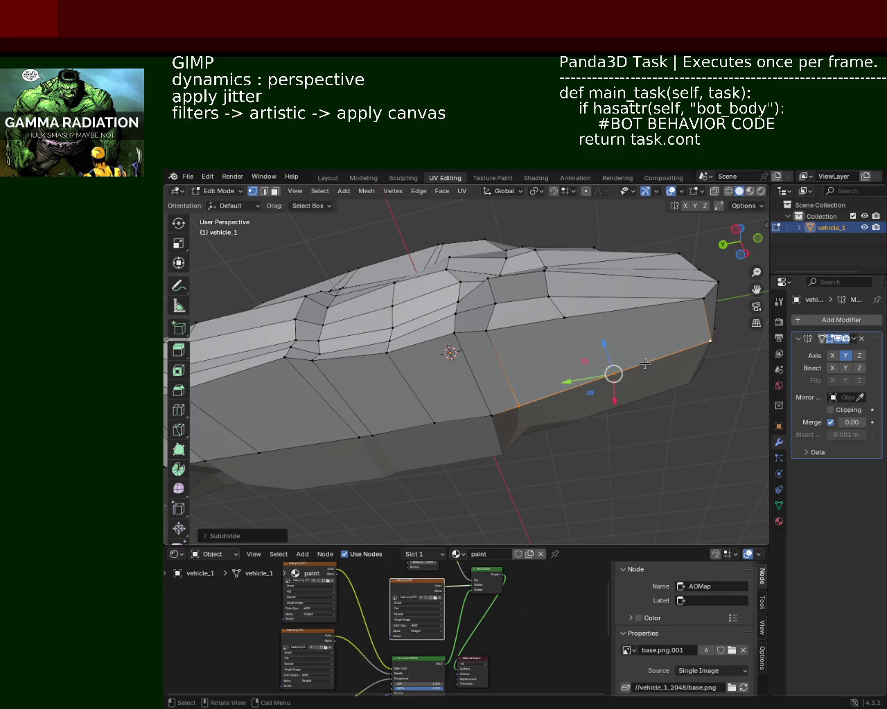
mouse_move(619, 376)
middle_down()
mouse_move(561, 395)
mouse_move(585, 424)
middle_up()
drag(585, 424, 544, 421)
middle_drag(543, 421, 580, 408)
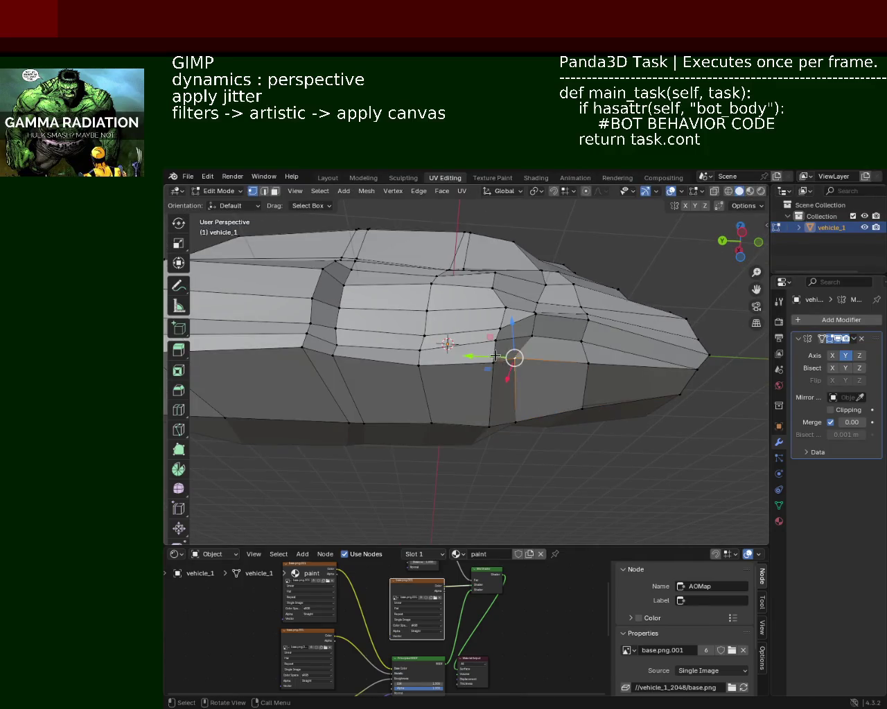
key(y)
click(520, 359)
Adjust the remaining lower-edge vertices near the nose to shape the front wheel arch
click(515, 422)
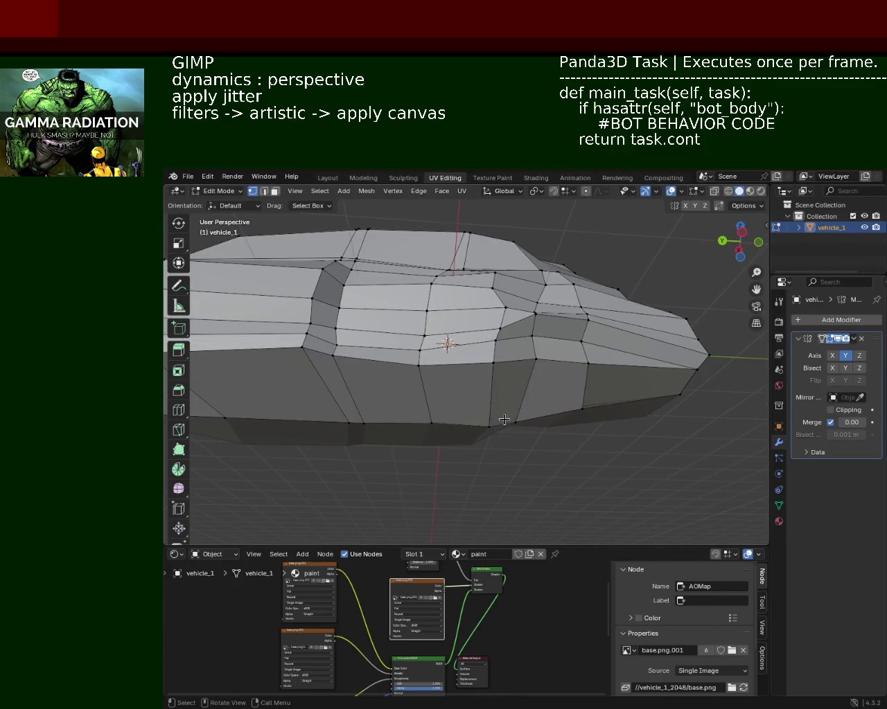
drag(492, 423, 520, 422)
middle_drag(520, 422, 560, 367)
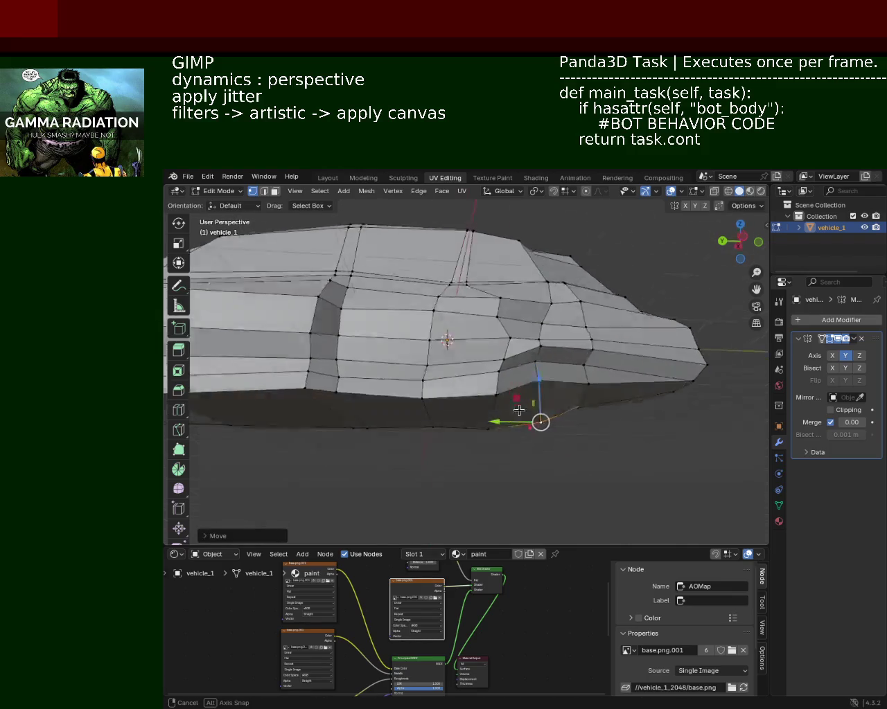
click(548, 371)
click(518, 375)
key(g)
click(510, 359)
key(g)
right_click(467, 340)
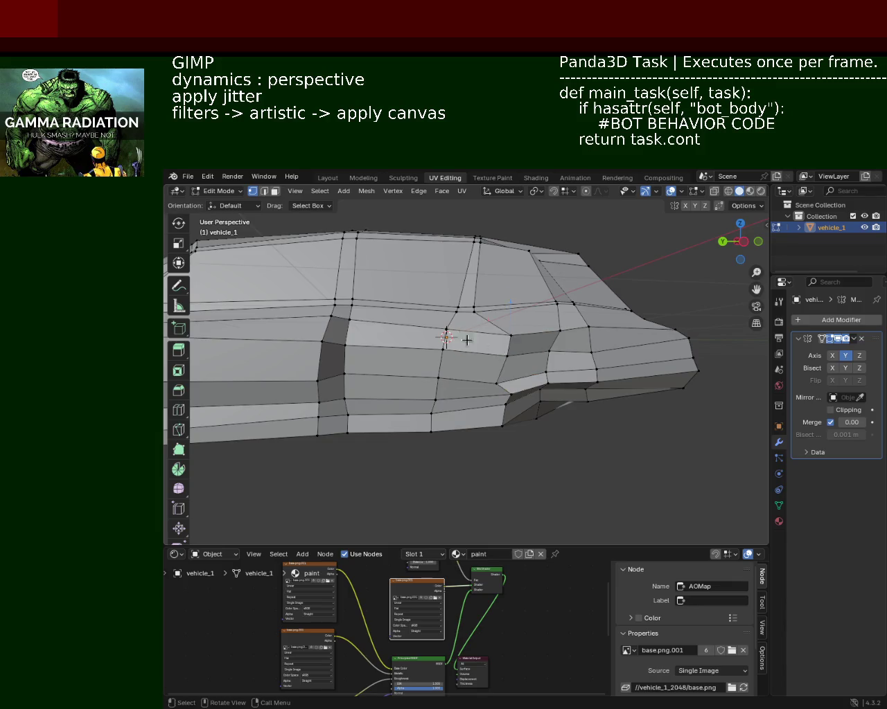
Slide a lower front-edge vertex along the Y axis; a second side-vertex move is cancelled
click(507, 354)
key(g)
key(y)
click(498, 386)
click(498, 386)
key(g)
key(y)
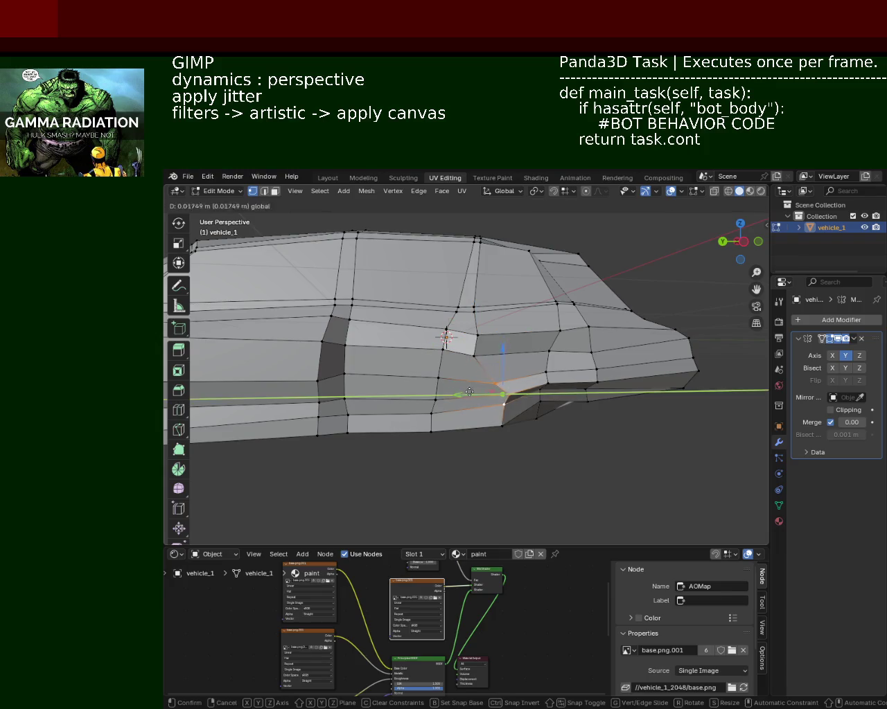
right_click(448, 393)
Dissolve two stray vertices on the front side panel
click(476, 336)
shift+click(496, 383)
key(x)
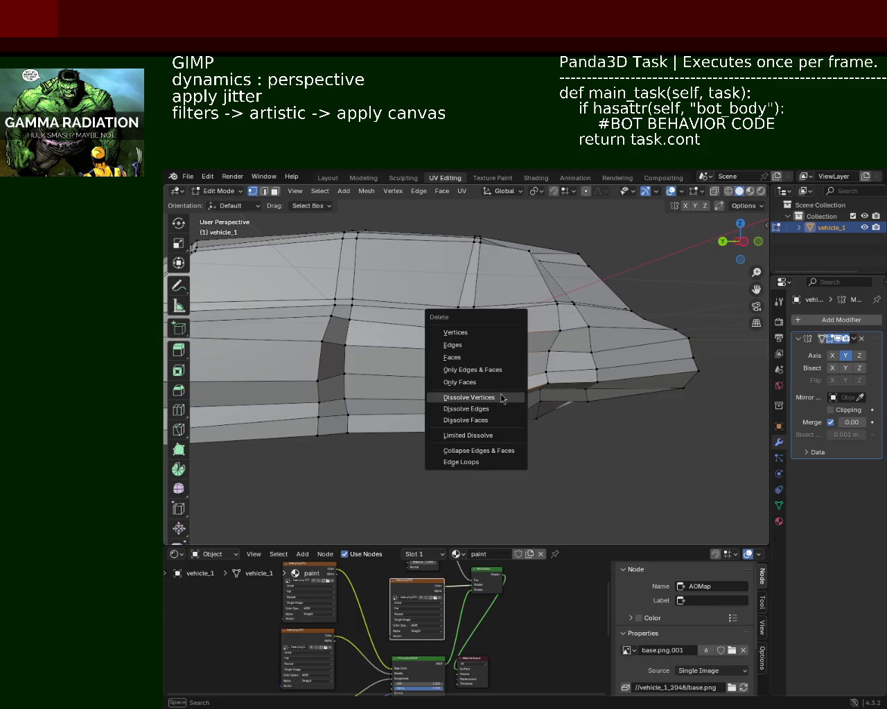
click(501, 399)
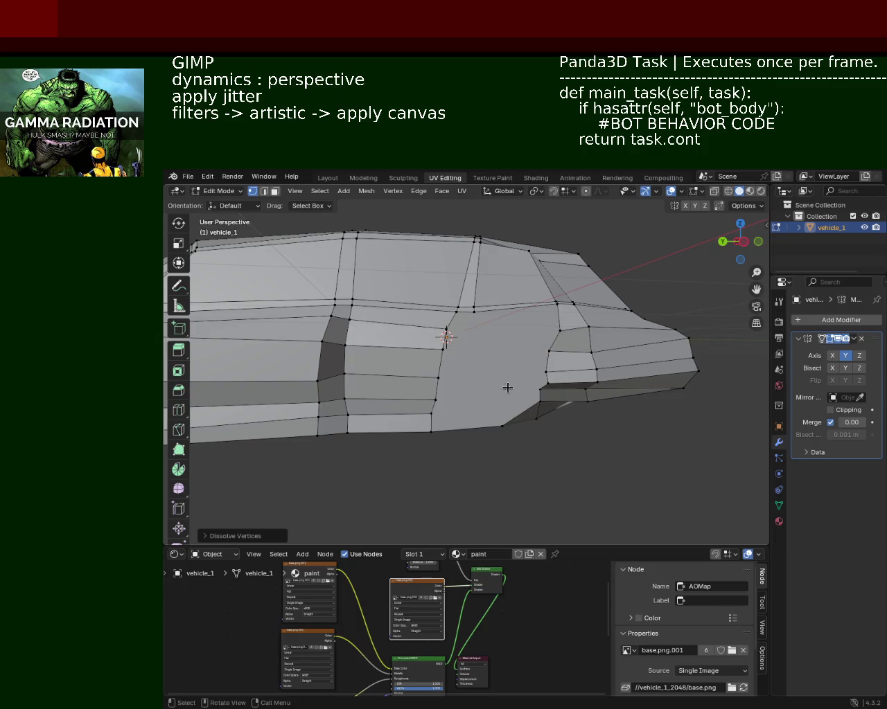
Join two side-panel vertices across the face with a new edge
middle_drag(507, 388, 422, 334)
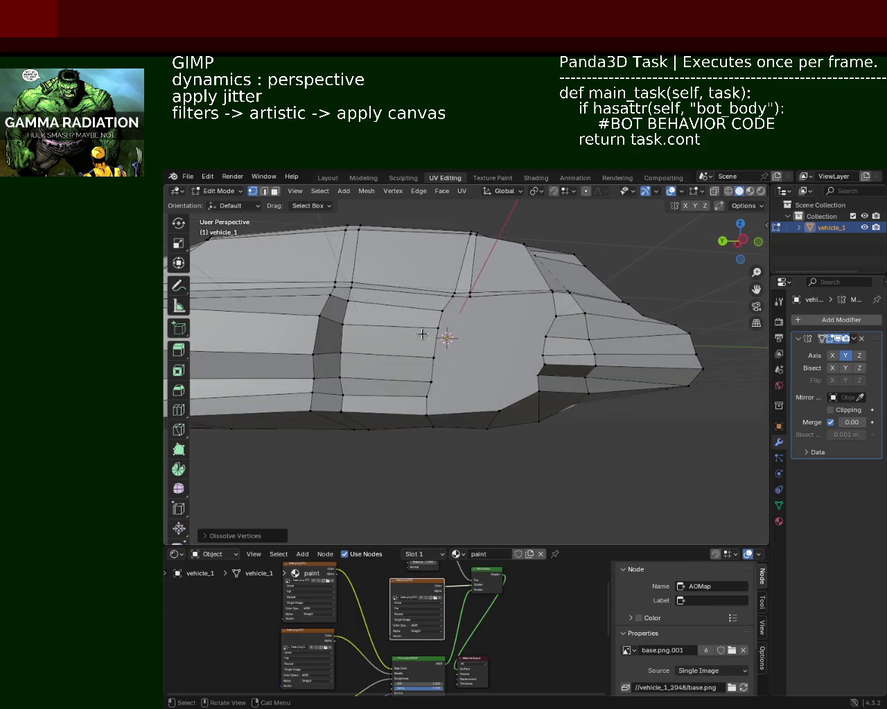
click(470, 298)
shift+click(507, 407)
click(506, 406)
click(441, 311)
shift+click(554, 315)
key(j)
Merge two pairs of lower side vertices into their right-hand vertices
click(446, 333)
shift+click(544, 340)
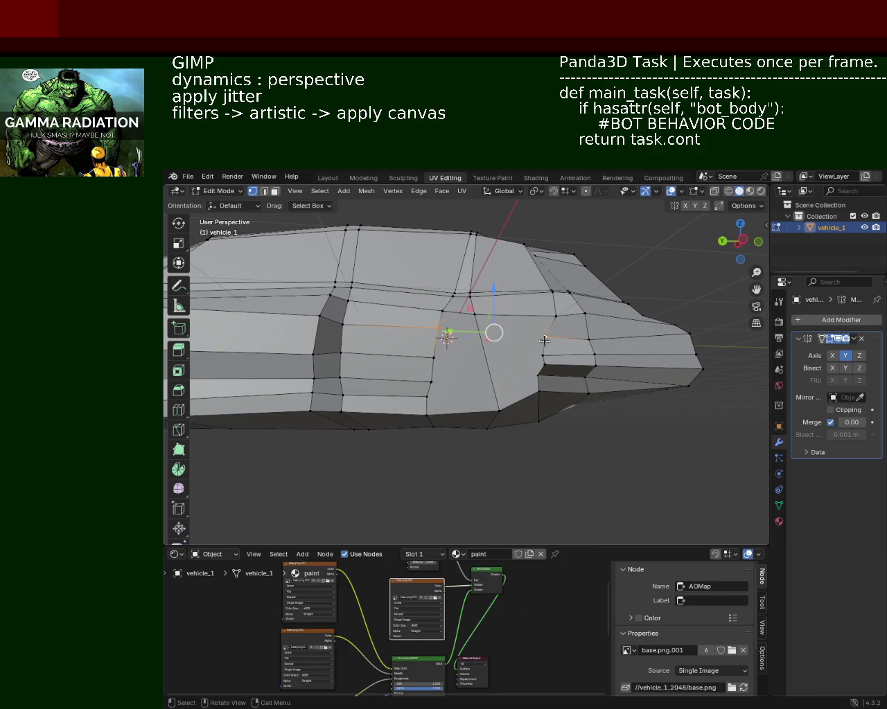
click(544, 340)
click(433, 358)
shift+click(545, 353)
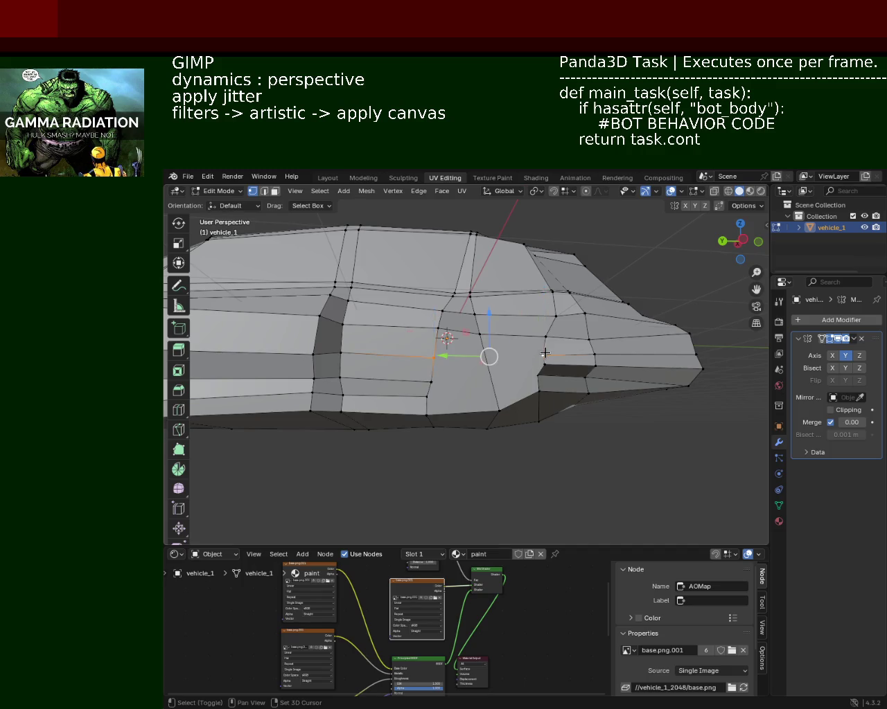
key(m)
click(508, 361)
click(429, 381)
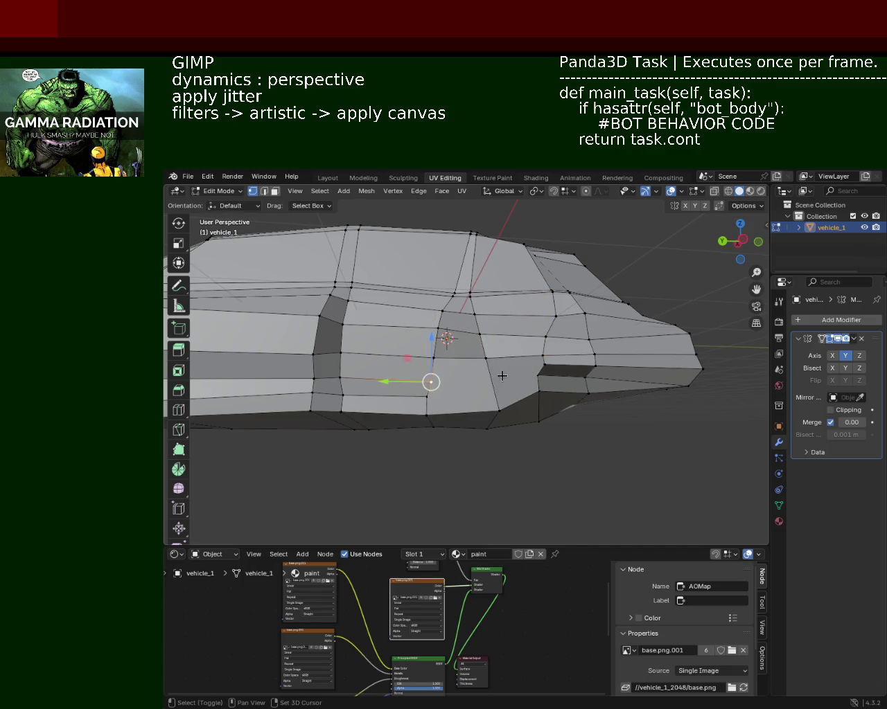
shift+click(537, 375)
key(m)
click(442, 405)
Dissolve the four-vertex vertical chain on the side panel
click(429, 395)
shift+click(540, 390)
click(543, 390)
mouse_move(542, 390)
middle_down()
mouse_move(458, 340)
mouse_move(472, 317)
mouse_move(481, 366)
middle_up()
click(479, 339)
shift+click(477, 361)
shift+click(468, 387)
shift+click(463, 411)
key(x)
click(459, 422)
Pull the right vertex of a side edge downward to reshape the faces
middle_drag(457, 420, 454, 392)
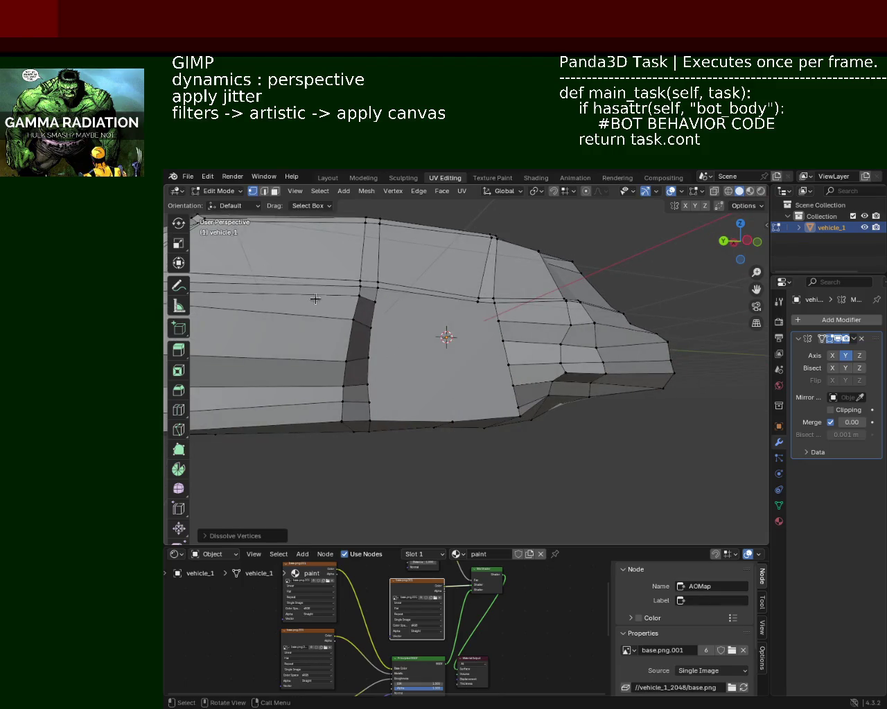
click(479, 302)
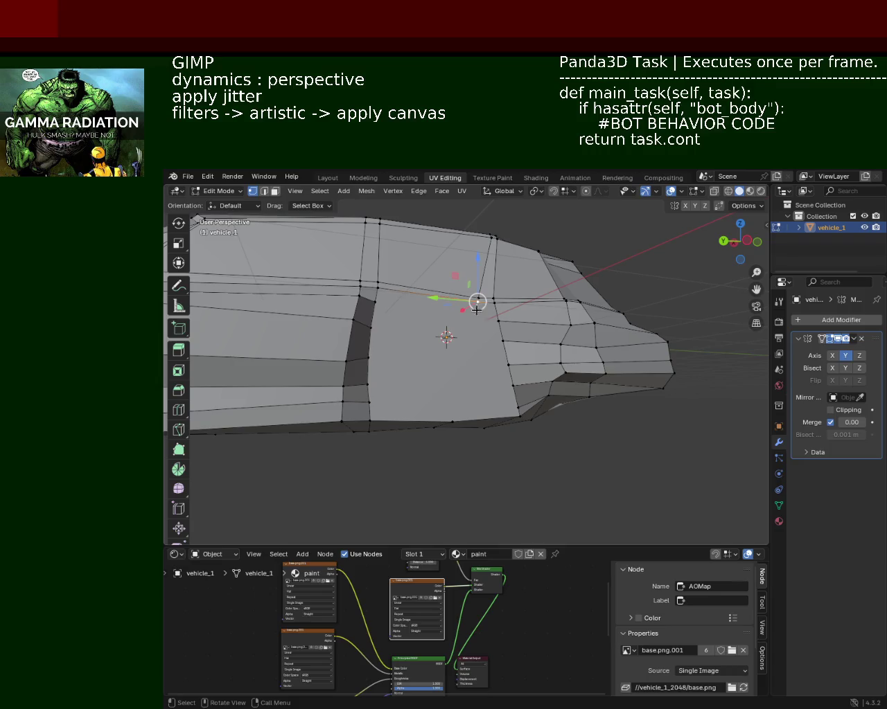
shift+click(454, 420)
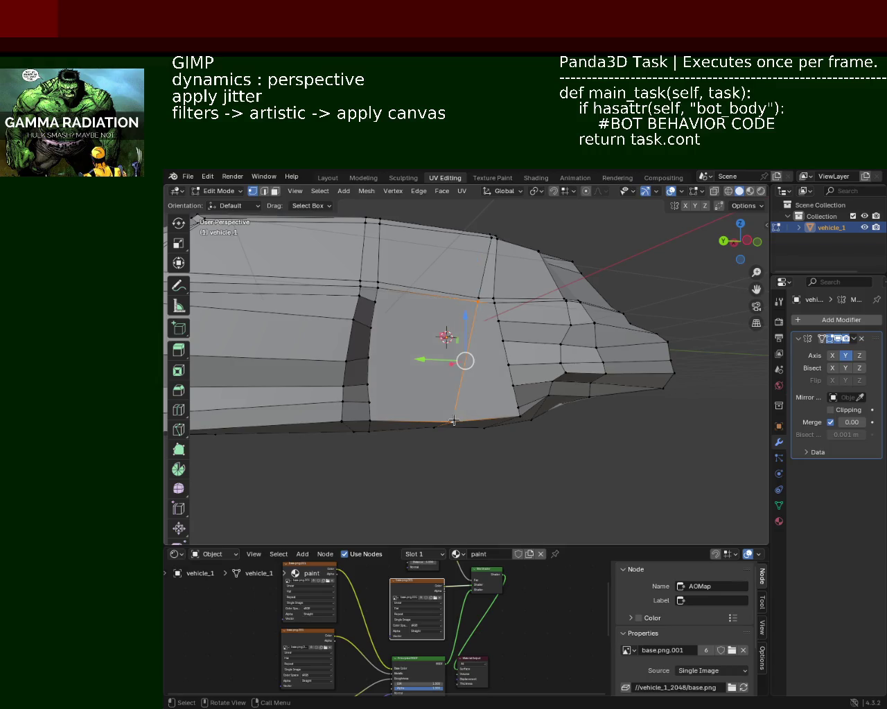
click(453, 420)
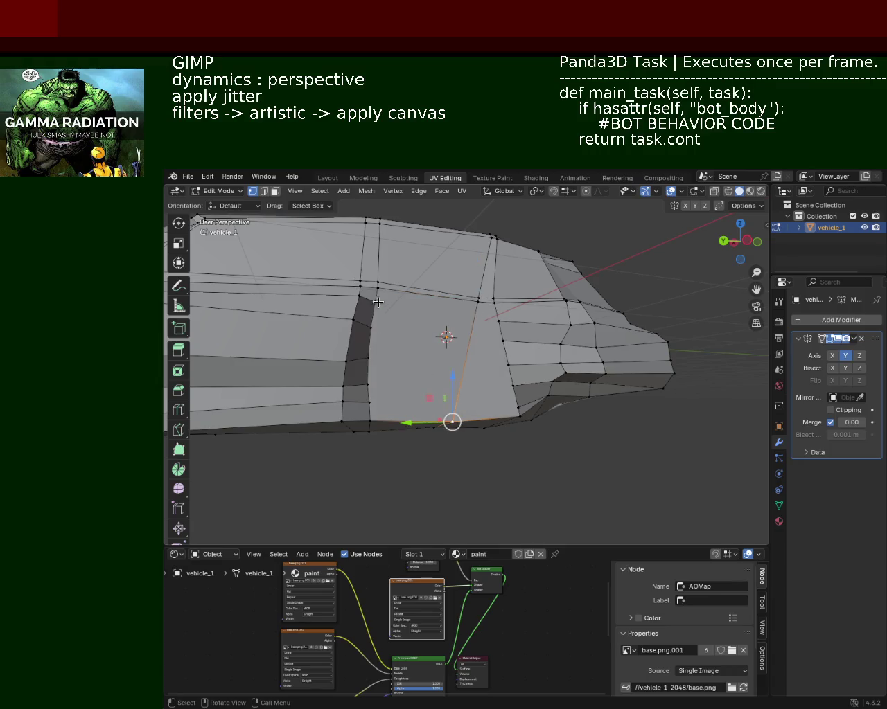
click(376, 301)
shift+click(496, 323)
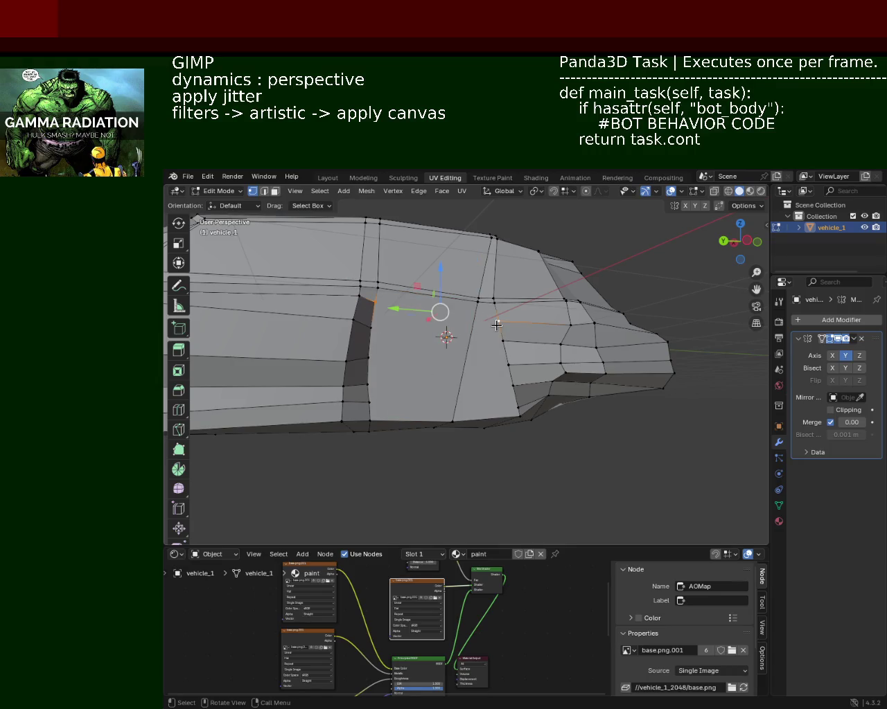
click(496, 325)
click(370, 326)
shift+click(502, 341)
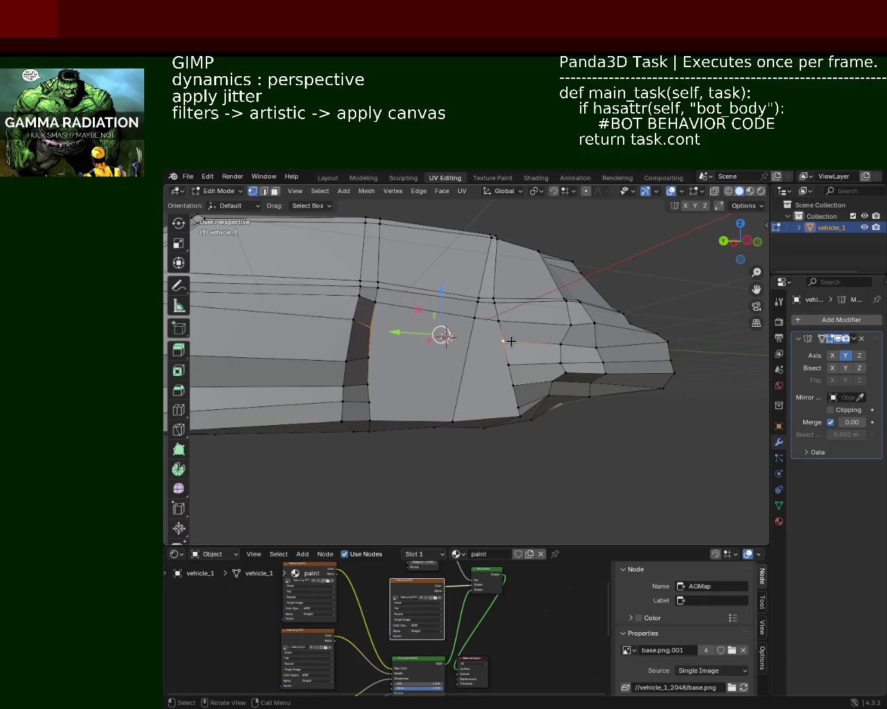
click(510, 341)
drag(503, 348, 507, 372)
Move the lower pair of side vertices downward
click(381, 360)
shift+click(500, 365)
click(500, 365)
click(368, 384)
shift+click(508, 384)
drag(507, 384, 519, 403)
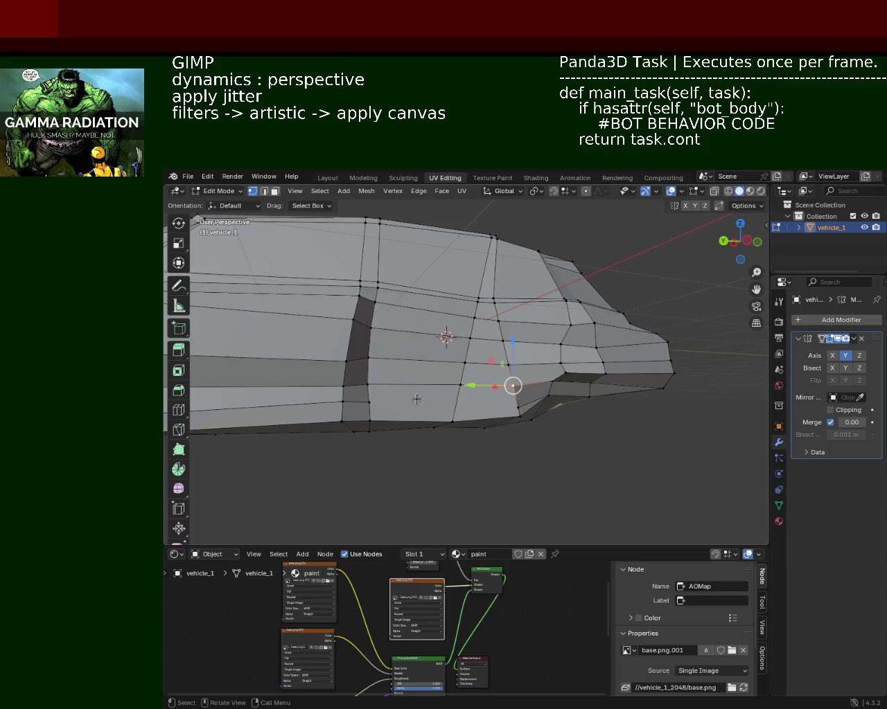
Dissolve a corner vertex and its neighbour on the side panel
click(518, 403)
mouse_move(518, 403)
middle_down()
mouse_move(430, 407)
mouse_move(548, 294)
mouse_move(529, 368)
middle_up()
shift+click(530, 369)
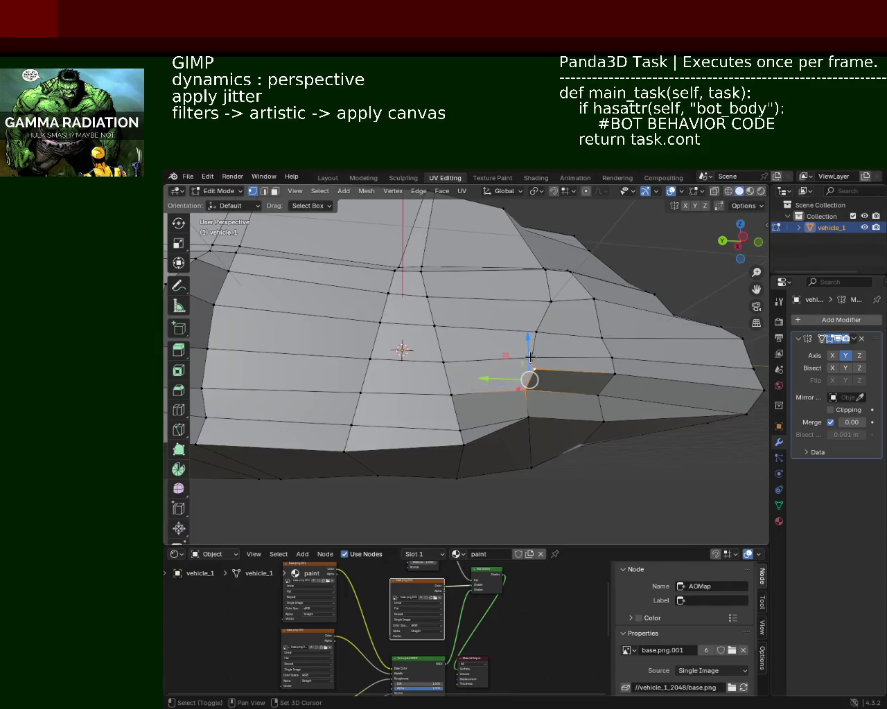
key(x)
click(547, 309)
Connect an upper and lower vertex, then knife a horizontal cut across the side faces
mouse_move(546, 309)
middle_down()
mouse_move(543, 348)
mouse_move(532, 357)
middle_up()
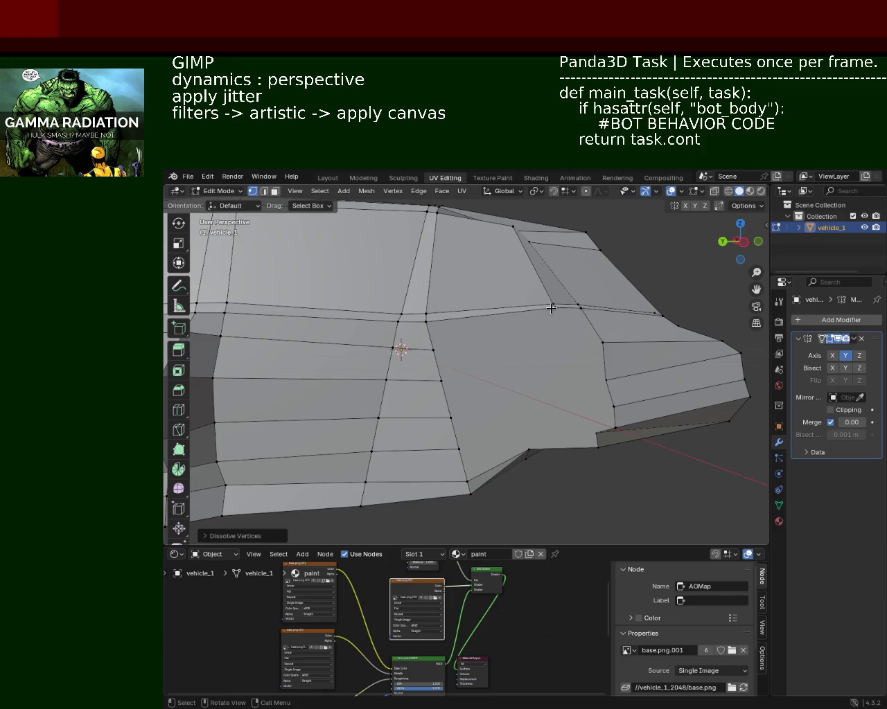
click(552, 307)
shift+click(528, 449)
key(j)
key(k)
click(434, 350)
click(586, 346)
key(Return)
Join the bottom pair of side vertices with a new edge
click(602, 342)
click(440, 380)
shift+click(605, 380)
click(603, 379)
click(451, 418)
shift+click(611, 409)
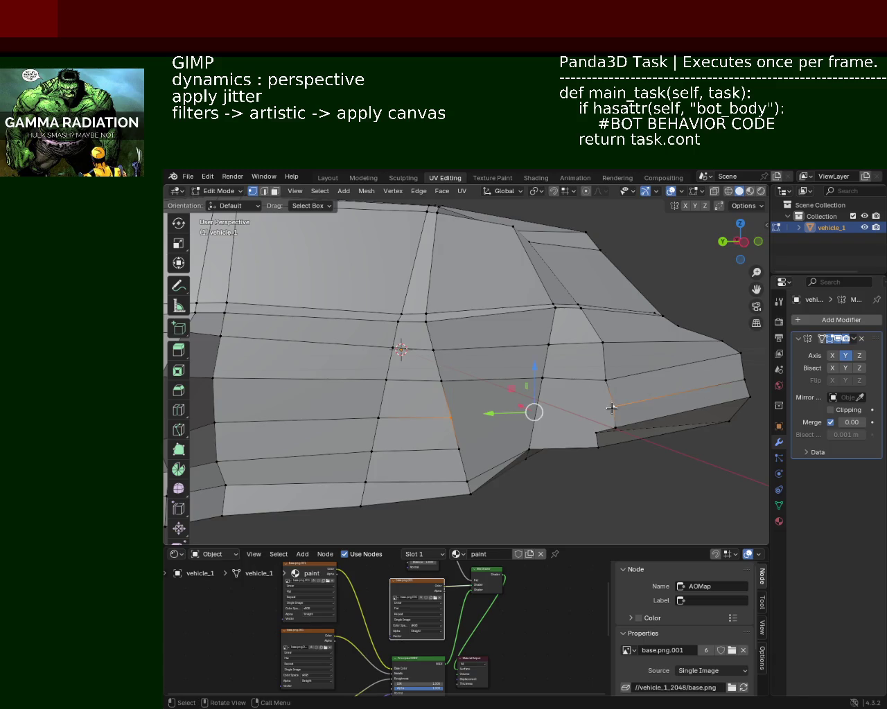
key(j)
click(613, 408)
Attempt to connect two lower vertices, leaving the end vertex selected
click(459, 449)
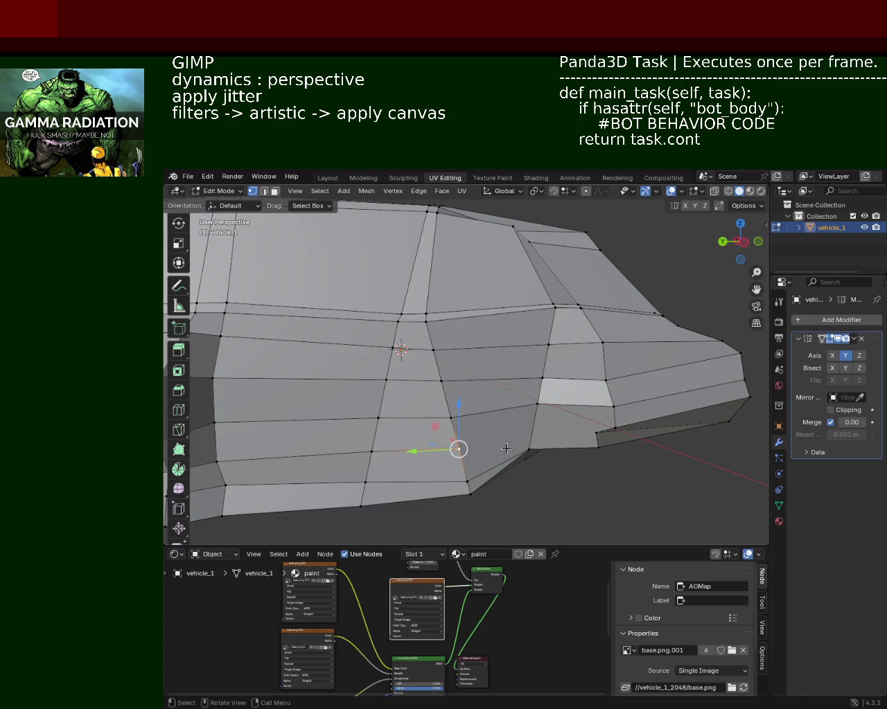
click(595, 431)
key(j)
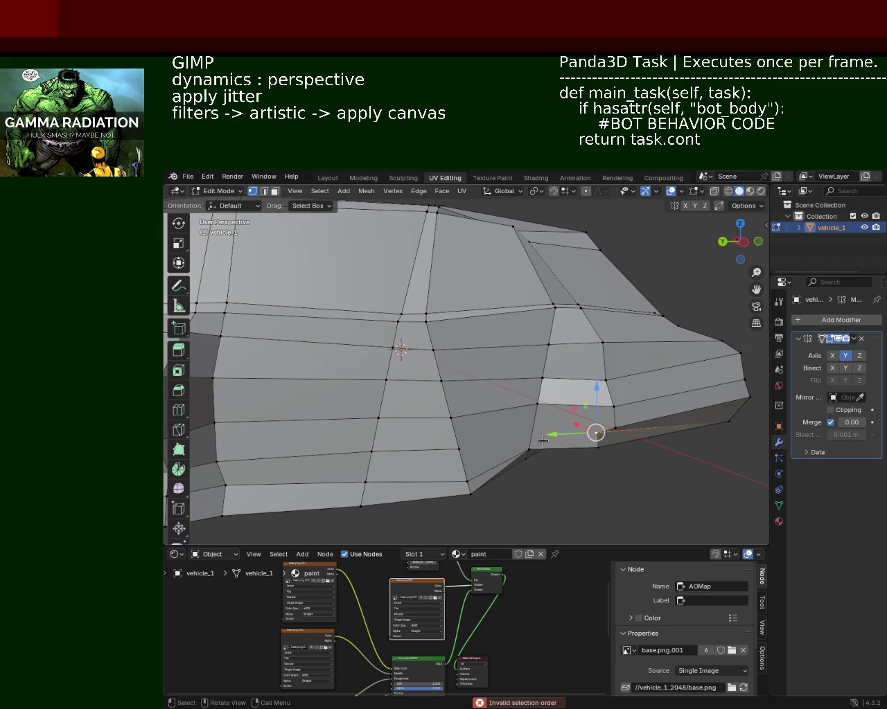
click(458, 449)
shift+click(595, 432)
click(595, 432)
mouse_move(595, 432)
middle_down()
mouse_move(568, 371)
mouse_move(544, 392)
mouse_move(552, 378)
middle_up()
Dissolve three extra vertices on the car's front side
shift+click(552, 378)
shift+click(553, 389)
shift+click(548, 411)
key(x)
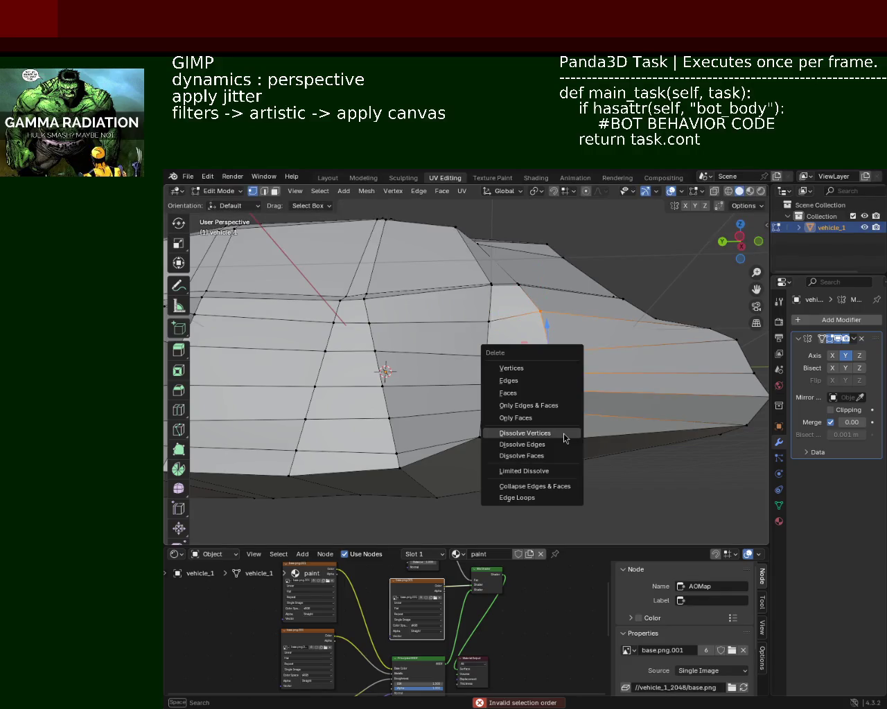
click(564, 434)
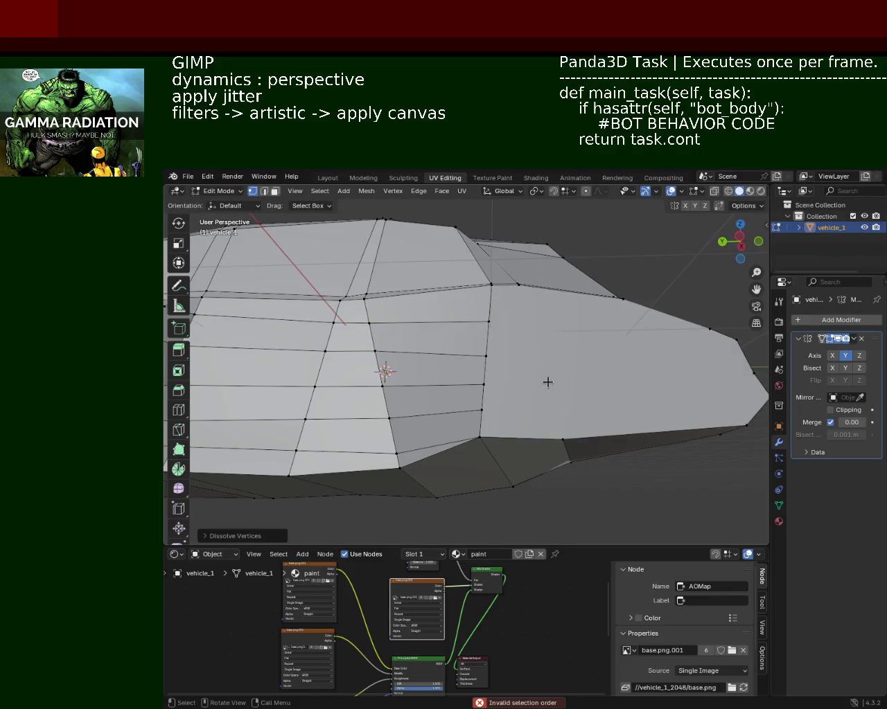
Join an upper-edge and lower-edge vertex with a new edge
mouse_move(547, 381)
middle_down()
mouse_move(548, 348)
mouse_move(550, 408)
mouse_move(488, 325)
middle_up()
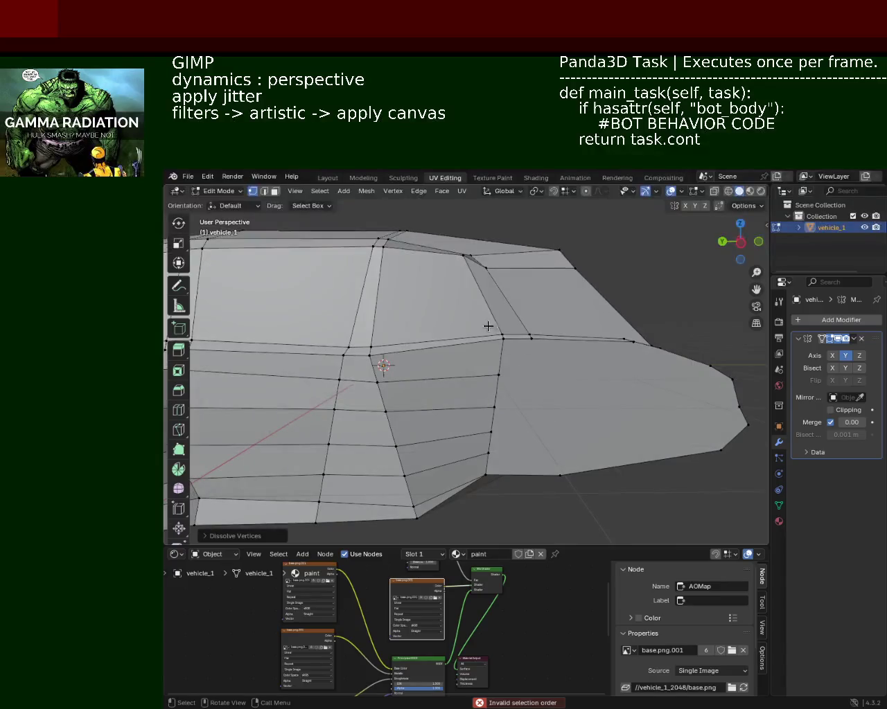
click(530, 337)
shift+click(569, 470)
key(j)
click(561, 463)
Add two horizontal loop cuts across the side panel, each left at its midpoint
middle_drag(496, 374, 532, 424)
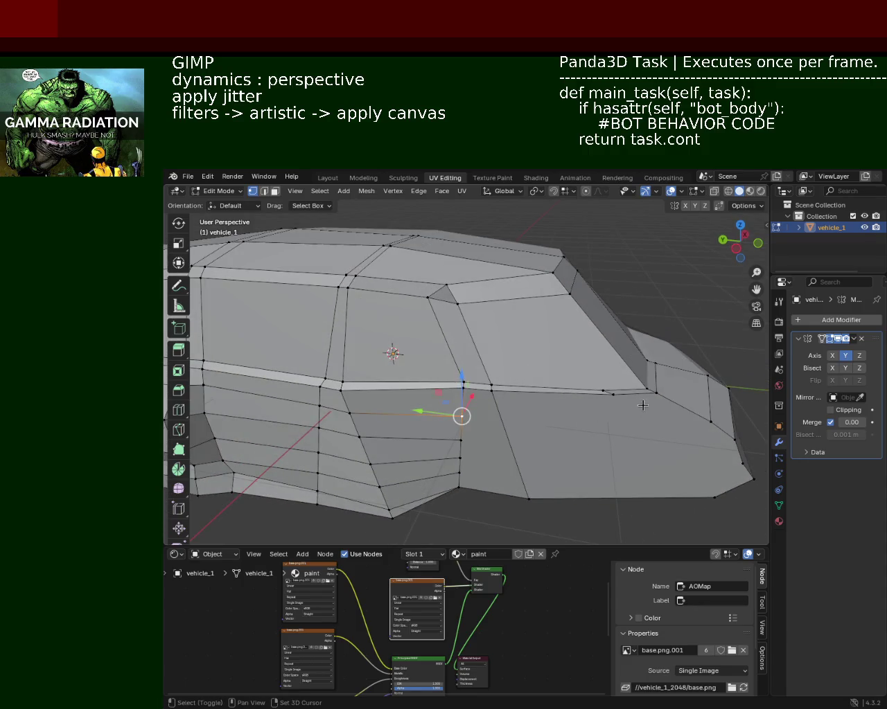
key(ctrl+r)
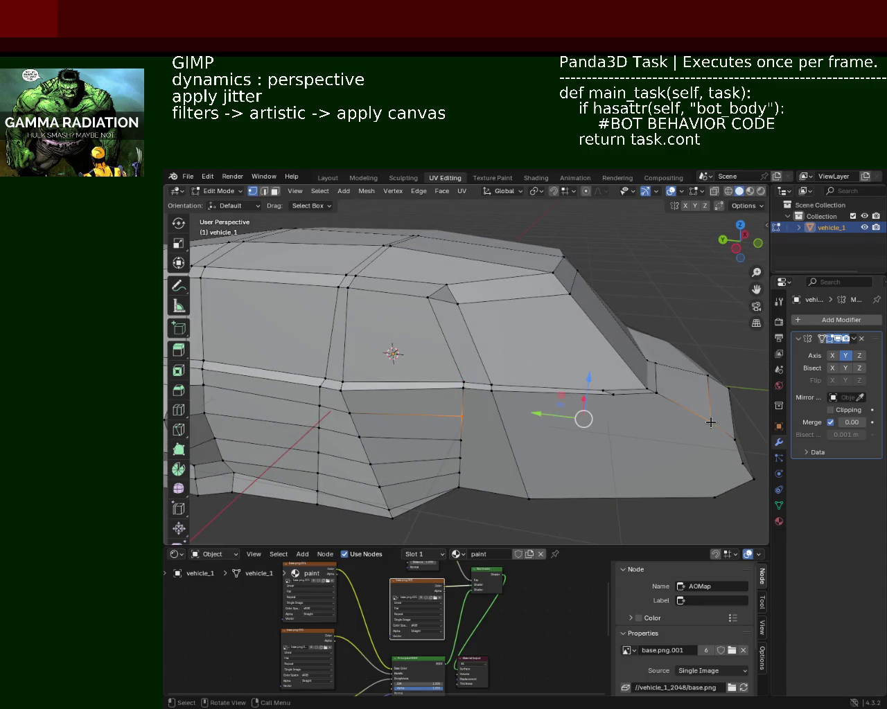
click(710, 422)
right_click(710, 421)
middle_drag(478, 447, 667, 439)
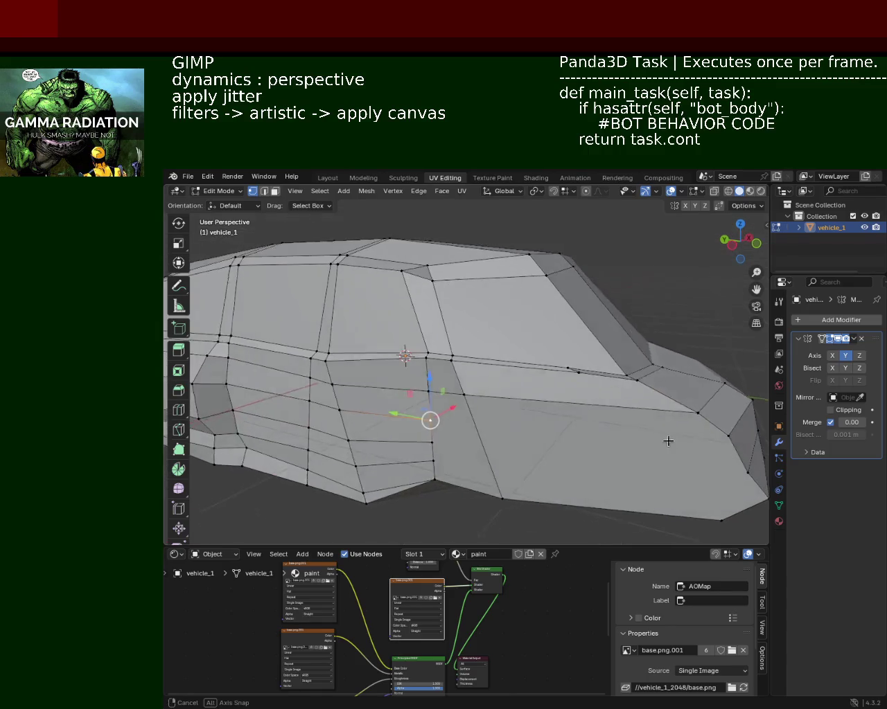
alt+click(726, 438)
key(ctrl+r)
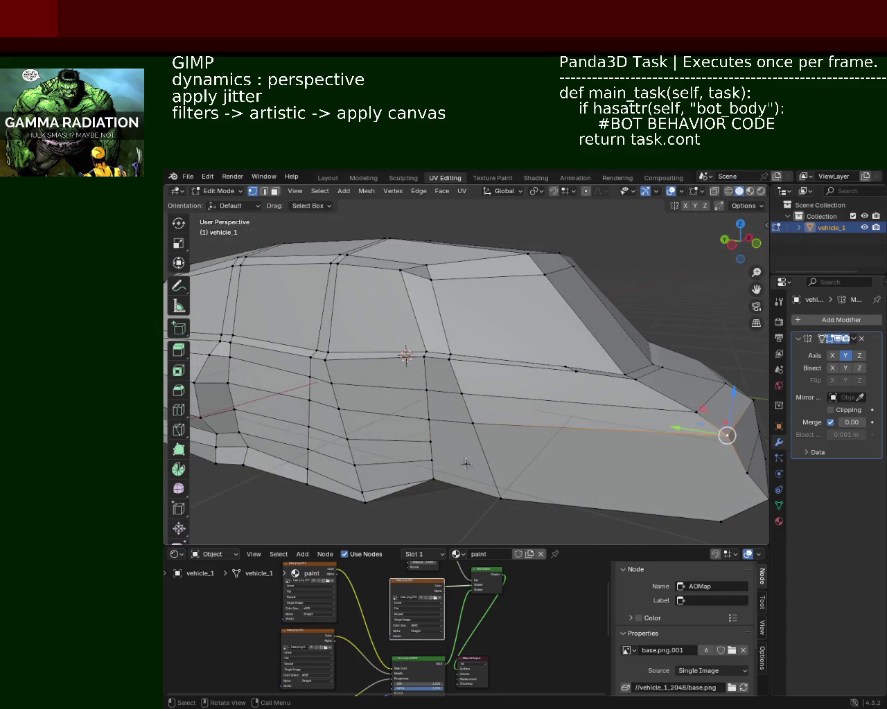
click(726, 432)
right_click(731, 473)
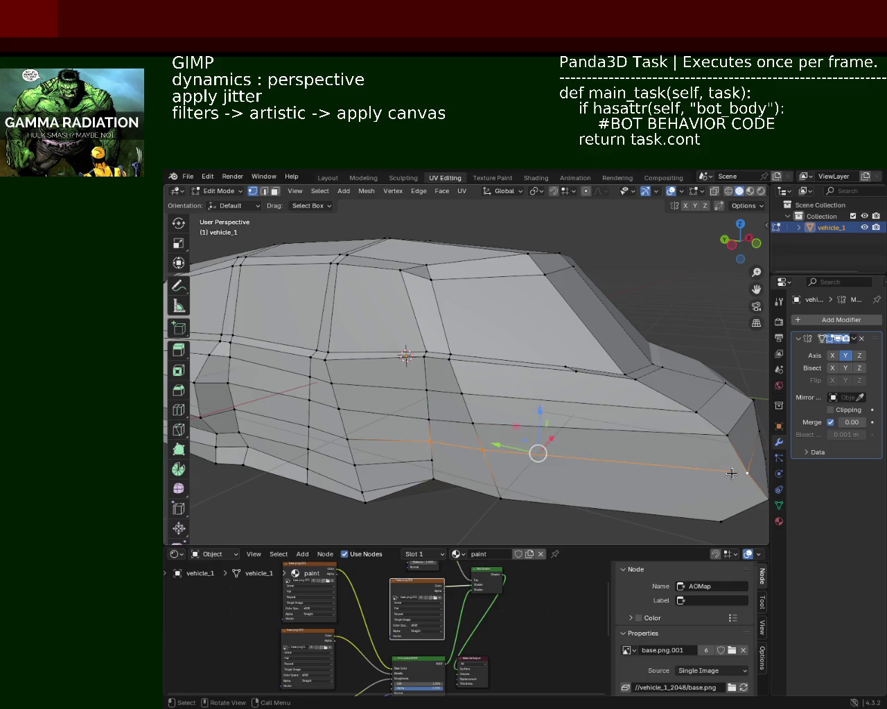
middle_drag(728, 464, 702, 390)
Nudge the front tip vertex along Y by about 0.1127 m, then deselect all
mouse_move(430, 436)
middle_down()
mouse_move(544, 412)
mouse_move(692, 401)
middle_up()
alt+click(704, 401)
click(704, 402)
mouse_move(461, 438)
middle_down()
mouse_move(475, 385)
mouse_move(523, 390)
mouse_move(609, 422)
mouse_move(630, 416)
mouse_move(514, 408)
middle_up()
key(g)
key(y)
click(629, 414)
key(g)
key(y)
click(584, 413)
key(alt+a)
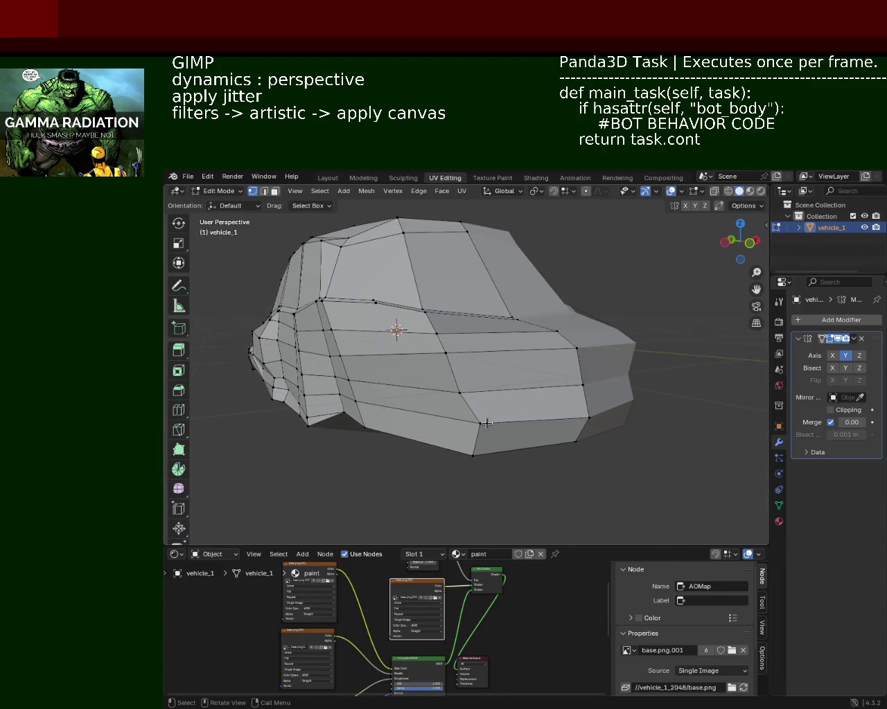
Zoom in on the lower side and shift an edge loop on the lower middle skirt
middle_drag(447, 420, 415, 423)
shift+click(410, 459)
click(393, 444)
scroll(439, 408, up, 3)
middle_drag(439, 408, 478, 429)
alt+click(478, 429)
drag(474, 393, 485, 394)
mouse_move(485, 394)
middle_down()
mouse_move(551, 408)
mouse_move(454, 307)
middle_up()
scroll(518, 406, up, 3)
click(551, 409)
scroll(551, 408, up, 3)
Move a vertical skirt edge loop along X, then along Z
alt+click(454, 307)
mouse_move(534, 450)
middle_down()
mouse_move(429, 426)
mouse_move(668, 389)
mouse_move(485, 388)
mouse_move(457, 401)
mouse_move(439, 430)
mouse_move(548, 435)
mouse_move(540, 422)
mouse_move(554, 423)
mouse_move(649, 465)
mouse_move(631, 441)
mouse_move(623, 457)
mouse_move(649, 453)
mouse_move(609, 478)
mouse_move(596, 405)
mouse_move(529, 352)
mouse_move(503, 349)
middle_up()
key(g)
key(x)
click(437, 431)
scroll(669, 389, down, 4)
scroll(540, 423, up, 2)
key(g)
key(z)
click(529, 414)
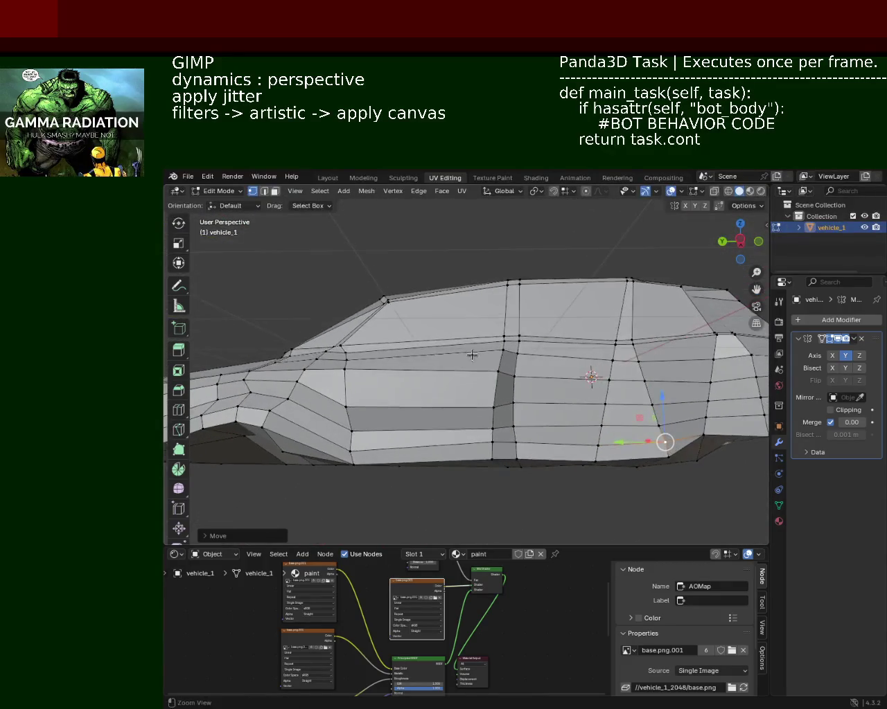
Zoom in on vehicle_1's side in vertex select mode and pick a side-seam vertex
scroll(503, 348, up, 2)
scroll(566, 310, up, 2)
scroll(566, 310, up, 1)
shift+middle_drag(566, 310, 505, 382)
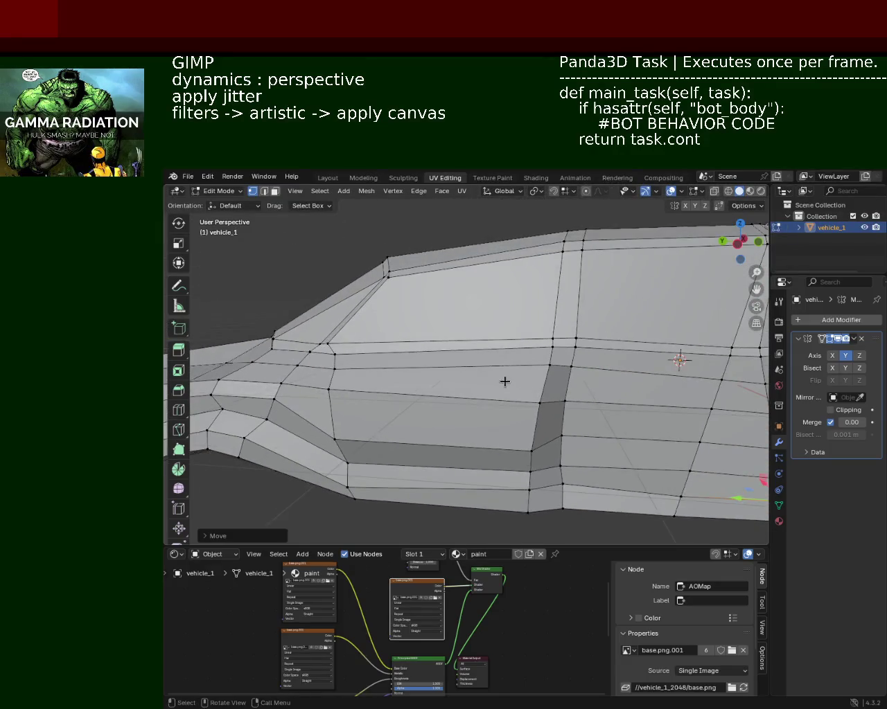
click(264, 191)
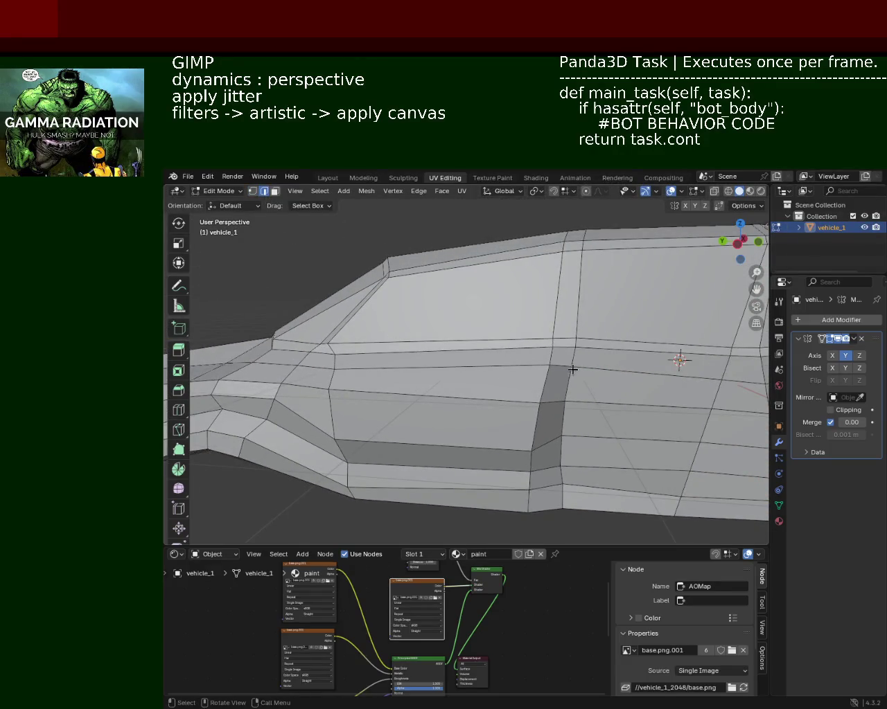
click(553, 371)
key(1)
click(549, 365)
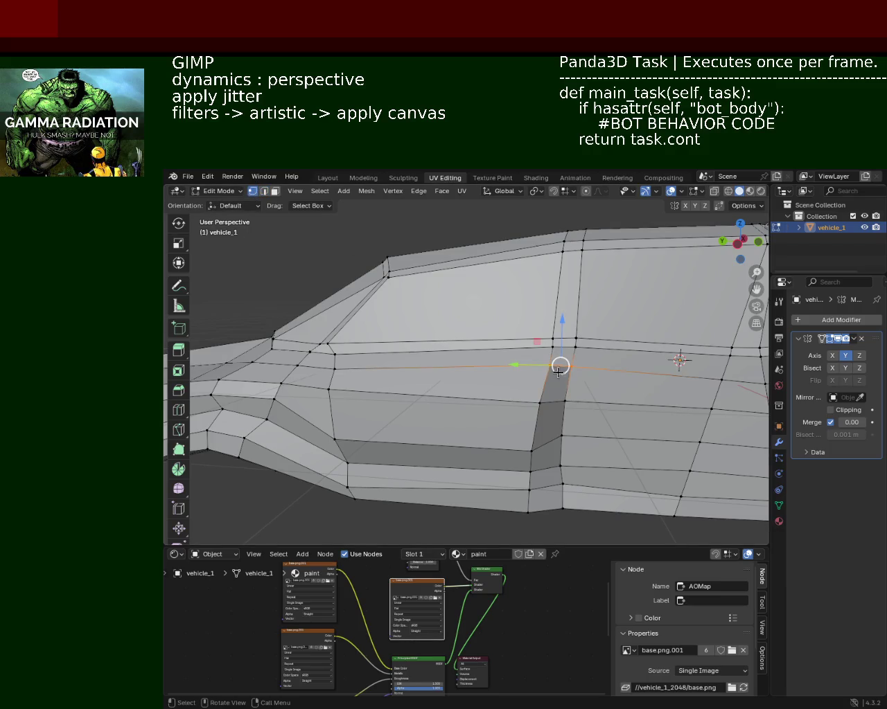
Select four edge loops running across the side panel down to the bottom
alt+shift+click(546, 380)
alt+shift+click(520, 460)
alt+shift+click(527, 454)
alt+shift+click(532, 492)
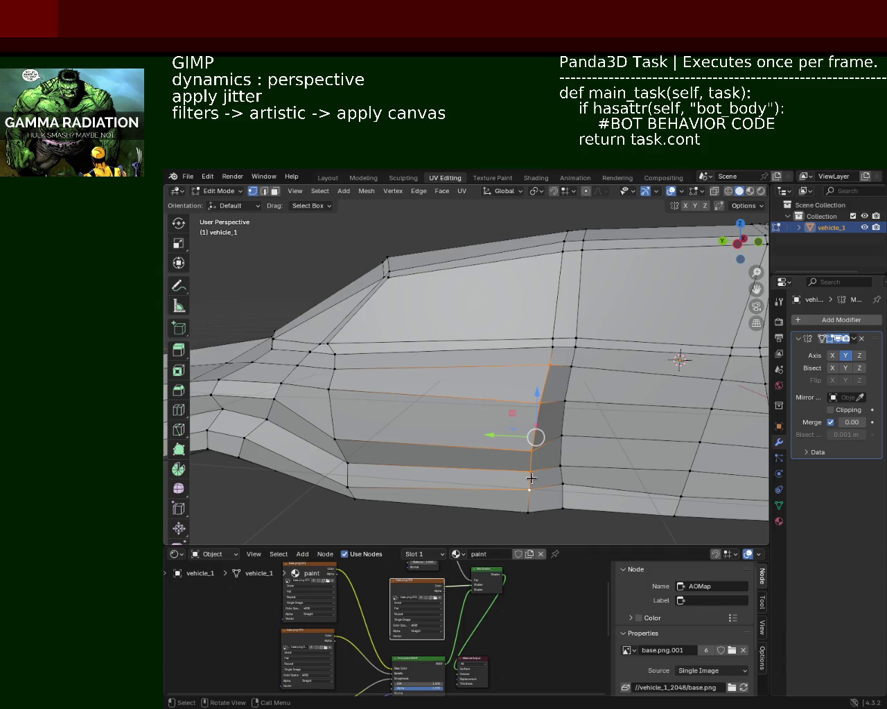
Raise the skirt edge loop slightly, then try a lengthwise move on a vertical side loop
key(alt+a)
alt+click(498, 448)
drag(537, 420, 537, 413)
middle_drag(537, 413, 450, 384)
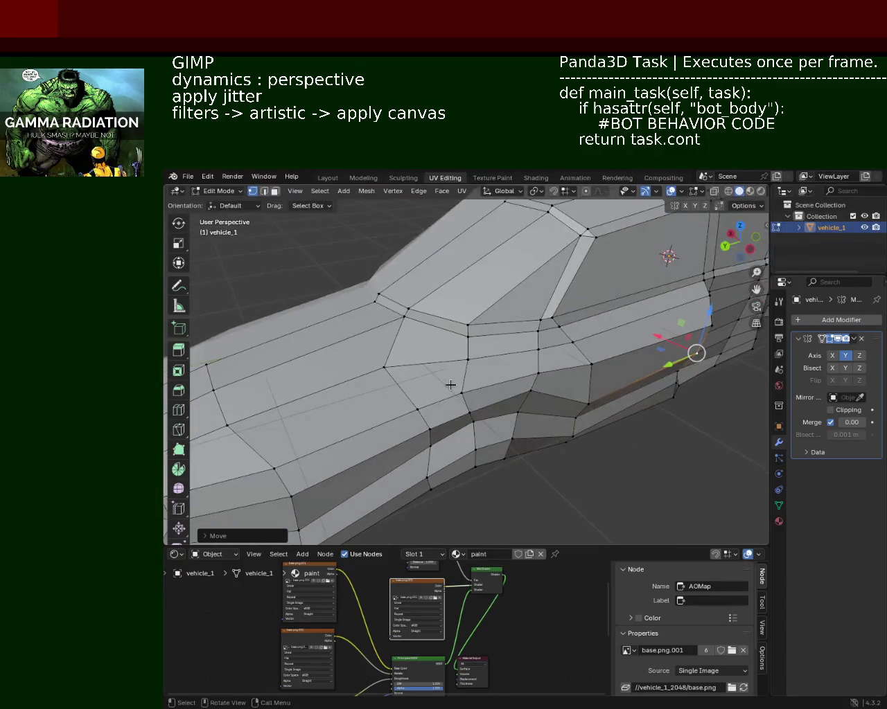
alt+click(461, 390)
key(g)
key(y)
key(Escape)
Slide a vertical edge near the front side along the X axis
mouse_move(517, 379)
middle_down()
mouse_move(523, 402)
mouse_move(469, 320)
mouse_move(546, 365)
mouse_move(485, 367)
middle_up()
scroll(527, 423, down, 5)
scroll(546, 365, up, 1)
scroll(489, 360, up, 2)
scroll(490, 357, up, 1)
scroll(492, 354, up, 1)
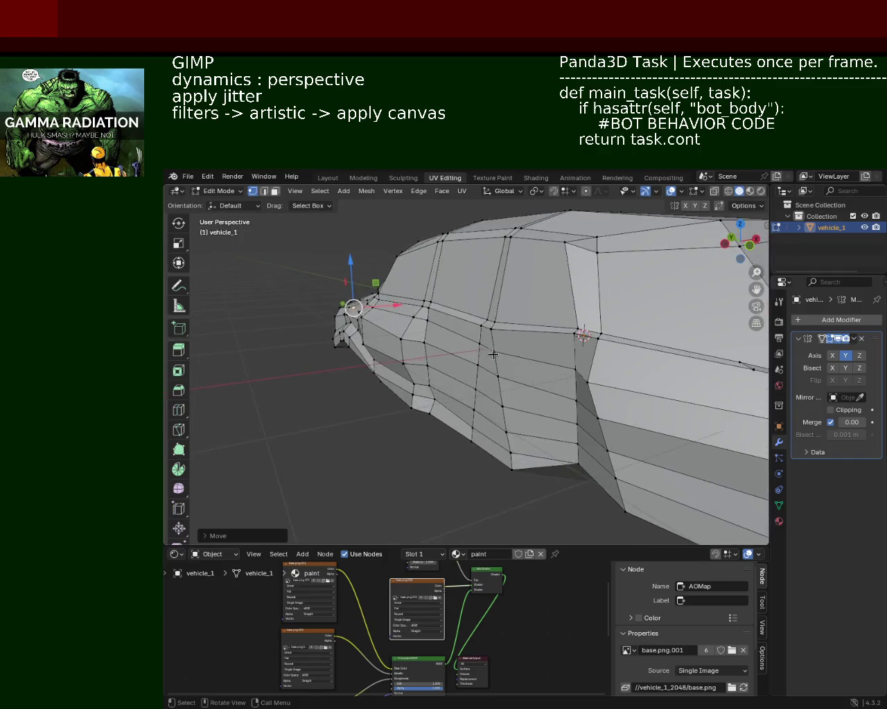
click(493, 354)
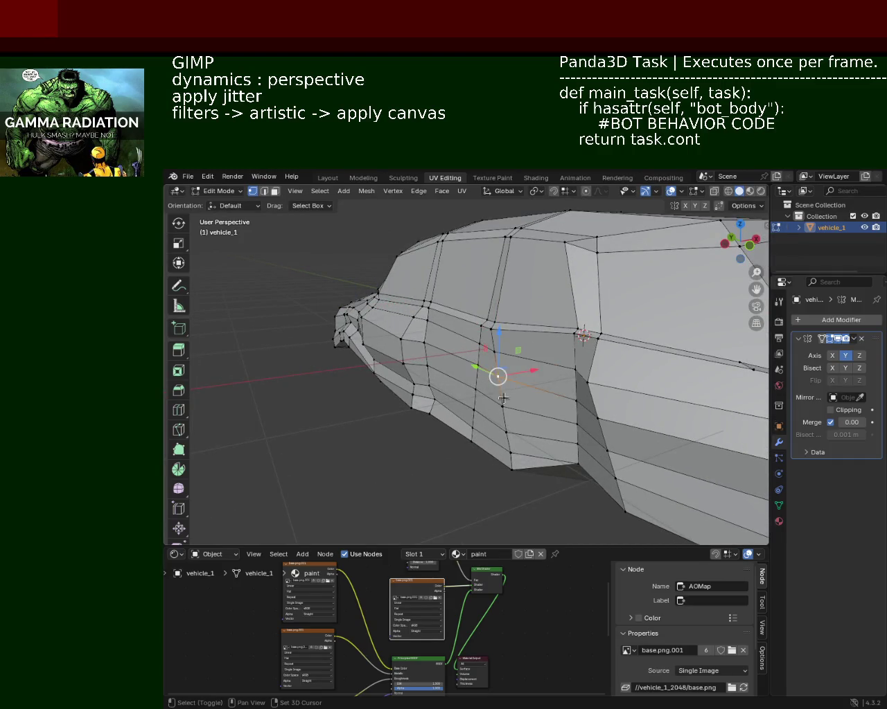
key(g)
key(x)
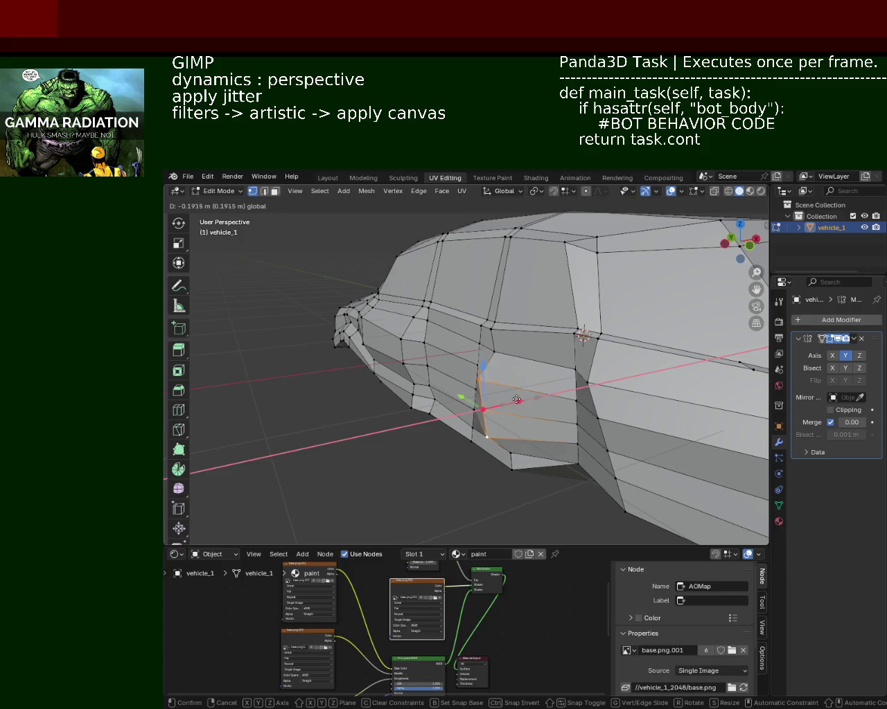
click(517, 399)
From a lower frontal view, shift the selection further along X
mouse_move(517, 400)
middle_down()
mouse_move(564, 366)
mouse_move(568, 389)
mouse_move(645, 400)
mouse_move(549, 397)
mouse_move(636, 362)
mouse_move(552, 380)
mouse_move(533, 346)
middle_up()
key(g)
key(x)
click(568, 392)
Raise the selected side vertex slightly
scroll(529, 342, up, 4)
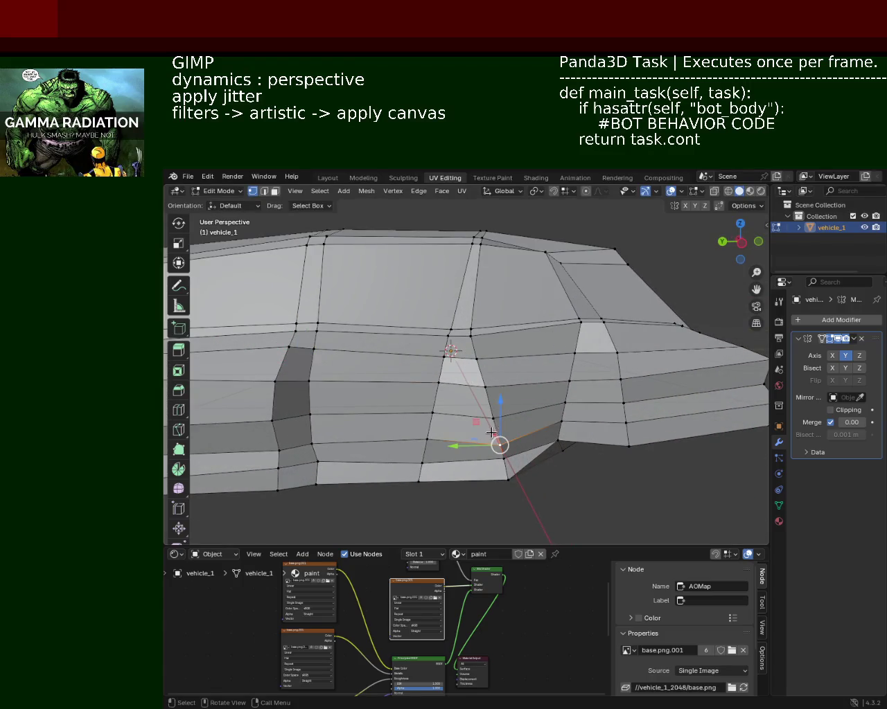
drag(491, 432, 492, 392)
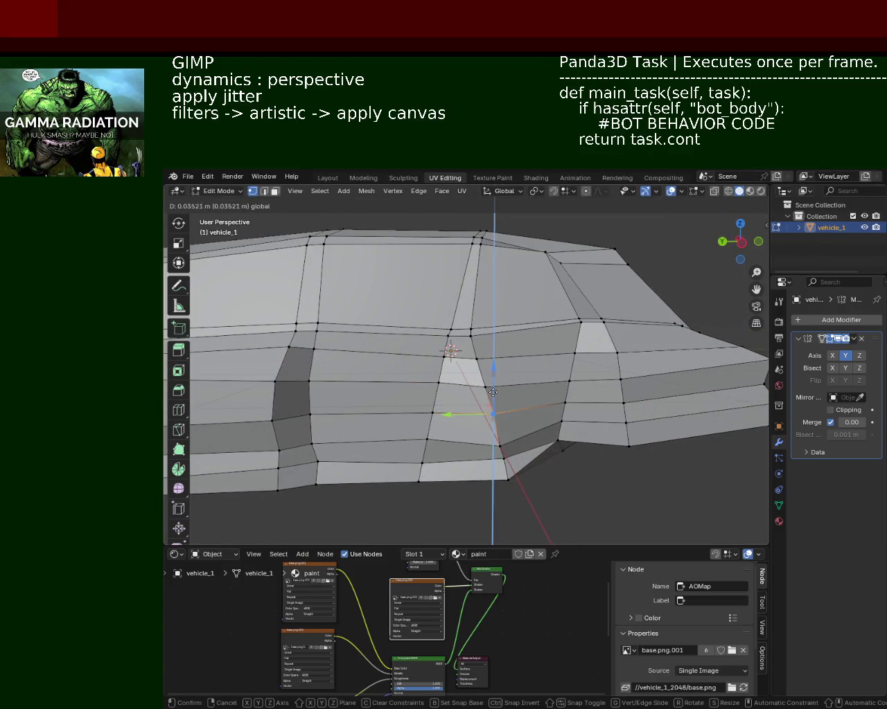
click(493, 392)
scroll(493, 402, down, 2)
Slide a lower side-panel edge loop along the global X axis
middle_drag(494, 416, 559, 430)
alt+click(516, 398)
key(g)
key(x)
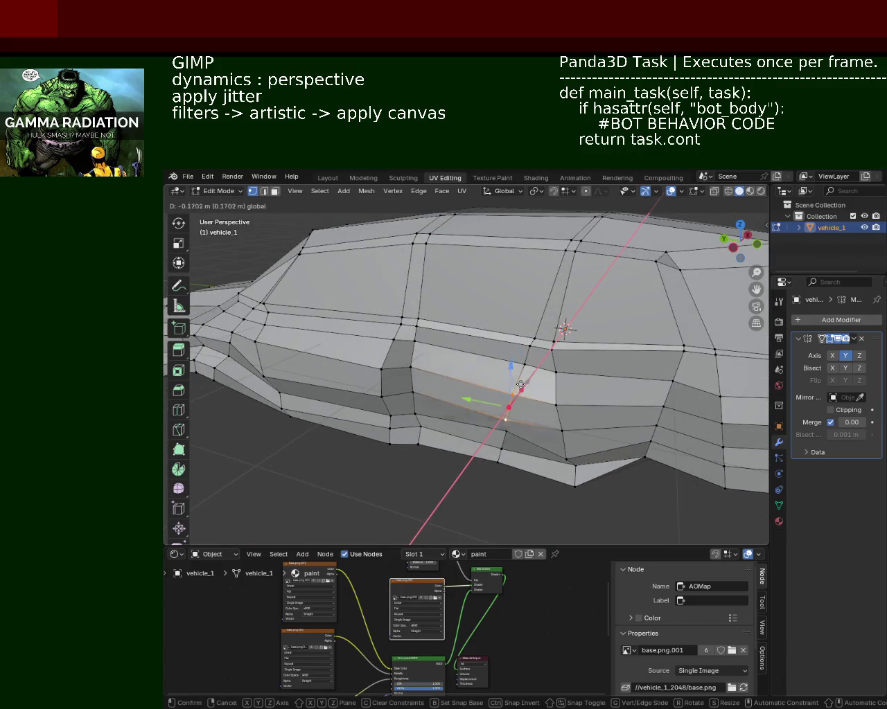
key(Escape)
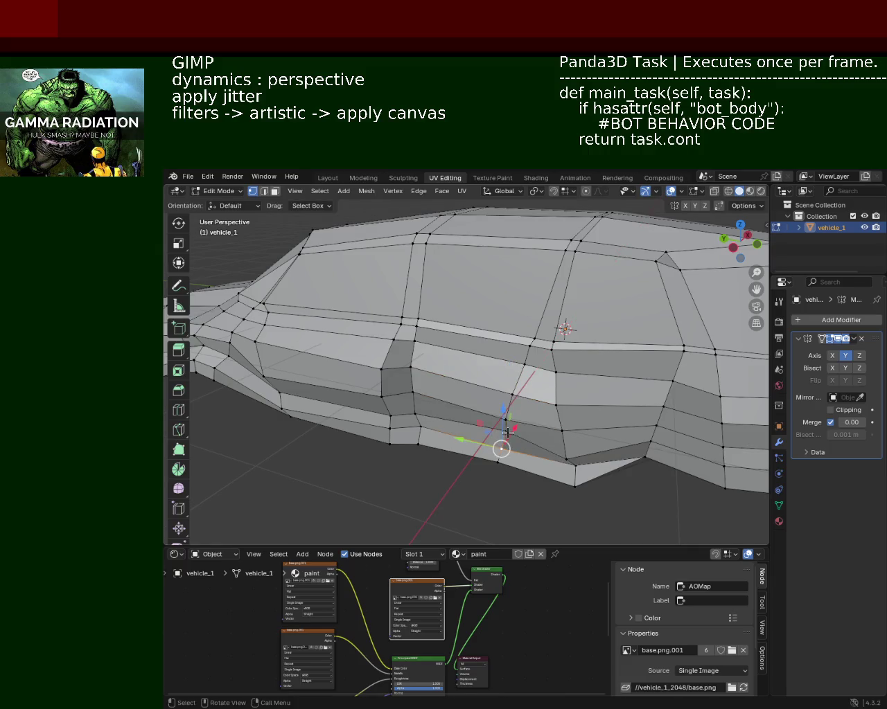
alt+click(513, 426)
key(g)
key(x)
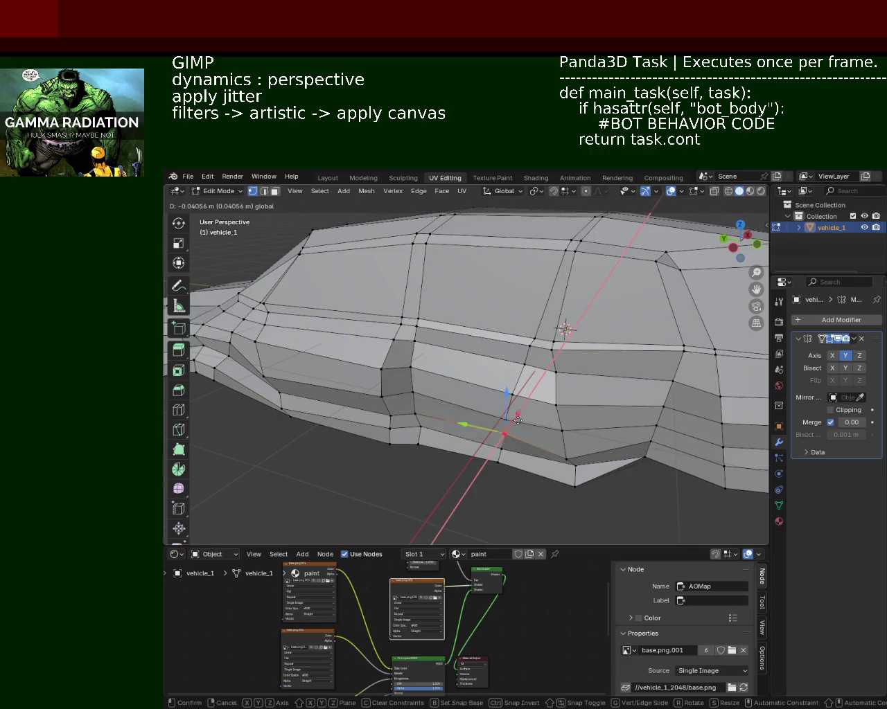
click(517, 420)
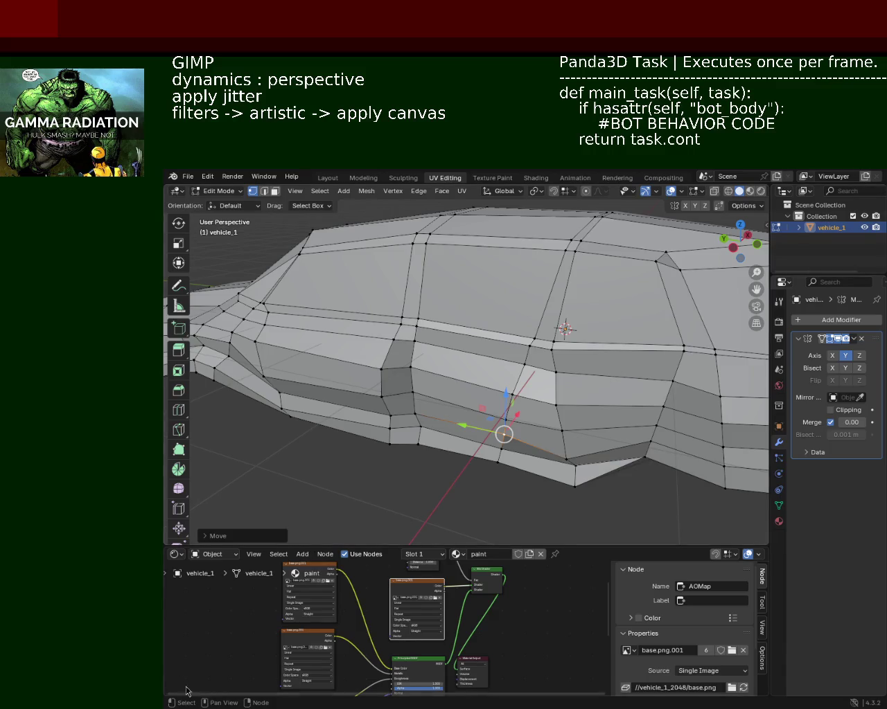
Lower two vertices along vehicle_1's lower side
mouse_move(691, 418)
middle_down()
mouse_move(554, 421)
mouse_move(571, 395)
middle_up()
scroll(520, 379, up, 2)
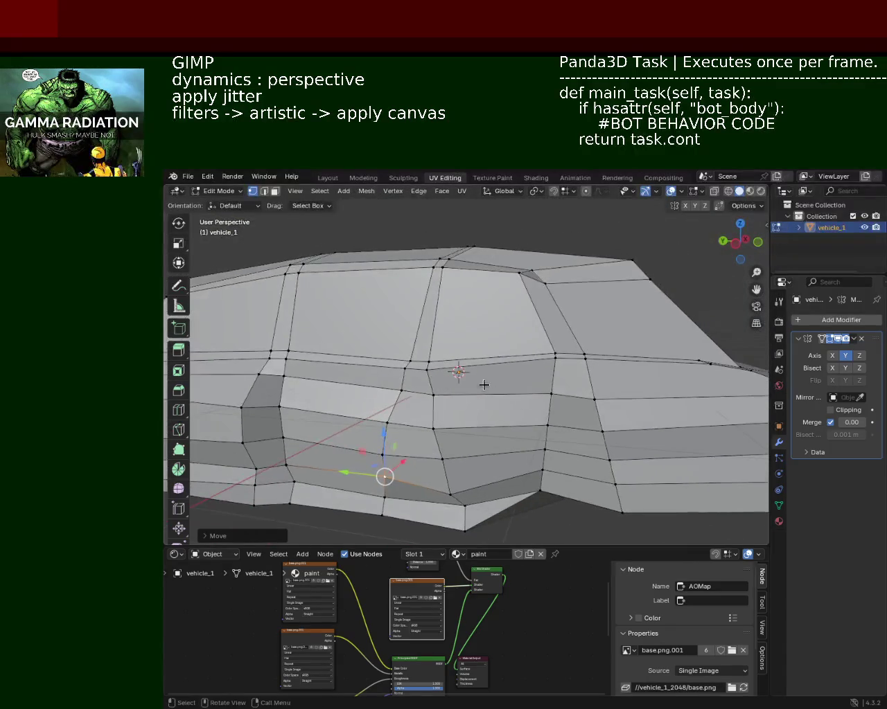
scroll(543, 357, up, 2)
click(592, 356)
mouse_move(595, 313)
mouse_down()
mouse_move(595, 330)
mouse_move(637, 330)
mouse_move(637, 313)
mouse_up()
click(635, 356)
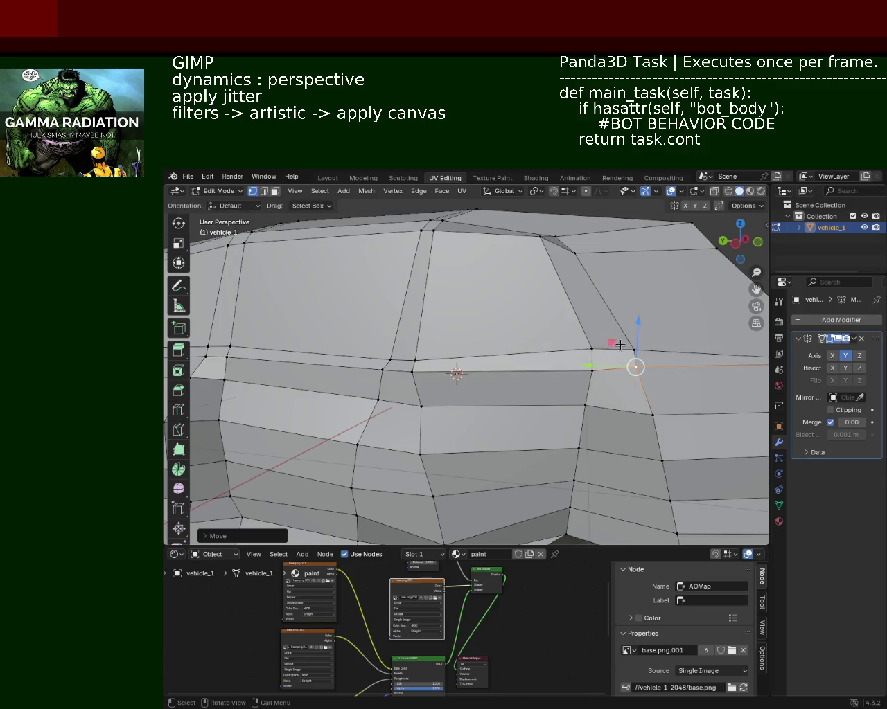
click(590, 349)
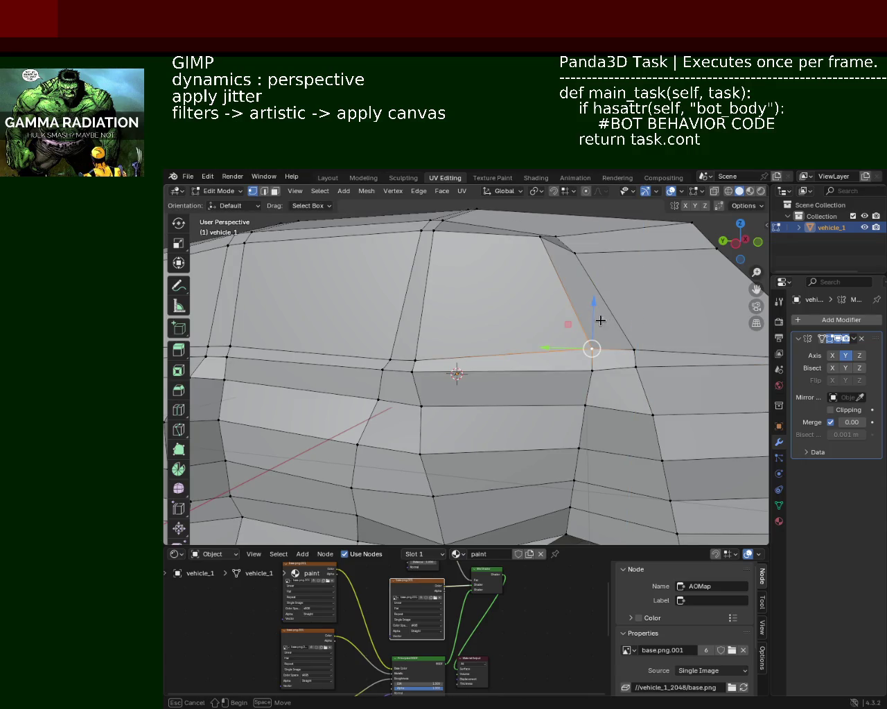
drag(598, 305, 594, 322)
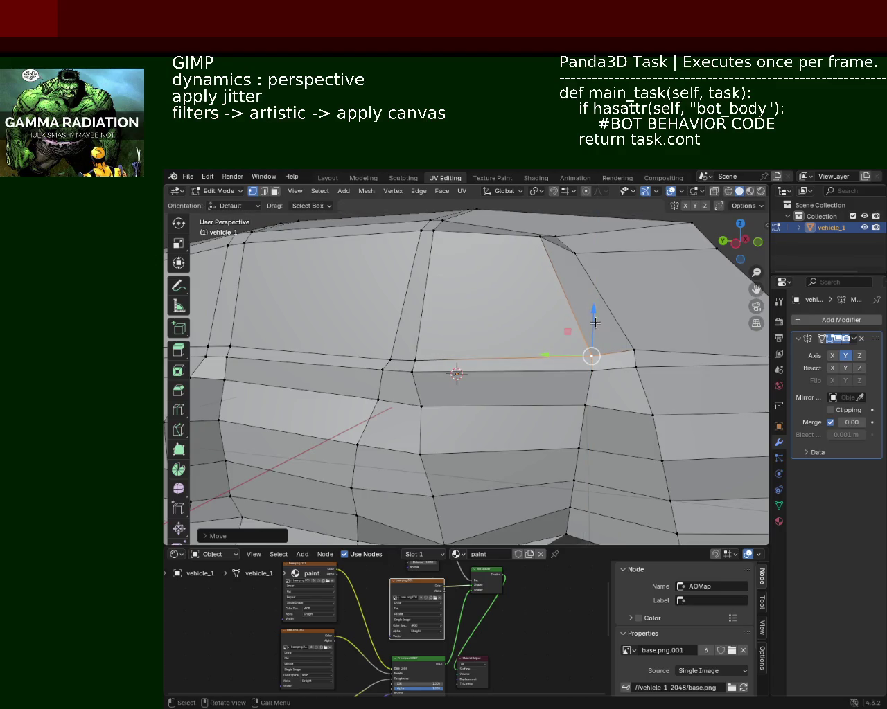
Shift the windshield-base vertex along the Y axis
middle_drag(595, 322, 600, 326)
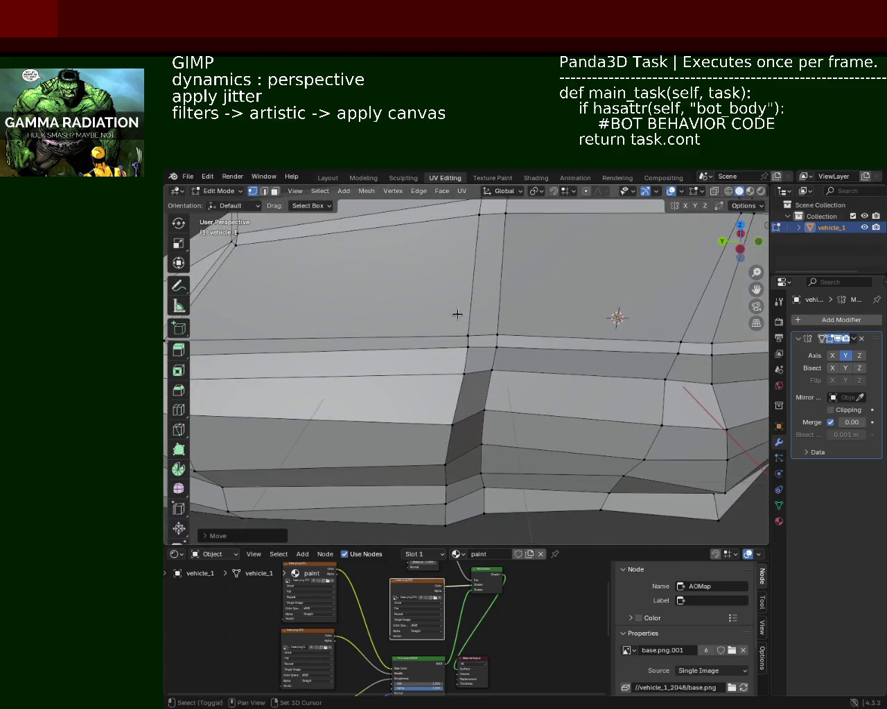
middle_drag(457, 314, 495, 329)
click(480, 328)
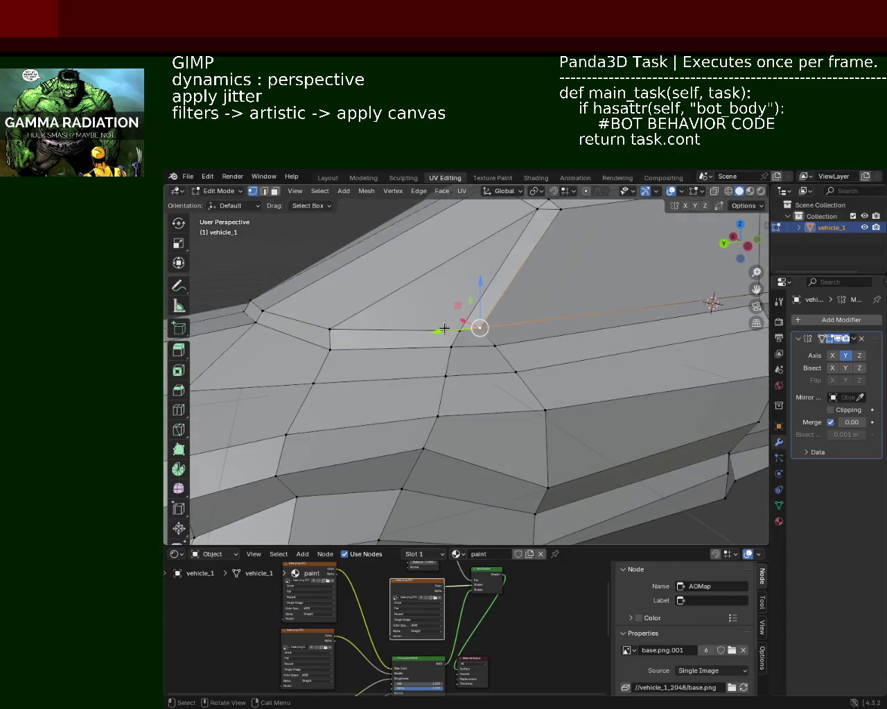
key(g)
key(y)
click(432, 324)
Move the edge loop above the front wheel arch to a new position
mouse_move(541, 300)
middle_down()
mouse_move(530, 328)
mouse_move(411, 358)
mouse_move(470, 360)
mouse_move(407, 374)
mouse_move(459, 353)
mouse_move(314, 352)
middle_up()
alt+click(358, 443)
key(g)
key(y)
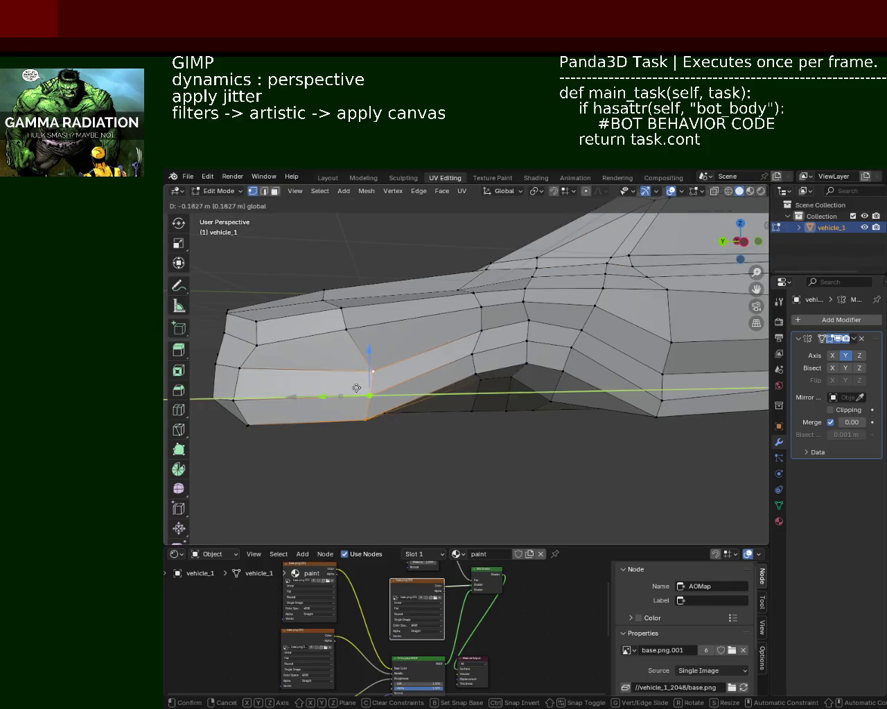
key(Escape)
alt+click(347, 341)
mouse_move(421, 374)
middle_down()
mouse_move(429, 347)
mouse_move(425, 368)
middle_up()
alt+click(437, 340)
key(g)
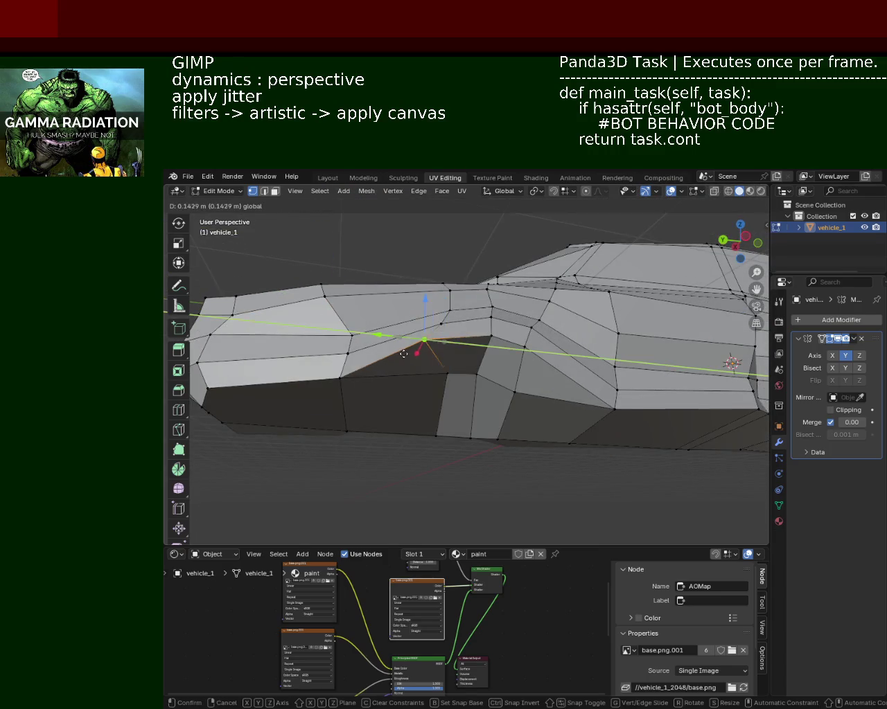
click(413, 354)
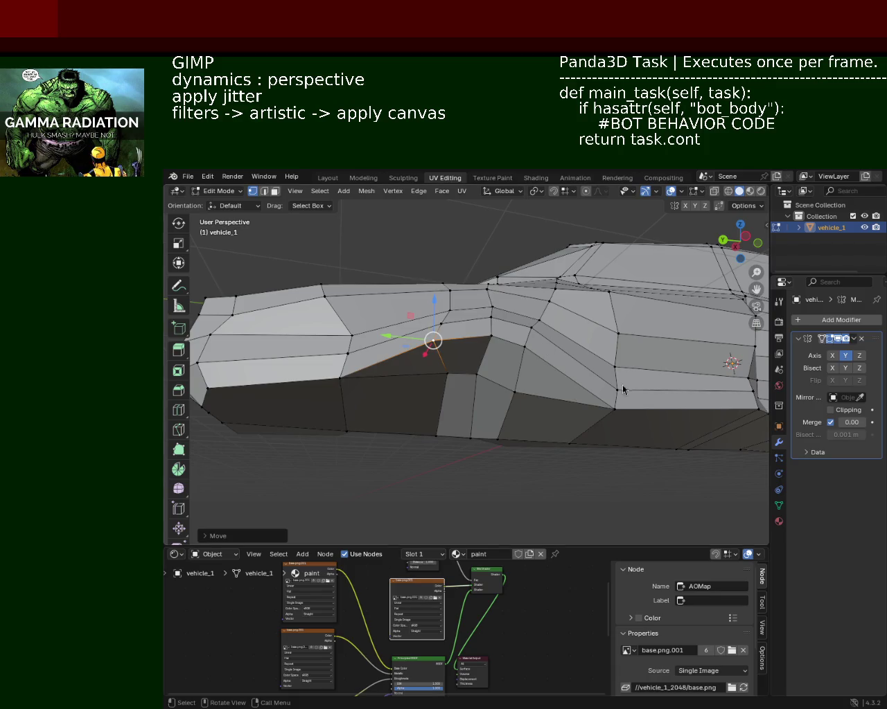
Slide a side vertex of vehicle_1 along the Y axis
middle_drag(567, 321, 471, 392)
scroll(470, 393, up, 2)
click(455, 401)
key(g)
key(y)
click(436, 395)
Shift another side panel vertex along Y in two successive moves
middle_drag(482, 413, 495, 378)
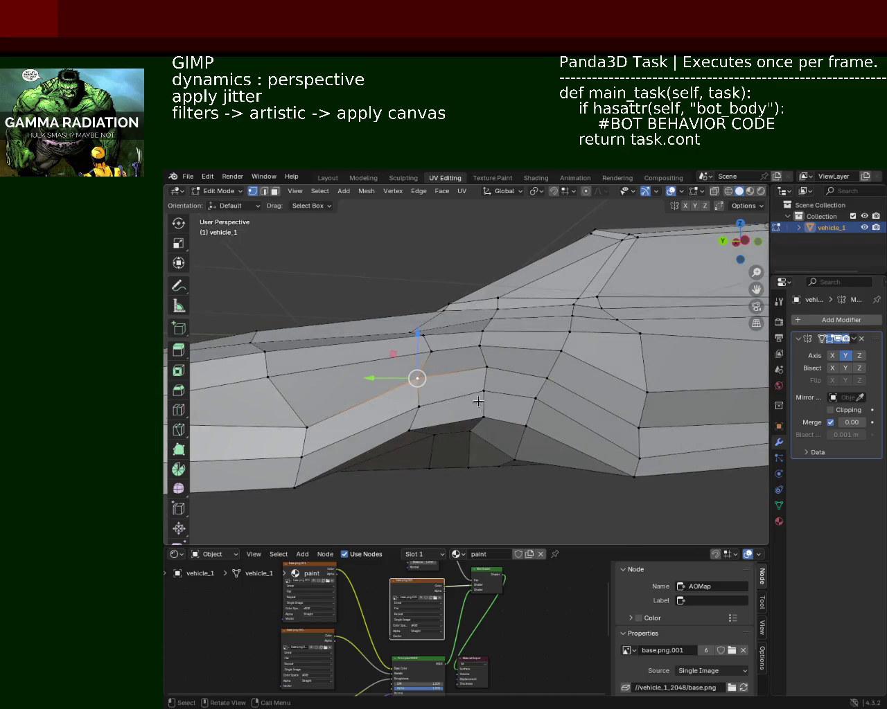
click(482, 367)
key(g)
key(y)
click(423, 357)
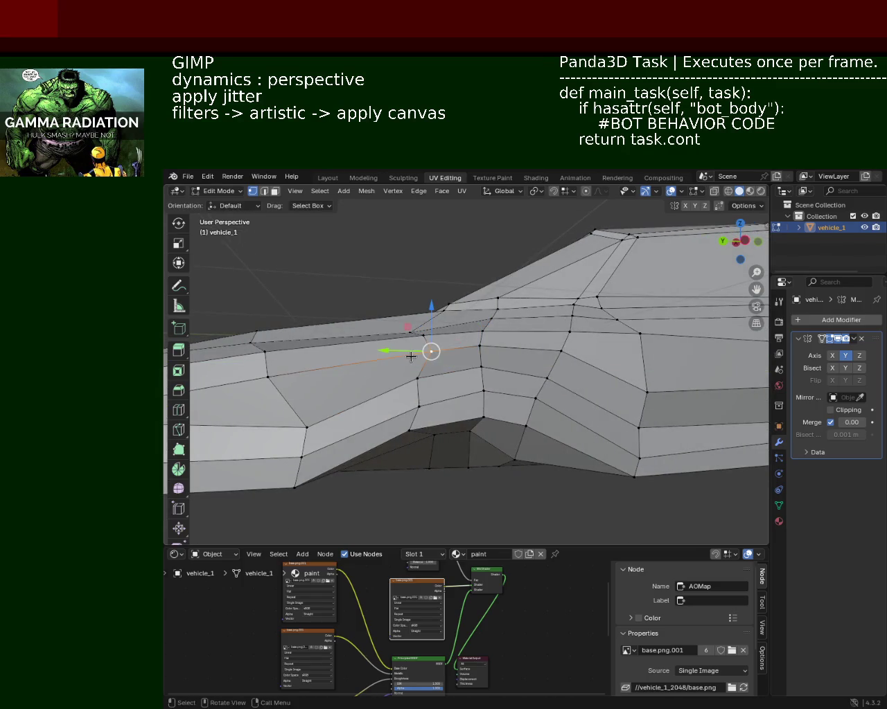
key(g)
key(y)
click(411, 335)
Reposition a vertex near the lower side along the Y axis
mouse_move(411, 334)
middle_down()
mouse_move(422, 415)
mouse_move(415, 387)
mouse_move(605, 418)
mouse_move(524, 301)
mouse_move(388, 372)
mouse_move(408, 354)
middle_up()
click(436, 419)
click(414, 386)
key(g)
key(y)
click(408, 386)
Slide a further side panel vertex along Y
click(412, 353)
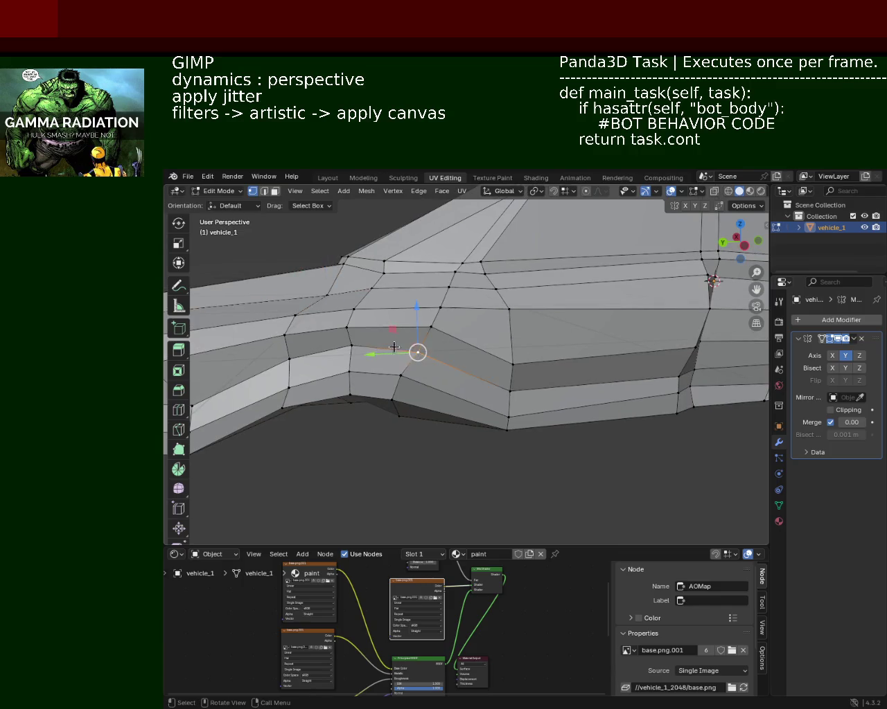
key(g)
key(y)
click(390, 353)
Move a lower side vertex along X, then vertically along Z
mouse_move(543, 372)
middle_down()
mouse_move(481, 365)
mouse_move(520, 387)
middle_up()
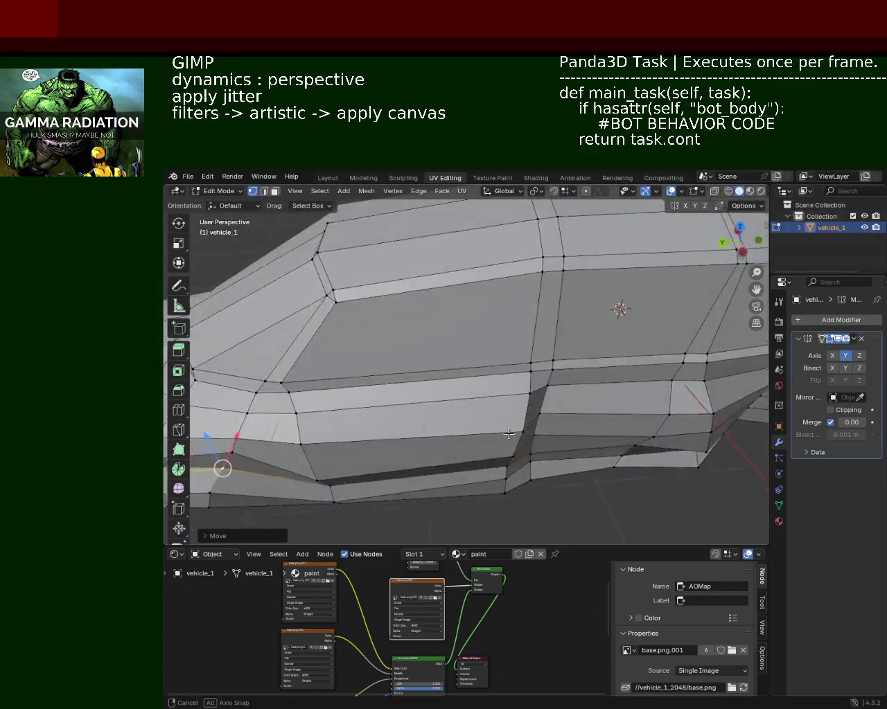
click(521, 388)
middle_drag(510, 404, 528, 453)
key(g)
key(x)
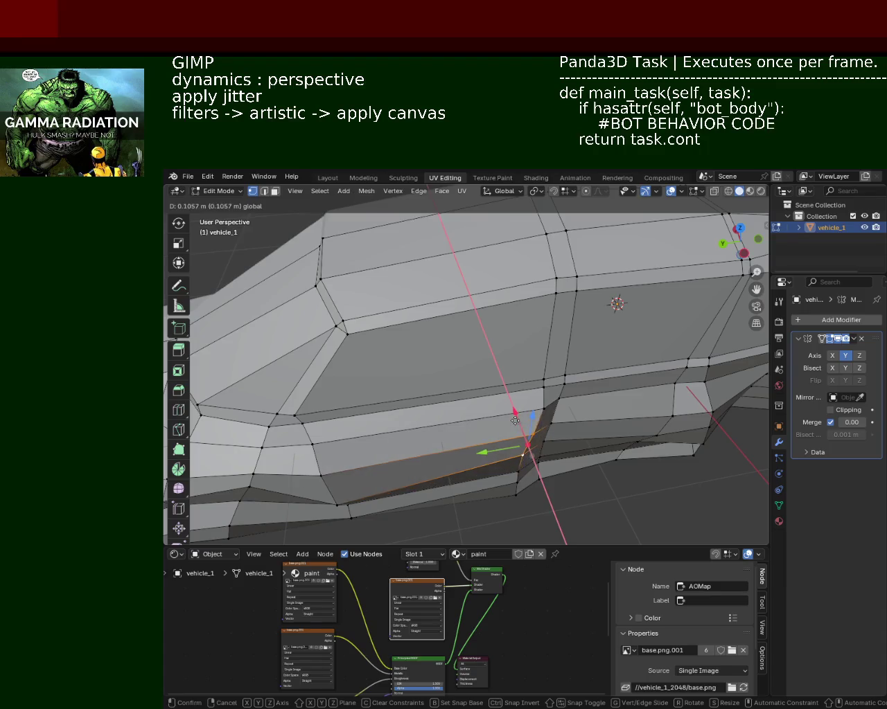
click(462, 431)
mouse_move(461, 432)
middle_down()
mouse_move(358, 380)
mouse_move(475, 362)
mouse_move(526, 469)
mouse_move(499, 446)
middle_up()
key(g)
key(z)
click(396, 361)
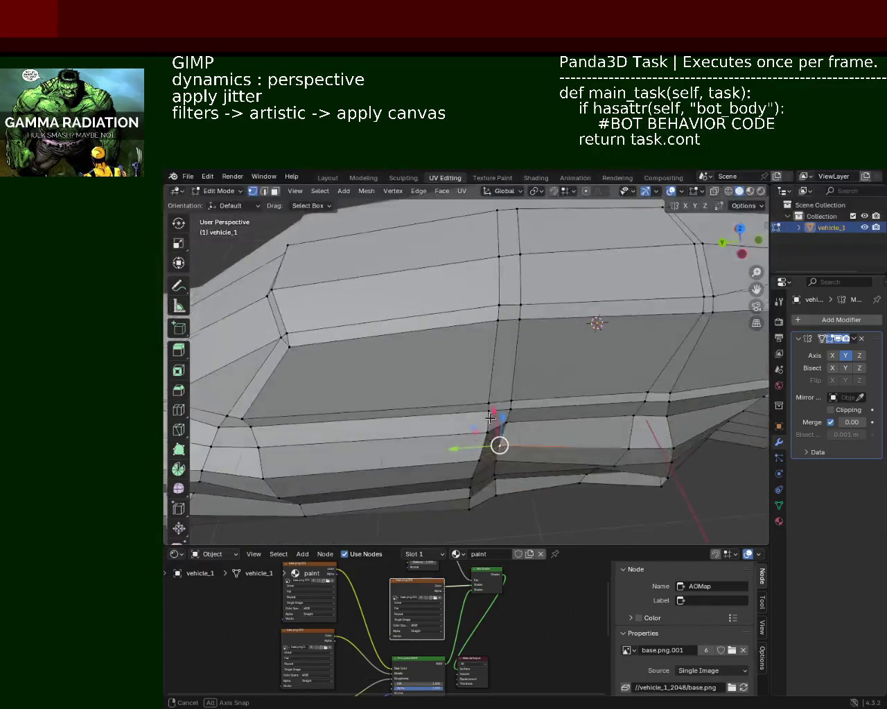
Add a second vertex and slide both along one axis
shift+click(483, 449)
key(g)
key(y)
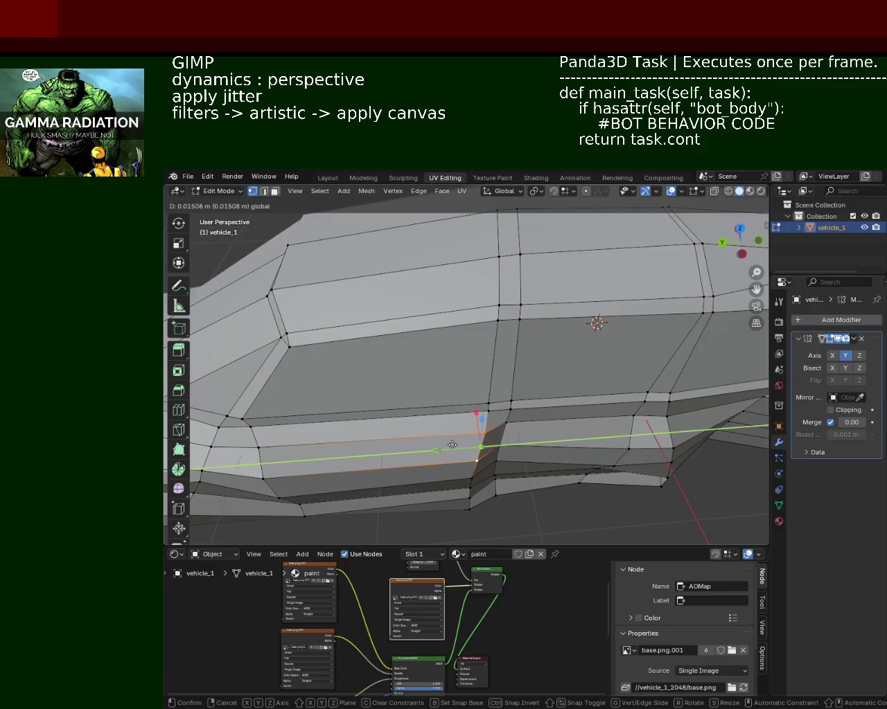
click(478, 448)
Form an edge from two vertices and move it along X
mouse_move(478, 447)
middle_down()
mouse_move(499, 400)
mouse_move(511, 420)
middle_up()
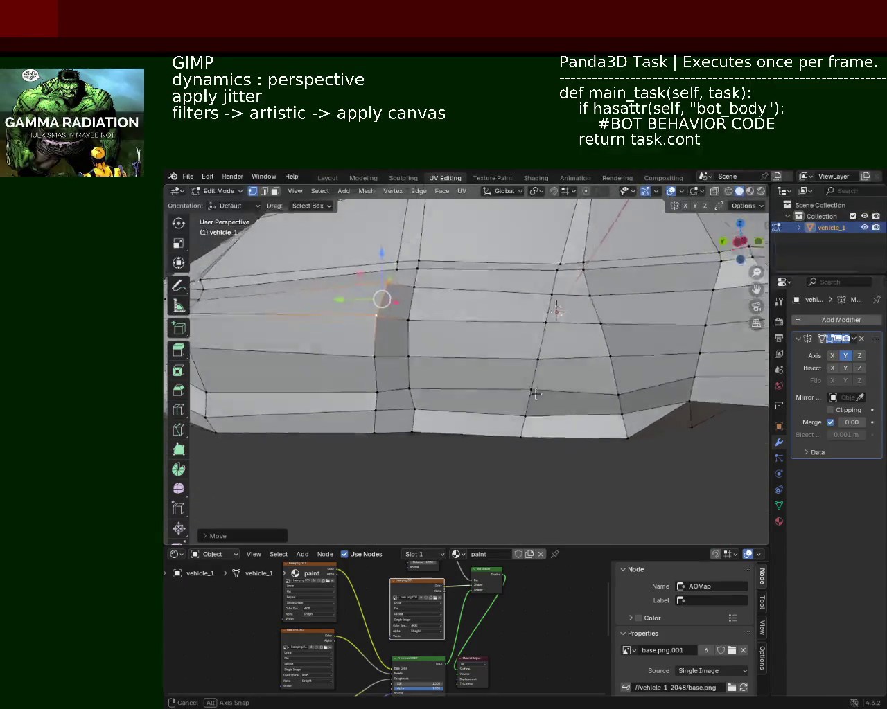
shift+click(498, 438)
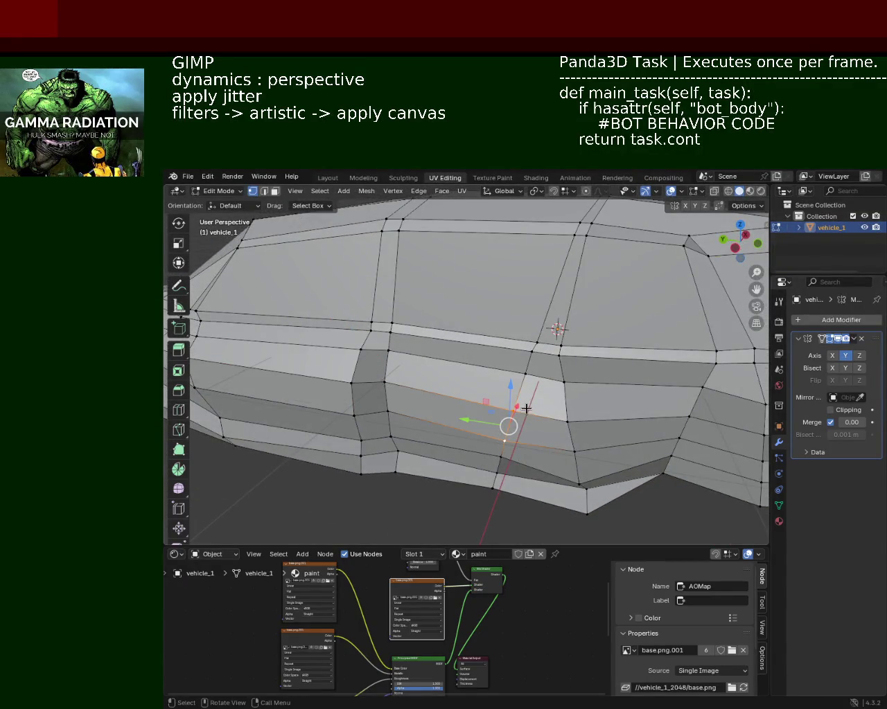
key(g)
key(x)
key(Return)
click(566, 421)
Reposition the lower vertex below that edge
click(579, 483)
mouse_move(585, 463)
middle_down()
mouse_move(580, 413)
mouse_move(598, 379)
middle_up()
key(g)
click(597, 390)
Adjust the height of two lower side vertices along Z
click(502, 396)
key(g)
key(z)
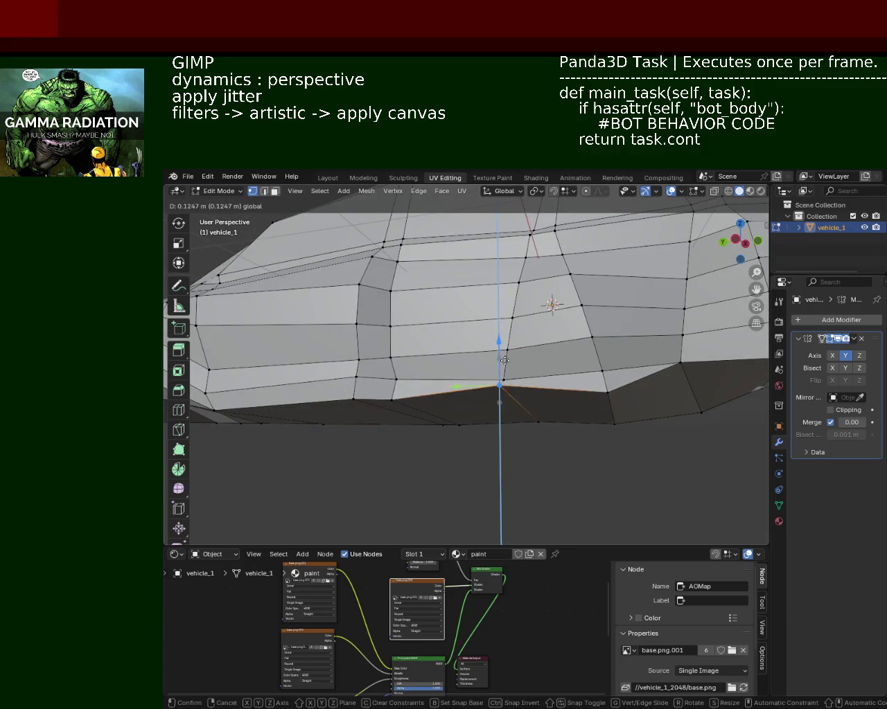
click(505, 367)
mouse_move(505, 367)
middle_down()
mouse_move(552, 421)
mouse_move(529, 457)
mouse_move(547, 374)
mouse_move(559, 365)
mouse_move(609, 374)
middle_up()
click(529, 457)
key(g)
key(z)
click(539, 443)
Slide the two vertices at the car's end together along Y
click(618, 372)
shift+click(627, 420)
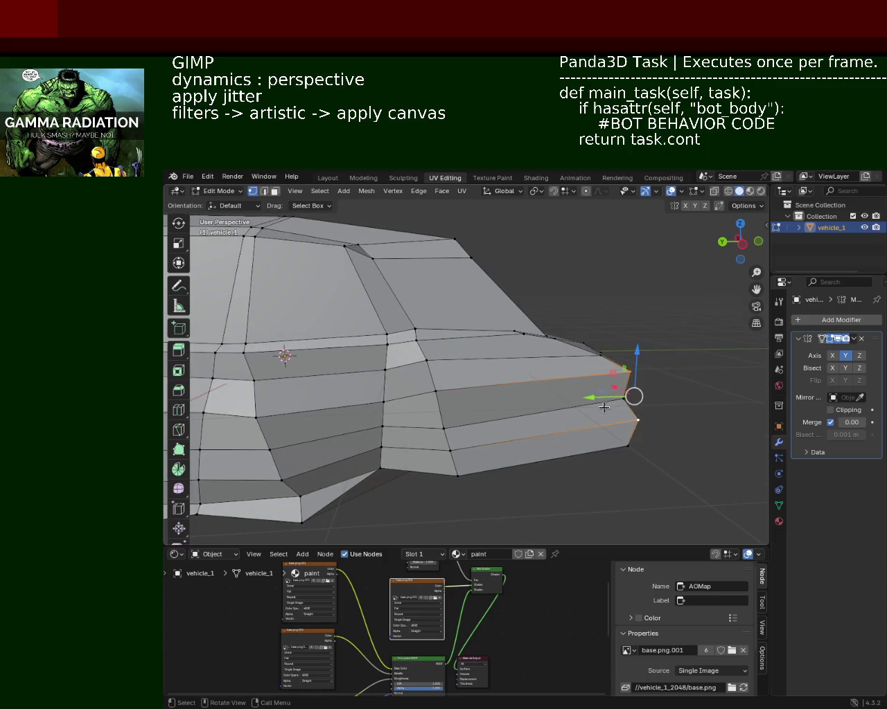
key(g)
key(y)
click(623, 395)
Pull the lower nose corner vertex lengthwise along Y to tighten the front
mouse_move(625, 395)
middle_down()
mouse_move(517, 456)
mouse_move(565, 417)
mouse_move(580, 464)
middle_up()
click(565, 418)
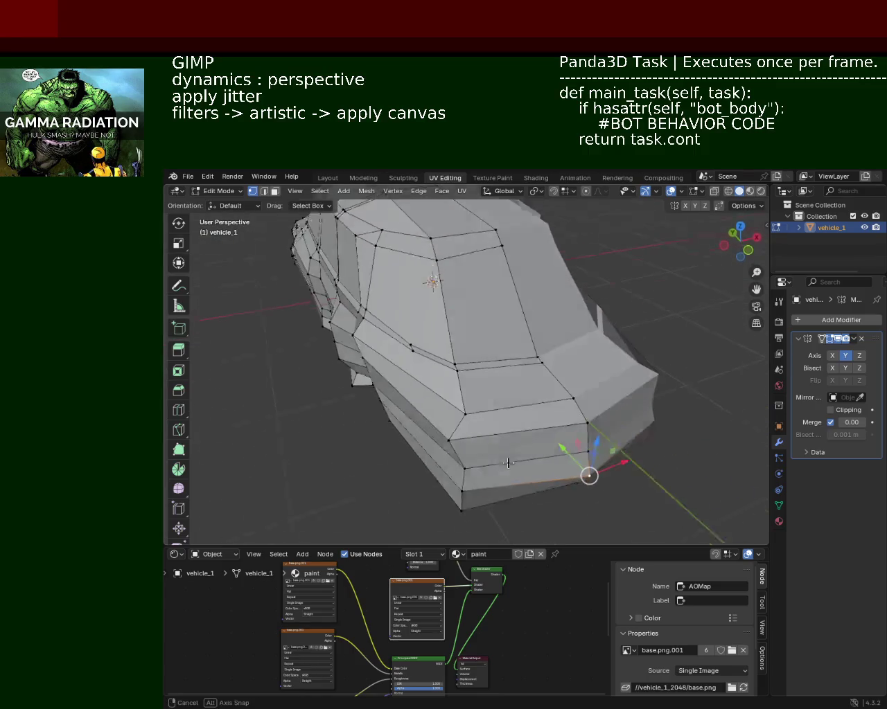
drag(581, 464, 590, 468)
drag(455, 466, 460, 462)
mouse_move(498, 445)
middle_down()
mouse_move(485, 402)
mouse_move(540, 409)
middle_up()
key(g)
key(y)
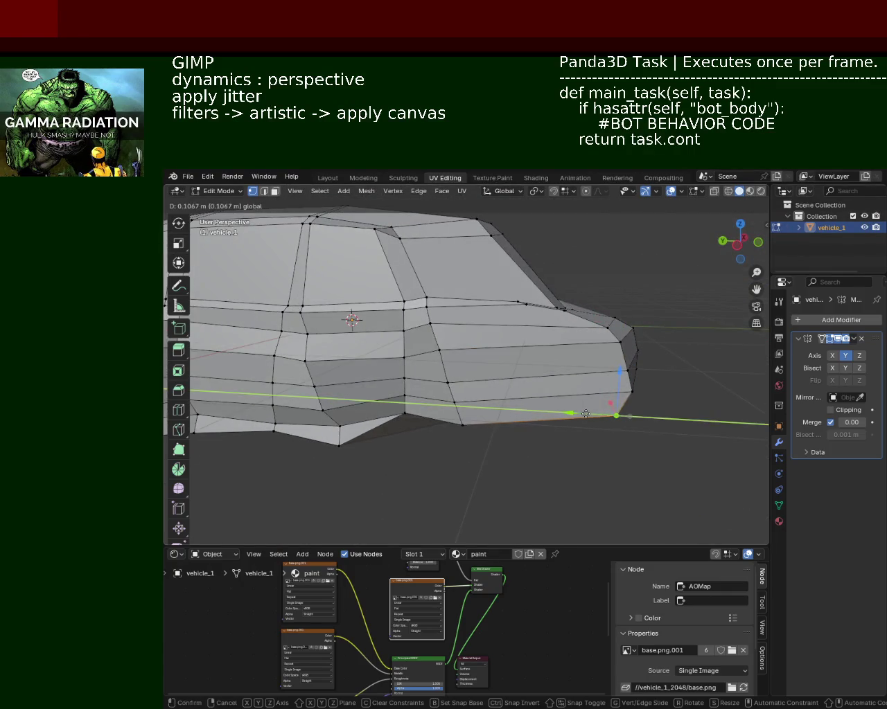
click(588, 413)
key(g)
key(y)
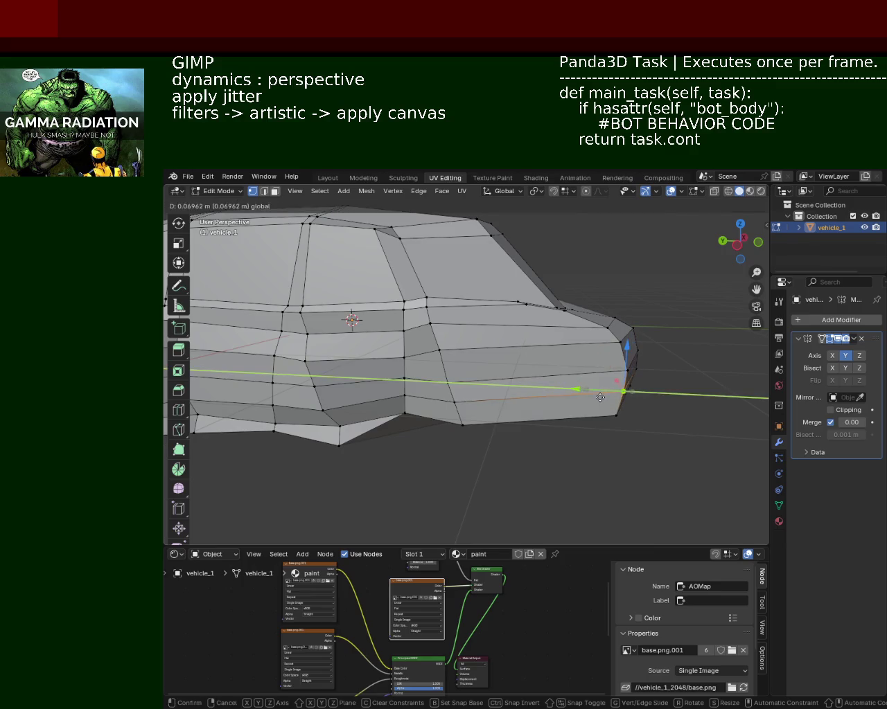
click(600, 397)
Move the windshield-roof edge vertex to refine the roofline
mouse_move(601, 414)
middle_down()
mouse_move(406, 405)
mouse_move(509, 361)
middle_up()
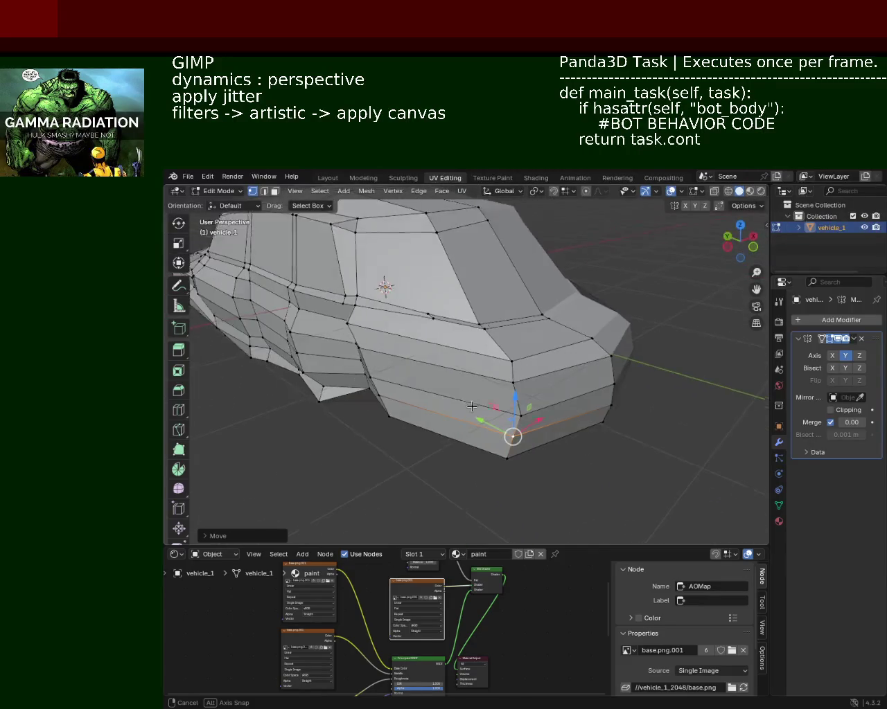
click(524, 304)
key(g)
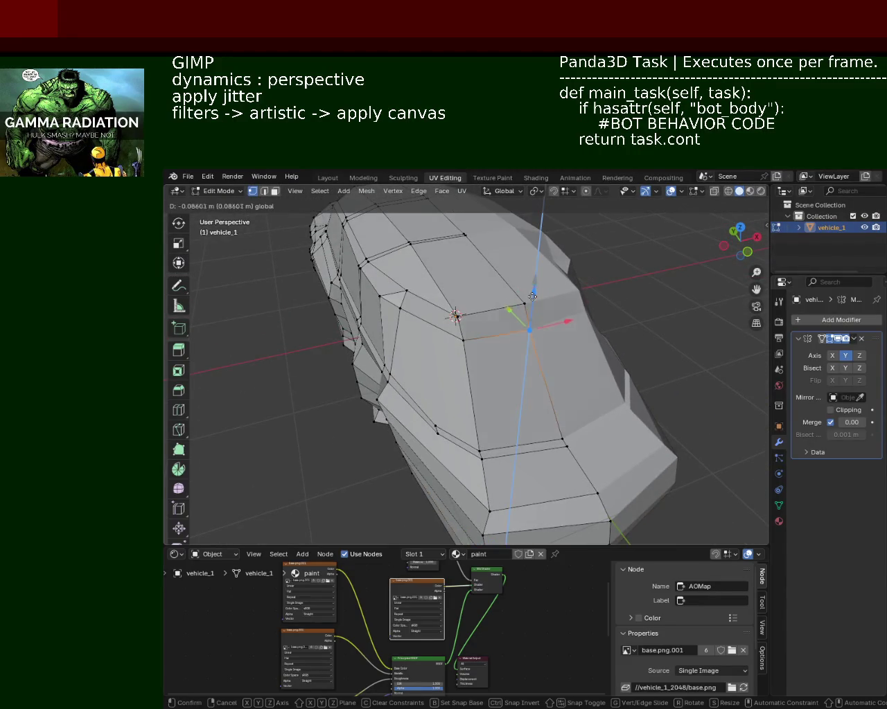
click(511, 331)
mouse_move(511, 331)
middle_down()
mouse_move(443, 368)
mouse_move(556, 350)
mouse_move(439, 320)
mouse_move(320, 232)
middle_up()
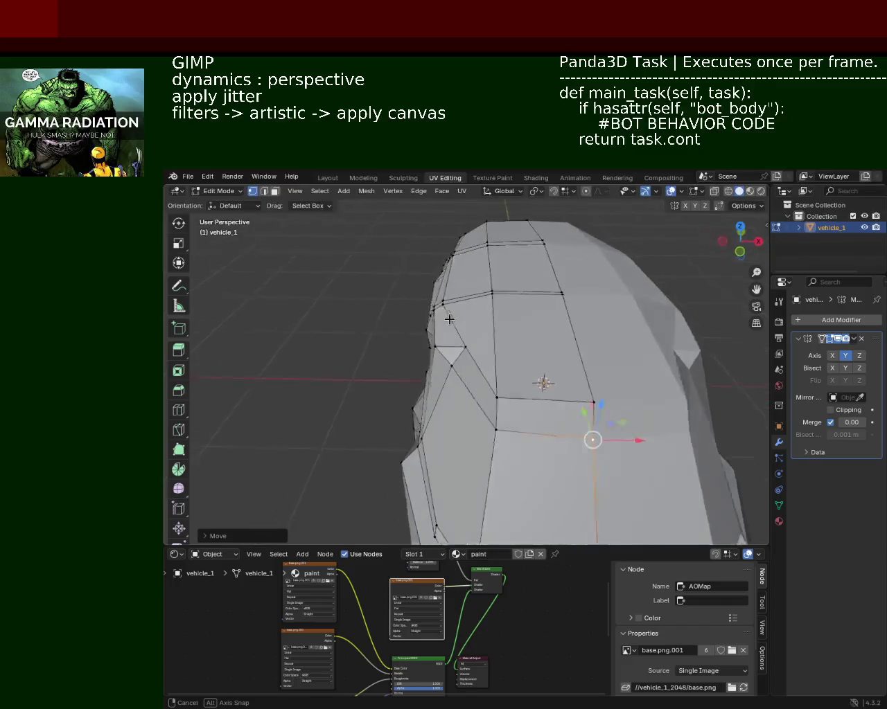
mouse_move(665, 388)
middle_down()
mouse_move(599, 369)
mouse_move(487, 300)
middle_up()
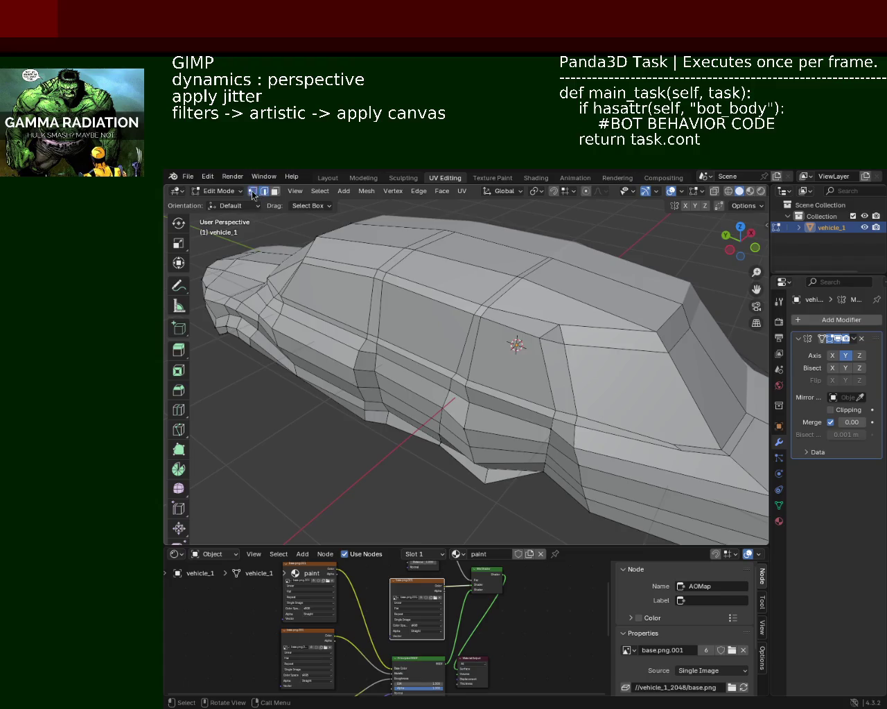
Dissolve the extra edges on the side panel below the windshield
mouse_move(635, 368)
middle_down()
mouse_move(641, 352)
mouse_move(658, 413)
middle_up()
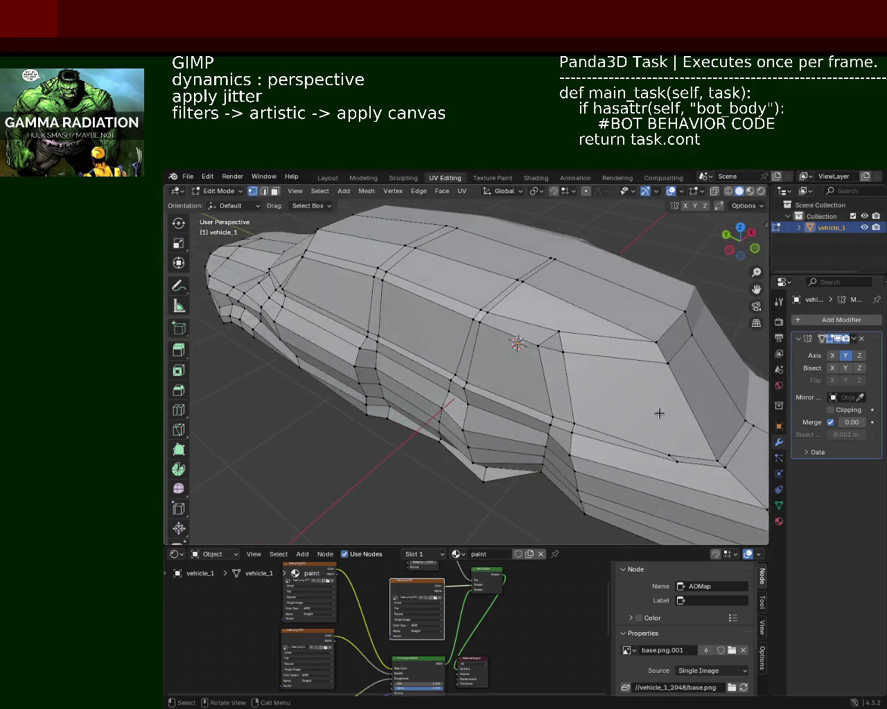
shift+click(664, 456)
shift+click(558, 337)
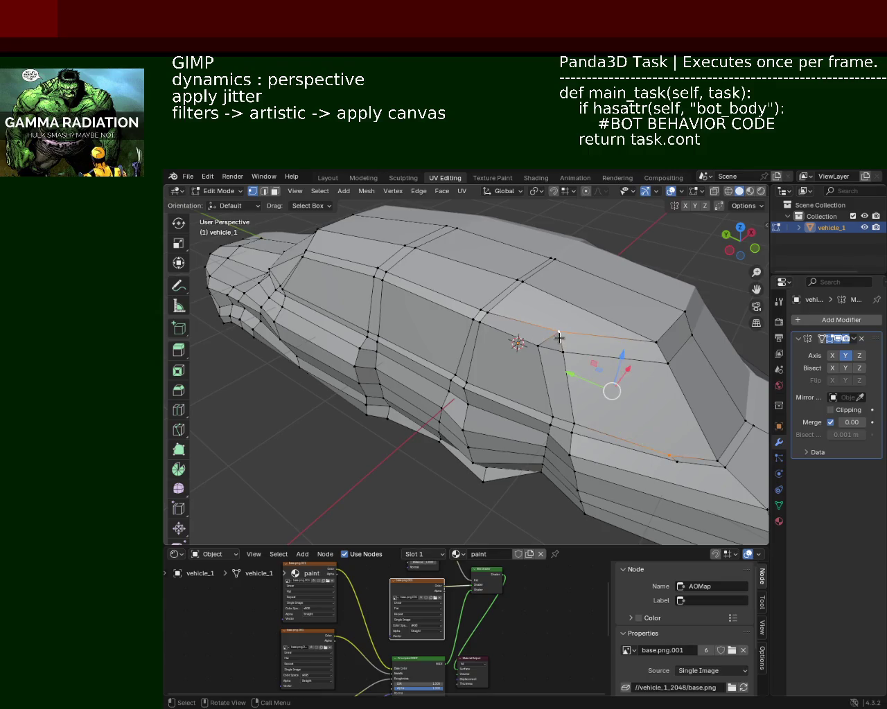
middle_drag(559, 337, 549, 354)
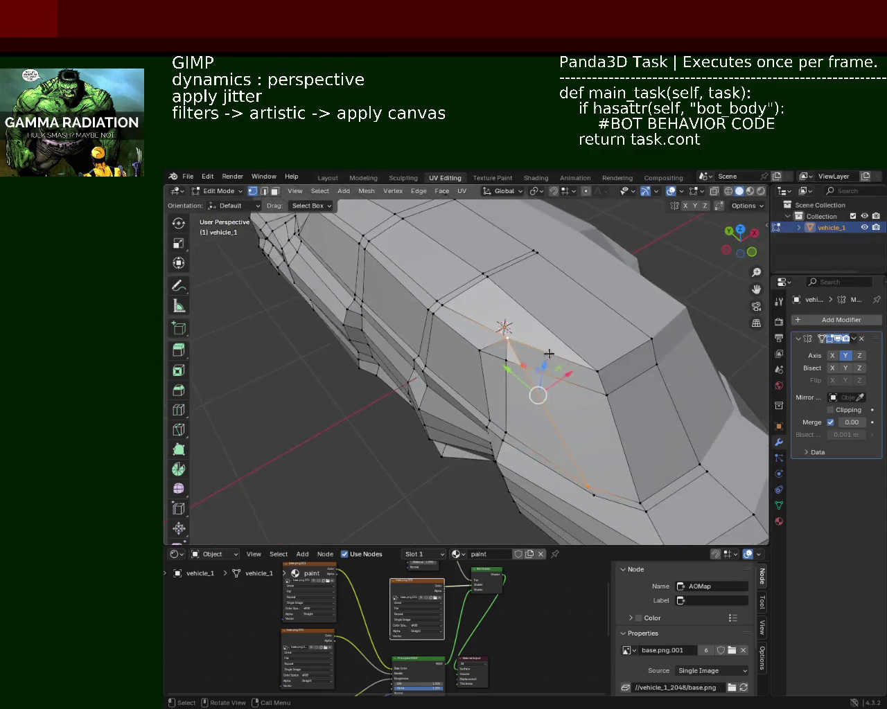
click(264, 191)
shift+click(556, 376)
key(x)
click(561, 396)
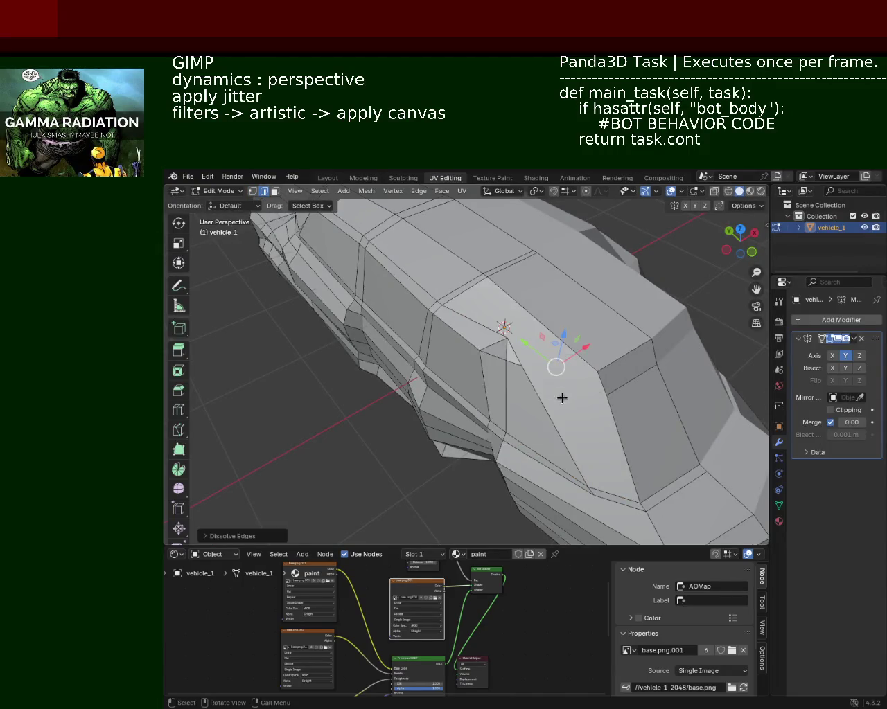
mouse_move(562, 397)
middle_down()
mouse_move(612, 372)
mouse_move(511, 336)
mouse_move(554, 358)
mouse_move(473, 356)
middle_up()
mouse_move(546, 342)
middle_down()
mouse_move(495, 342)
mouse_move(471, 316)
middle_up()
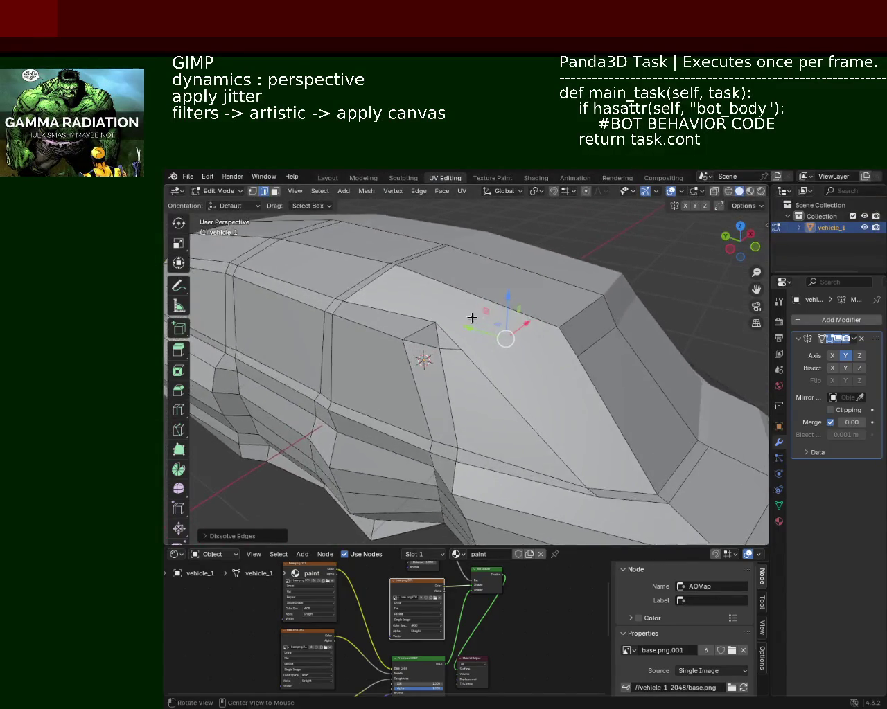
key(x)
click(457, 351)
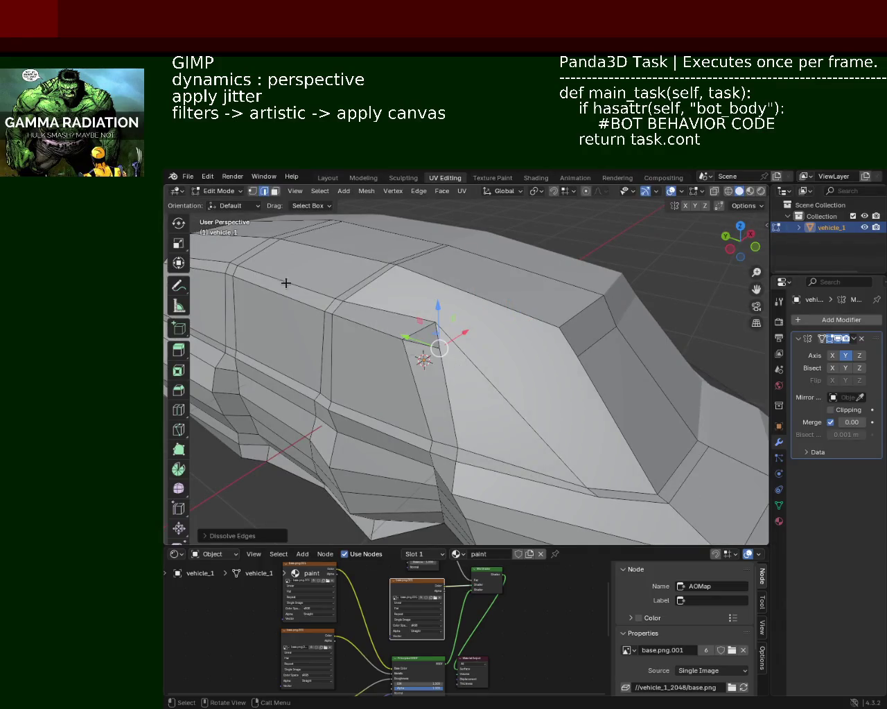
Dissolve the stray vertex on the panel's lower edge
click(254, 192)
middle_drag(481, 368, 467, 376)
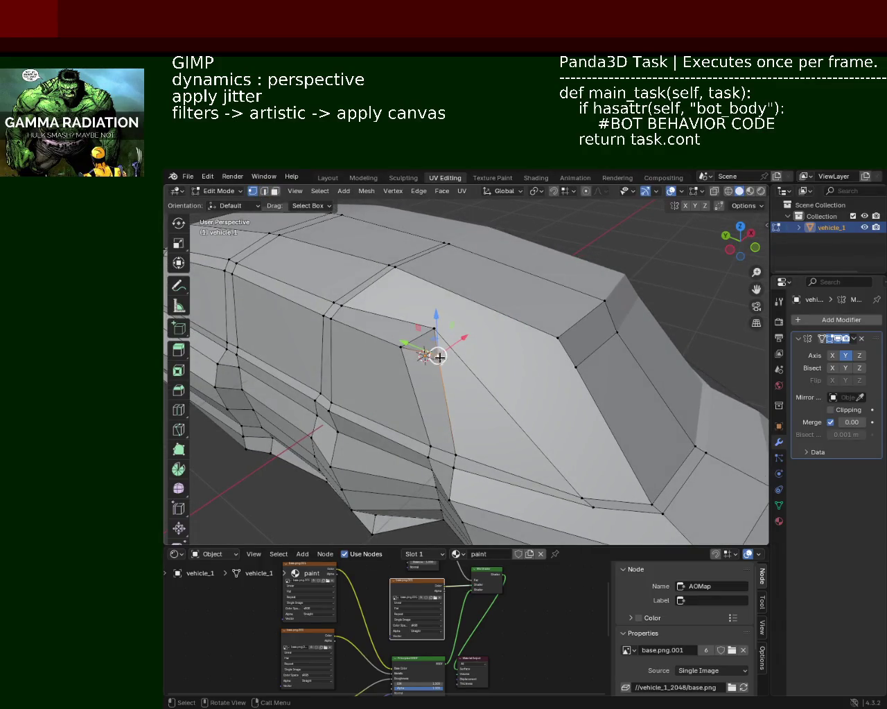
click(563, 373)
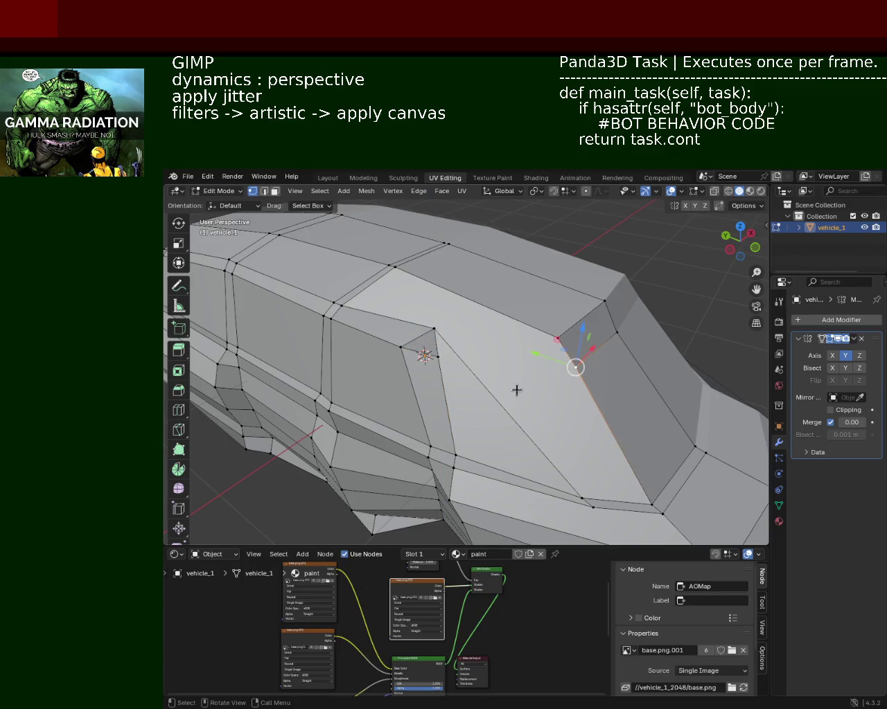
middle_drag(550, 359, 499, 370)
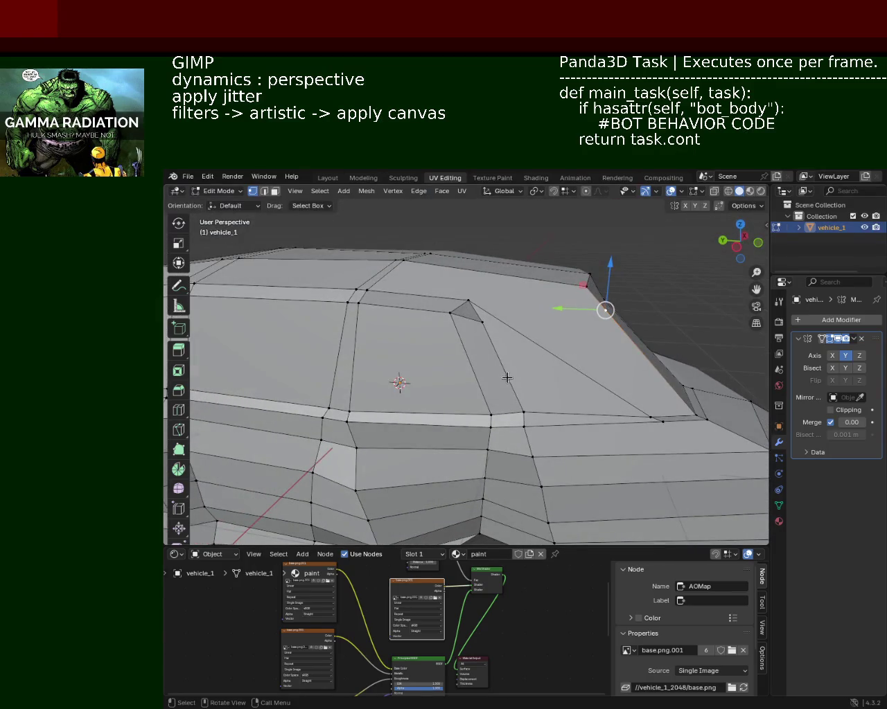
click(484, 327)
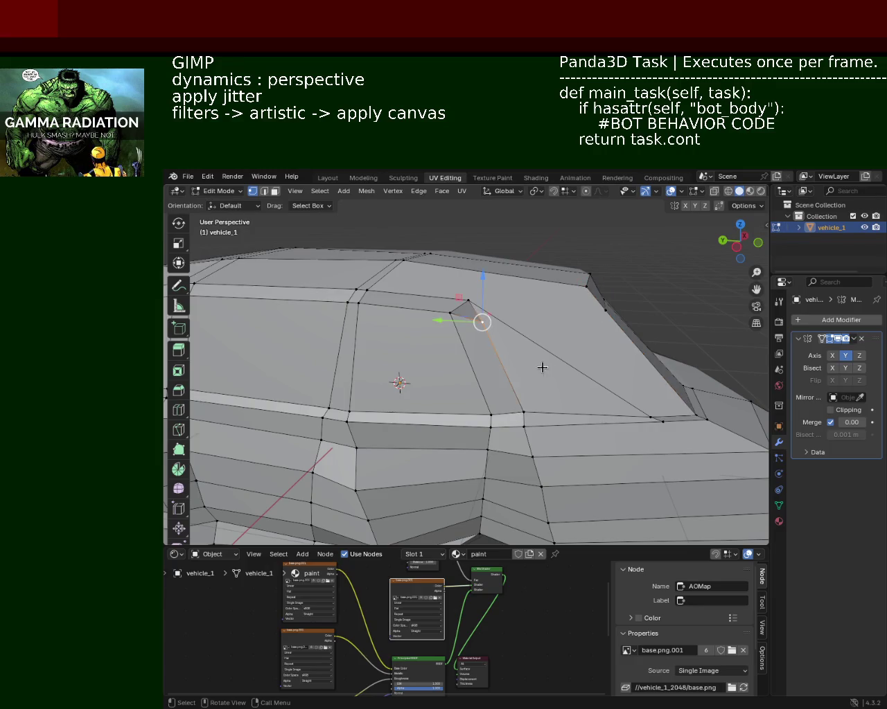
mouse_move(637, 425)
middle_down()
mouse_move(626, 455)
mouse_move(610, 451)
middle_up()
middle_drag(537, 481, 511, 408)
click(444, 314)
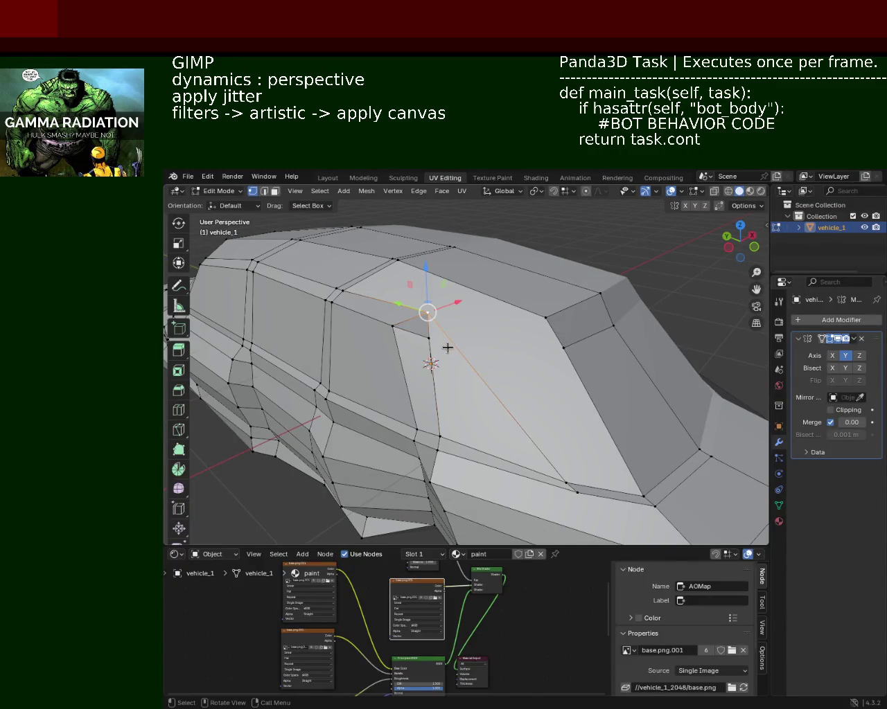
click(578, 492)
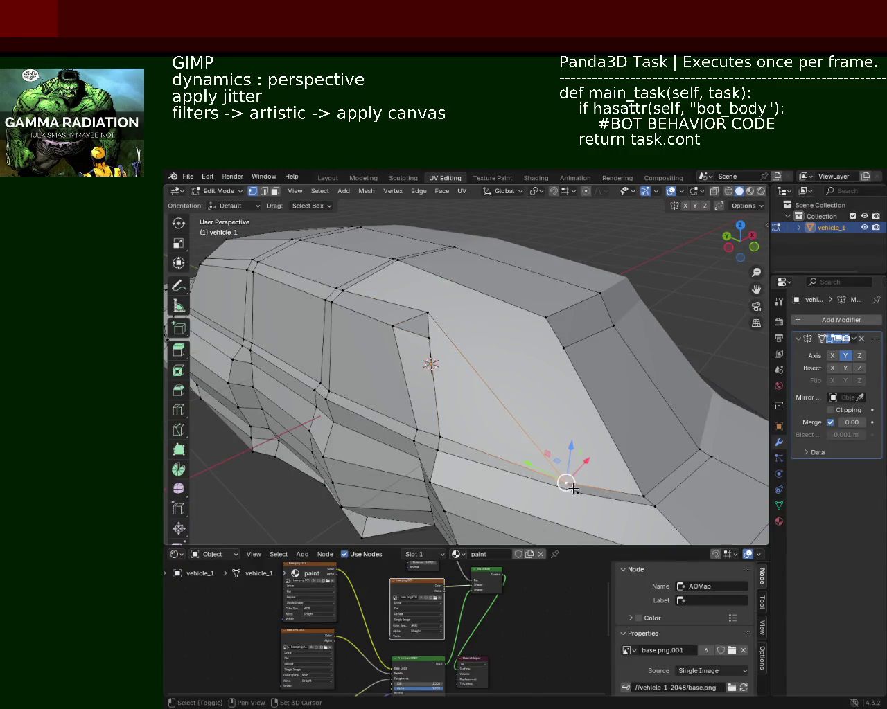
key(x)
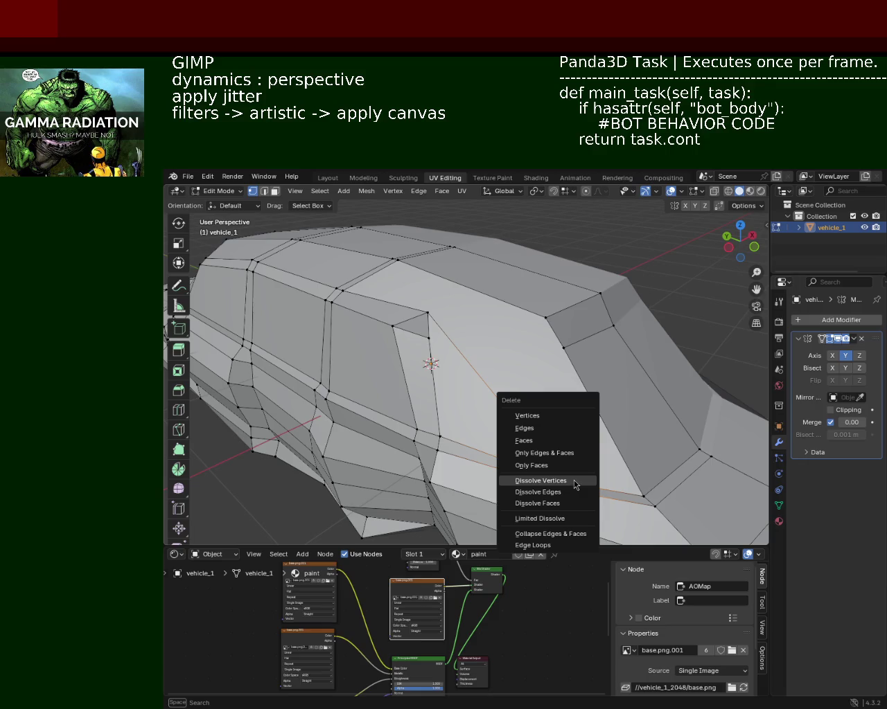
click(573, 480)
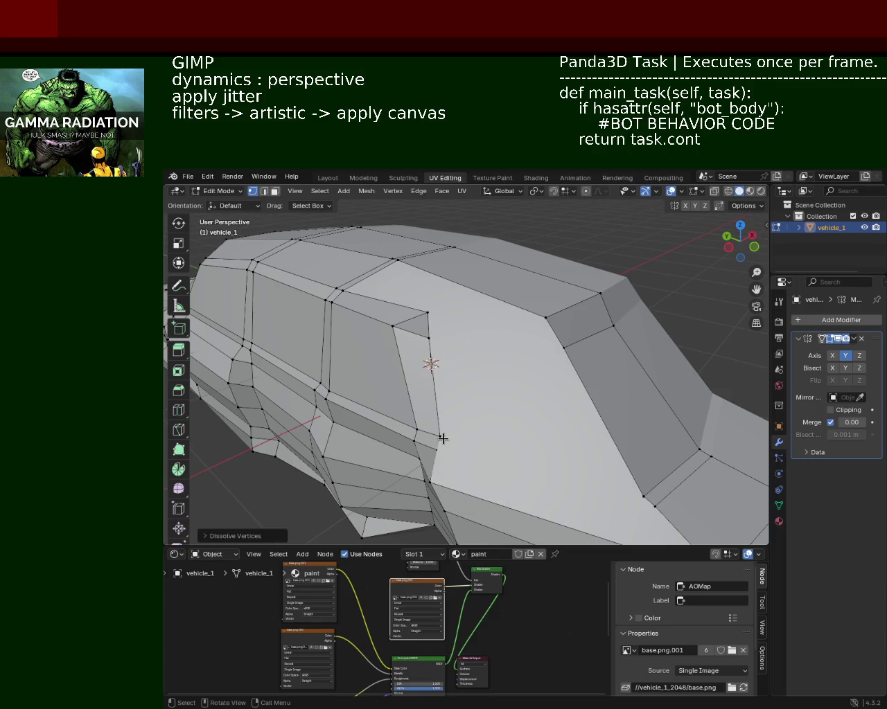
Connect panel vertices with new diagonal edges using J
click(441, 436)
shift+click(635, 493)
key(j)
shift+click(436, 454)
shift+click(612, 484)
click(651, 510)
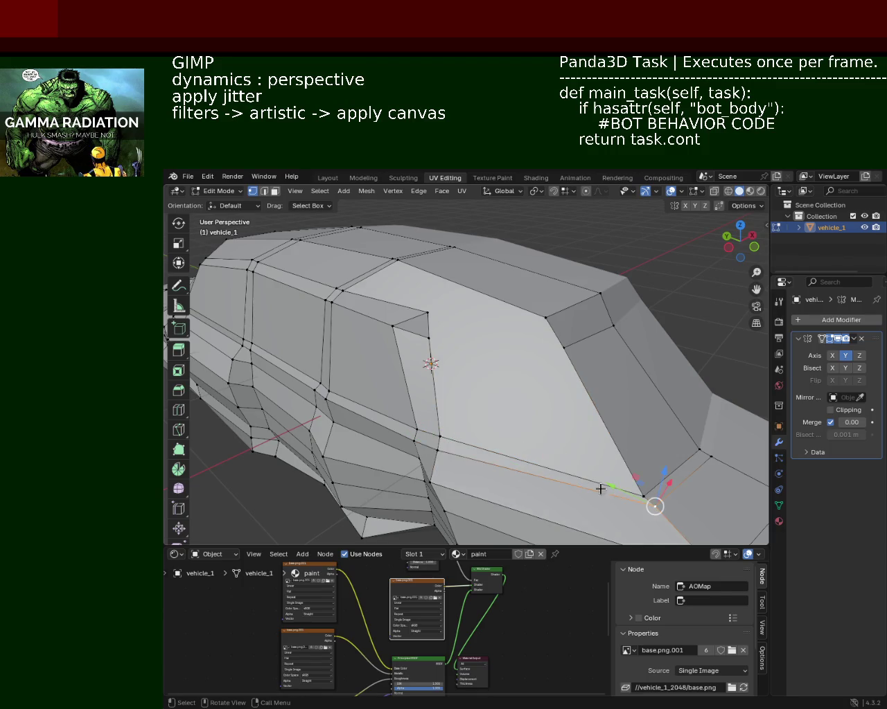
click(430, 318)
shift+click(644, 491)
key(j)
Subdivide the lower seam edge beneath the side window
click(429, 340)
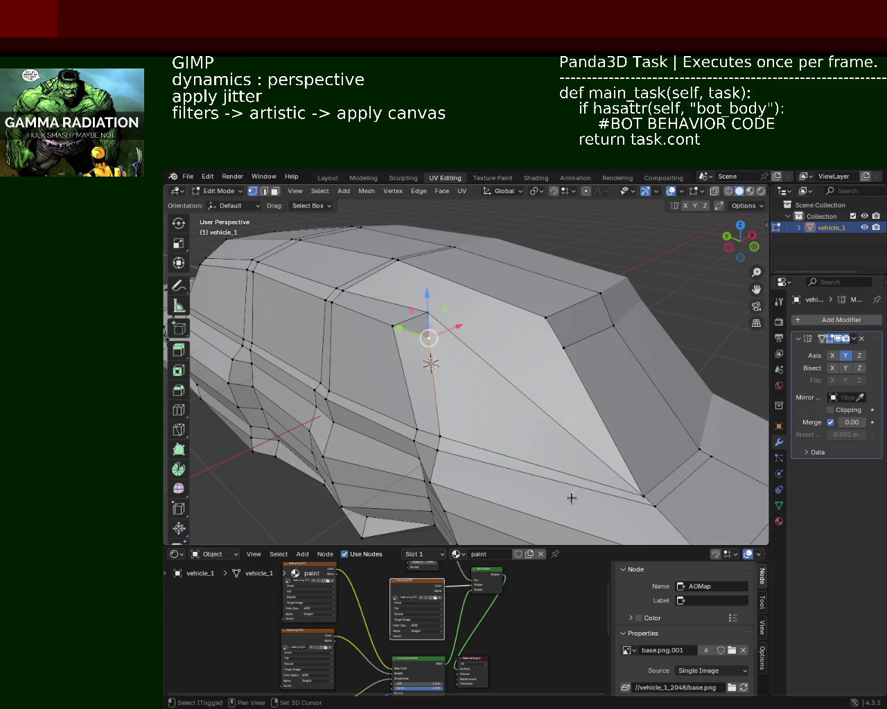
click(442, 439)
shift+click(653, 509)
key(ctrl+e)
click(449, 468)
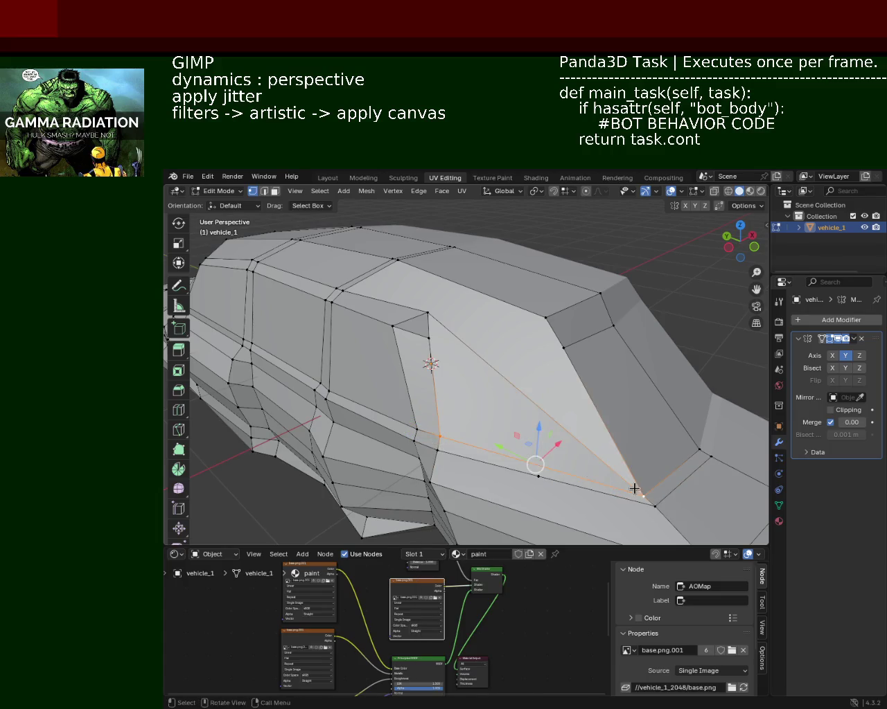
Hide and reveal geometry to inspect, leaving the new midpoint vertex selected
click(434, 336)
shift+click(539, 474)
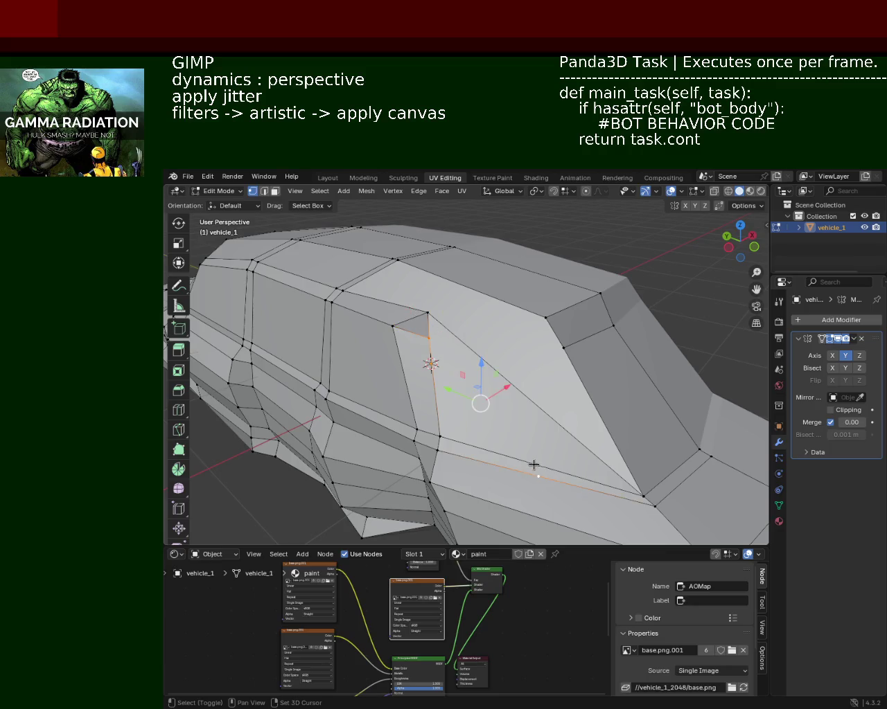
click(534, 463)
shift+click(424, 343)
key(h)
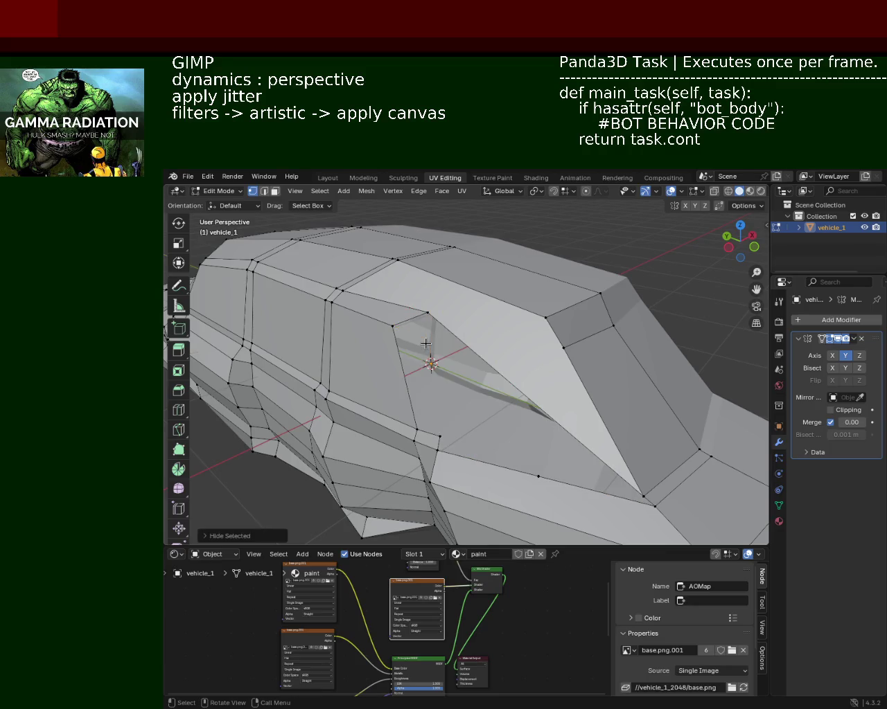
key(alt+h)
click(427, 340)
shift+click(546, 468)
click(546, 468)
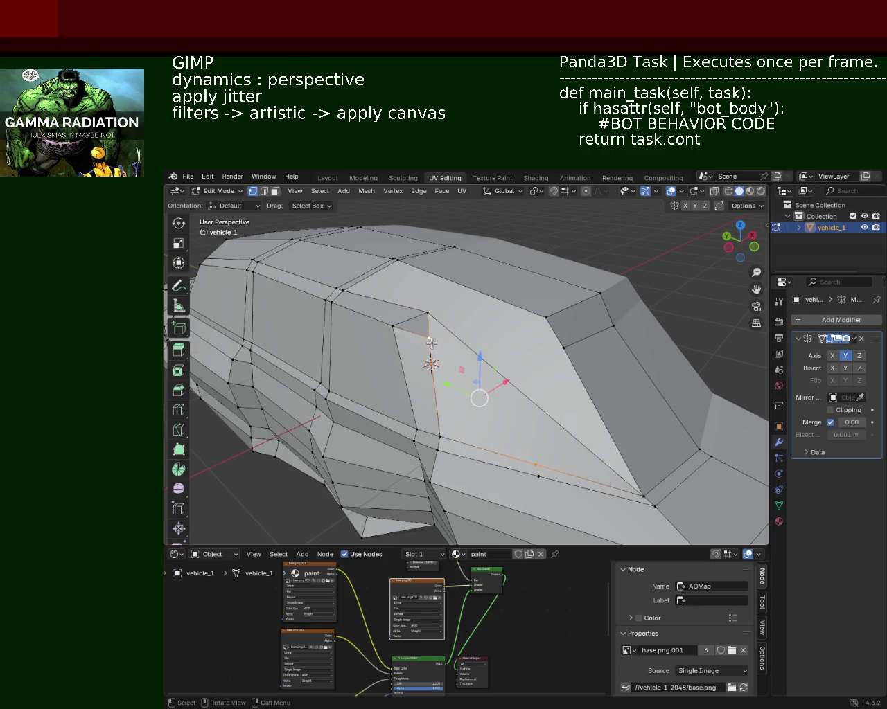
Select the windshield-corner hood vertex and slide it back along the Y axis
middle_drag(531, 463, 471, 301)
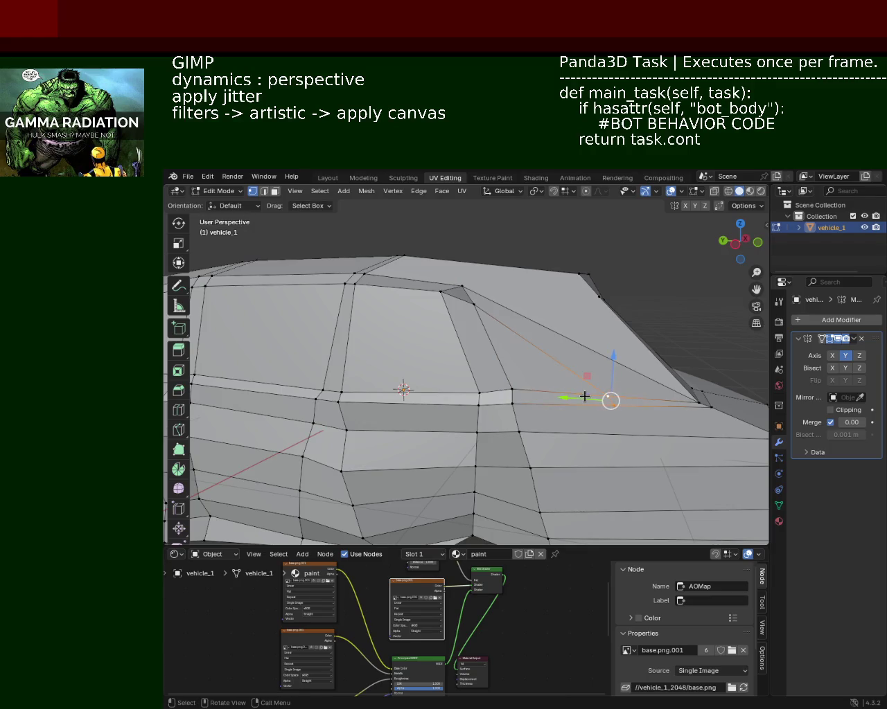
drag(607, 397, 655, 389)
middle_drag(655, 389, 470, 355)
click(468, 356)
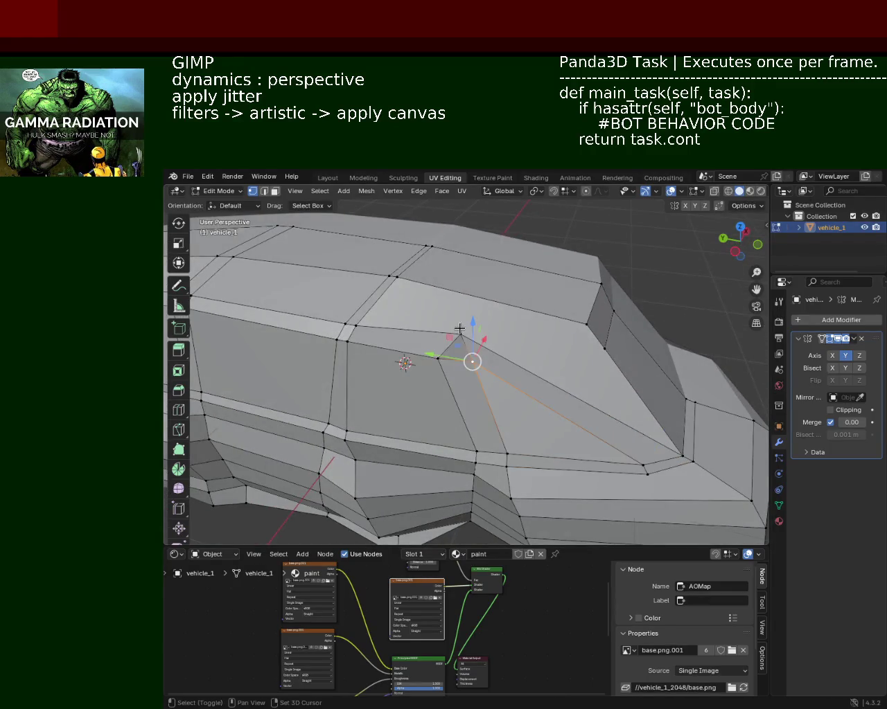
key(g)
key(y)
click(518, 318)
key(g)
key(z)
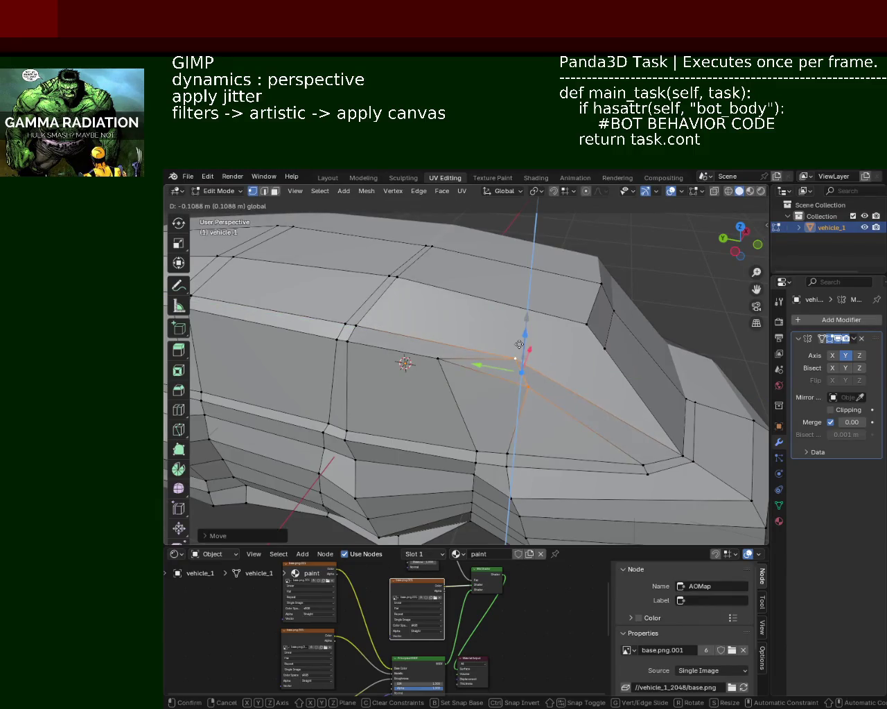
From a side view, pull the vertex further back along Y and lower it along Z
middle_drag(434, 367, 554, 298)
key(g)
key(y)
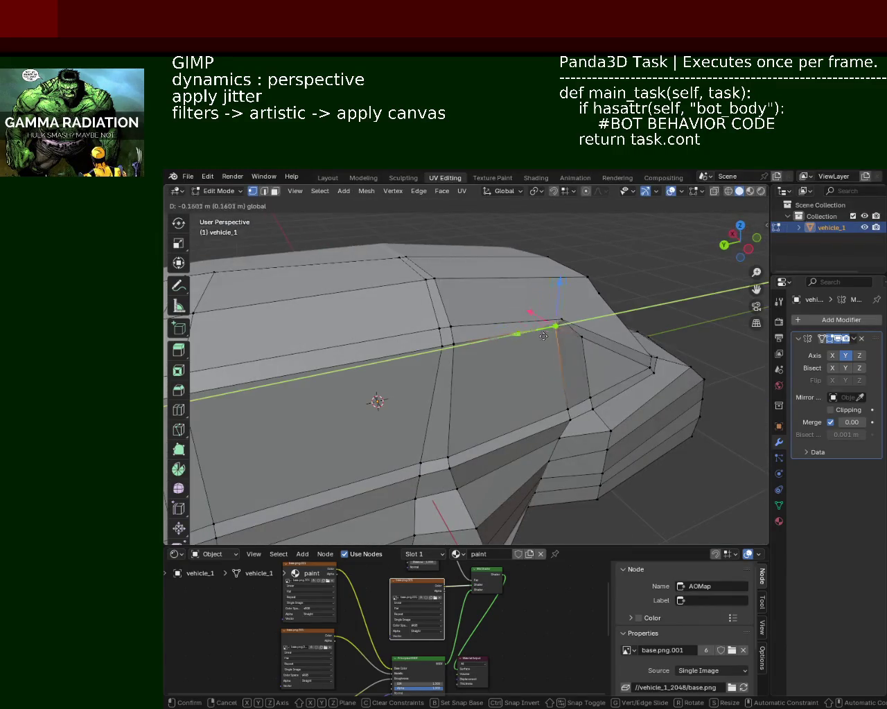
click(579, 289)
key(g)
key(z)
click(579, 306)
Select both end vertices of the bottom side-skirt edge
mouse_move(579, 306)
middle_down()
mouse_move(447, 321)
mouse_move(498, 306)
middle_up()
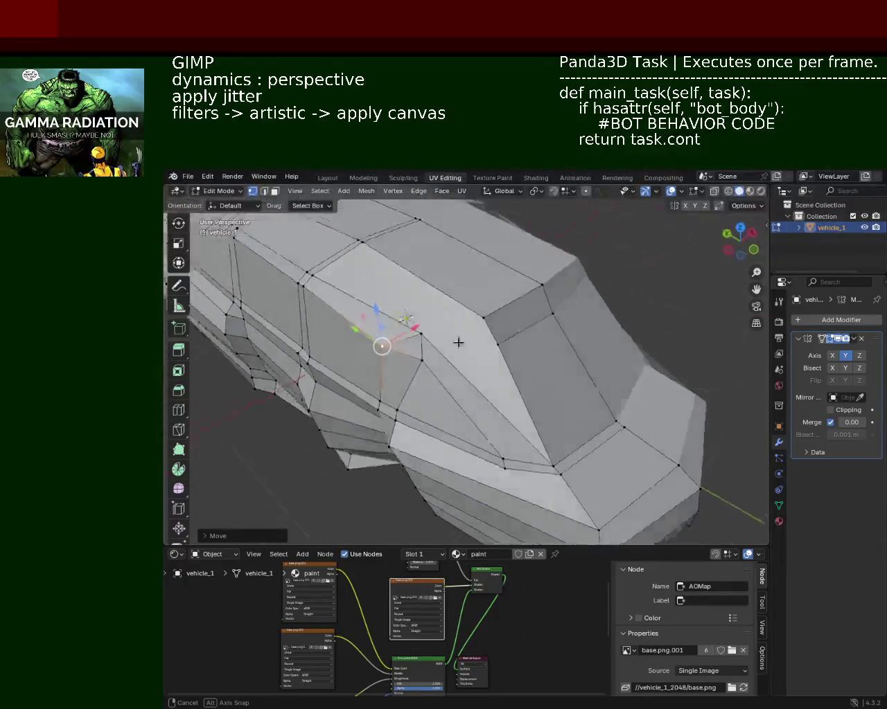
middle_drag(498, 306, 448, 332)
click(428, 336)
key(ctrl+z)
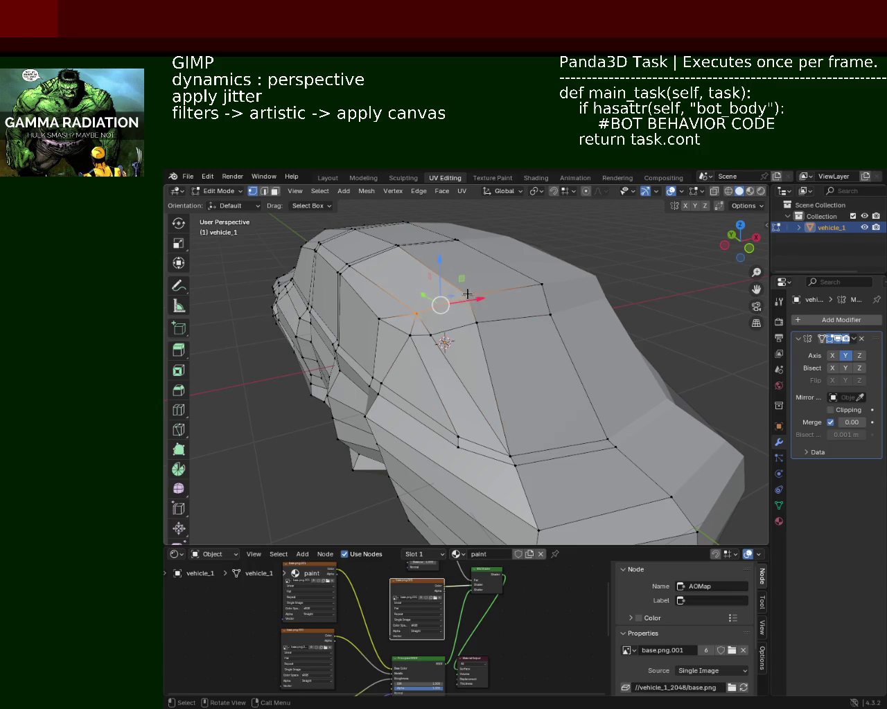
mouse_move(494, 344)
middle_down()
mouse_move(549, 331)
mouse_move(533, 338)
mouse_move(491, 314)
middle_up()
middle_drag(441, 347, 561, 451)
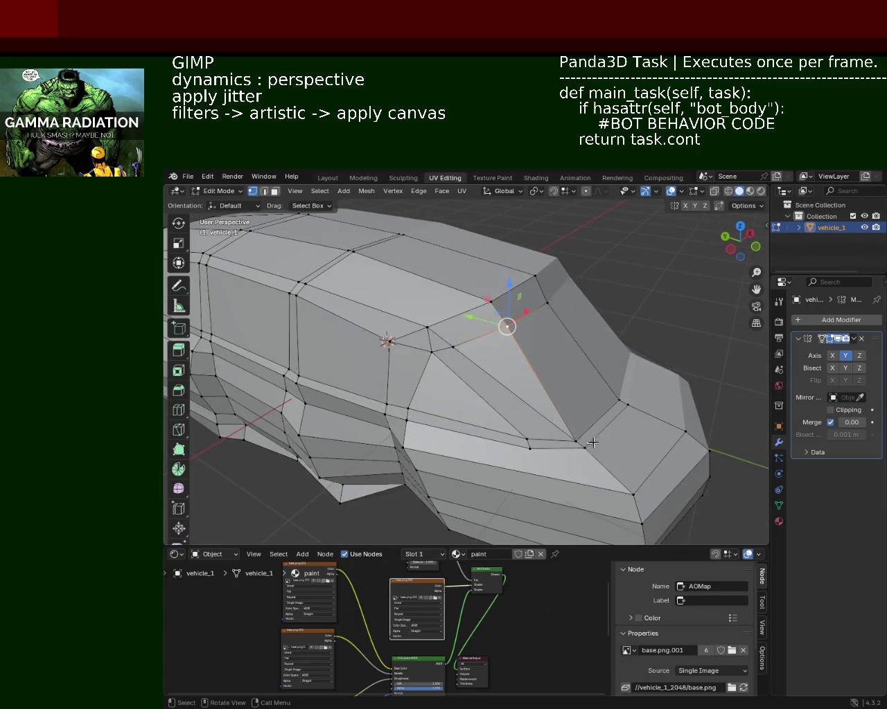
drag(569, 441, 554, 458)
mouse_move(539, 445)
middle_down()
mouse_move(618, 409)
mouse_move(551, 454)
middle_up()
click(490, 451)
shift+click(748, 418)
Subdivide the bottom side-skirt edge, then raise a front corner vertex along Z
right_click(692, 433)
click(721, 443)
middle_drag(623, 443, 603, 472)
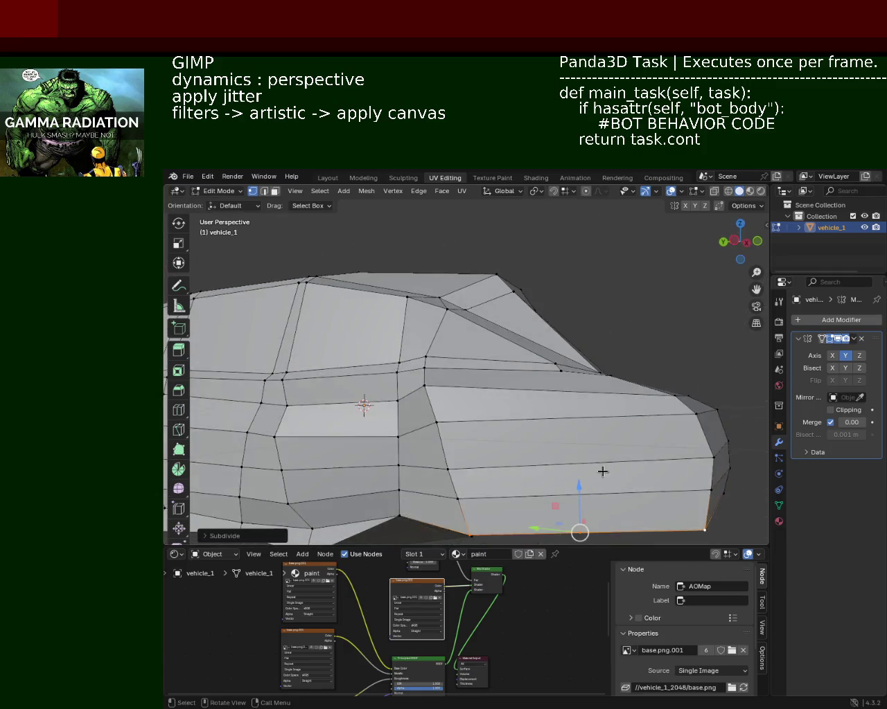
click(563, 382)
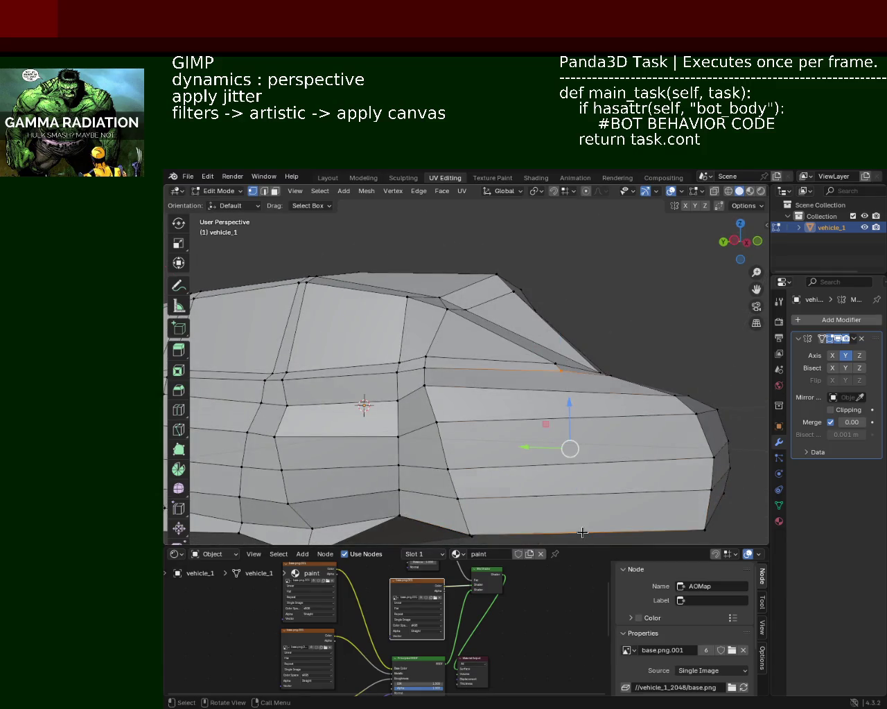
click(657, 382)
mouse_move(606, 406)
middle_down()
mouse_move(546, 358)
mouse_move(562, 442)
mouse_move(578, 404)
middle_up()
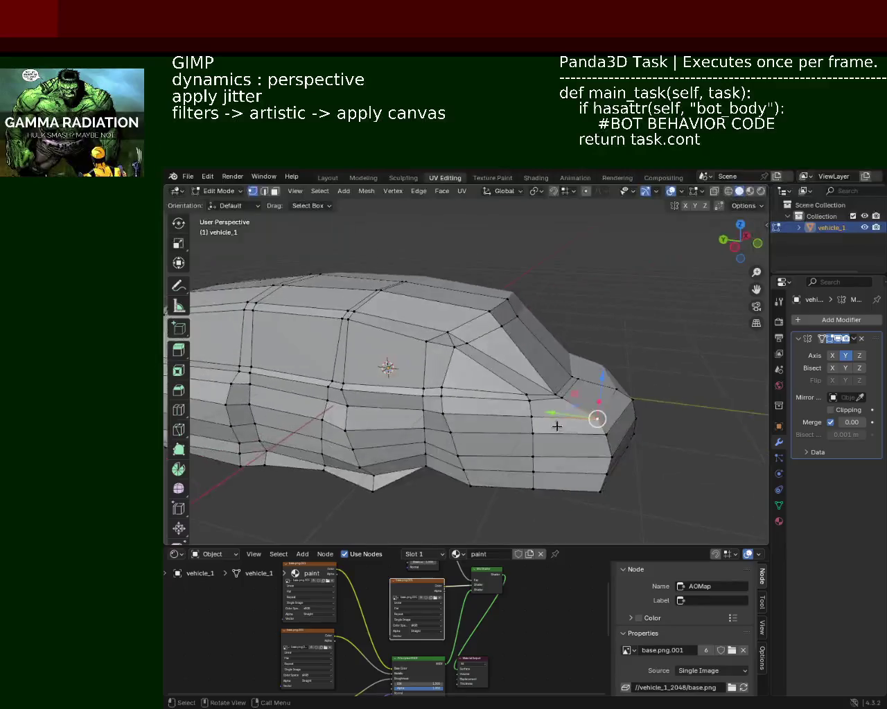
mouse_move(578, 404)
middle_down()
mouse_move(468, 357)
mouse_move(491, 343)
mouse_move(569, 358)
mouse_move(511, 358)
mouse_move(569, 363)
mouse_move(475, 362)
mouse_move(449, 420)
mouse_move(564, 414)
middle_up()
scroll(468, 357, up, 4)
key(g)
key(z)
key(Return)
Shift front vertices along the car's length and height, then move a hood vertex along Y
drag(459, 404, 483, 394)
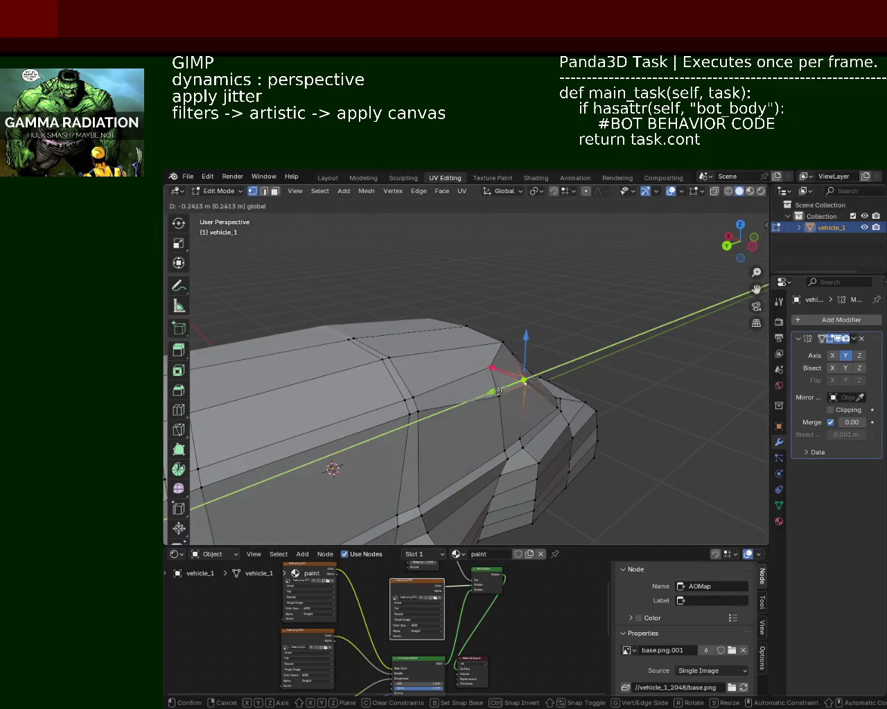
mouse_move(483, 394)
middle_down()
mouse_move(382, 340)
mouse_move(480, 388)
middle_up()
click(475, 348)
drag(481, 316, 481, 326)
mouse_move(481, 326)
middle_down()
mouse_move(549, 414)
mouse_move(499, 392)
mouse_move(522, 390)
middle_up()
click(498, 388)
key(g)
key(y)
click(483, 391)
Nudge the hood vertex sideways along X, then along Y
key(g)
key(x)
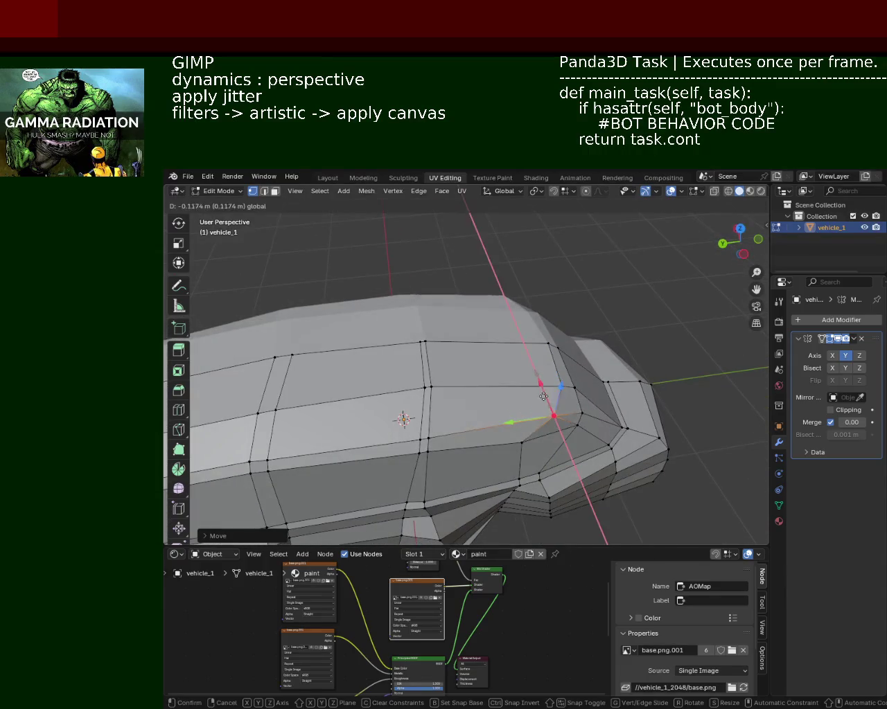
click(544, 395)
middle_drag(544, 395, 527, 415)
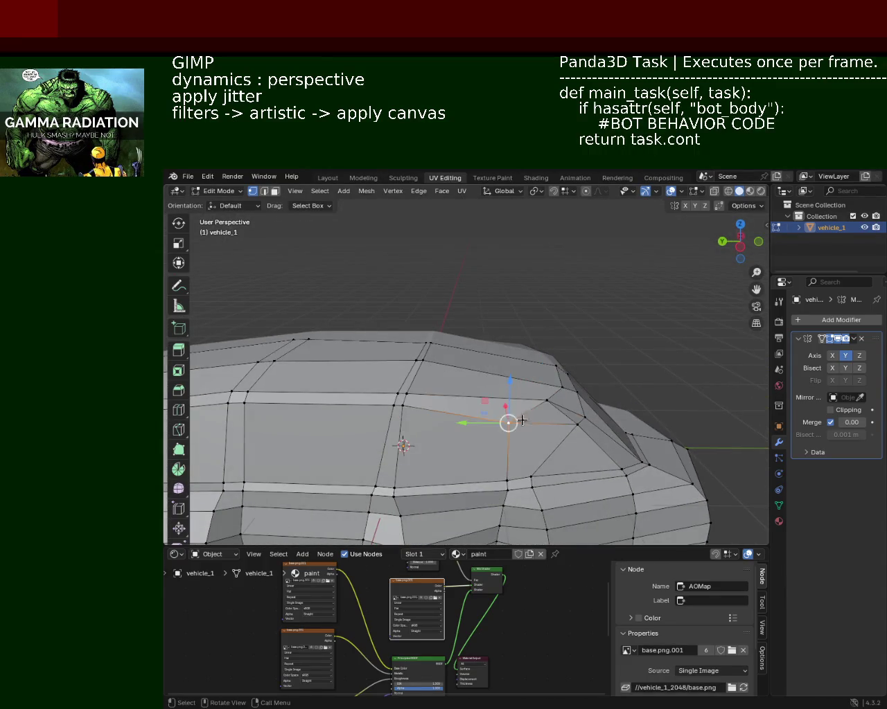
key(g)
key(y)
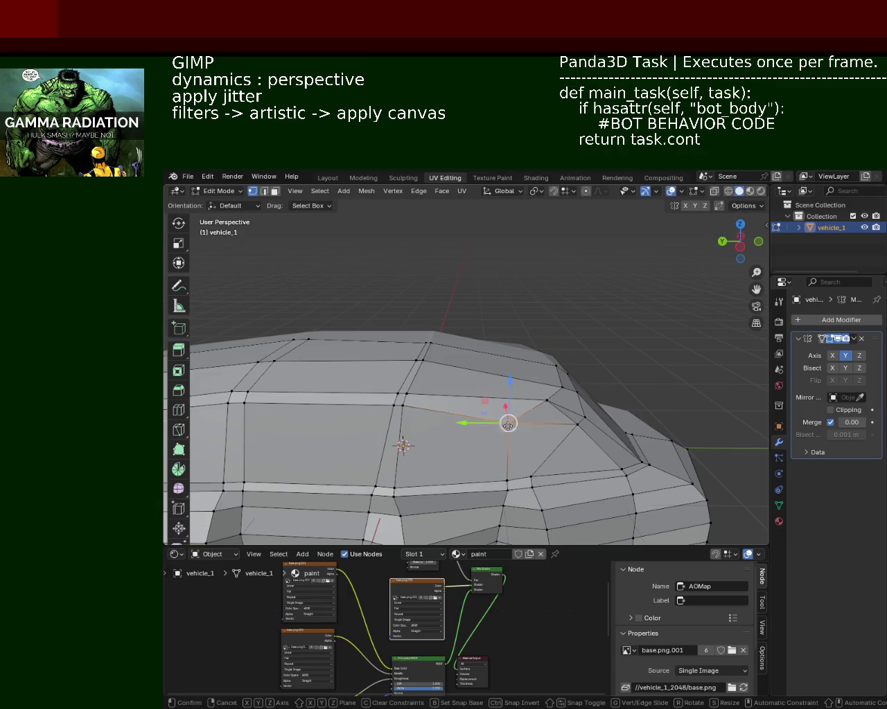
click(511, 425)
Move the neighbouring hood vertex up along Z and back along Y
middle_drag(511, 425, 507, 422)
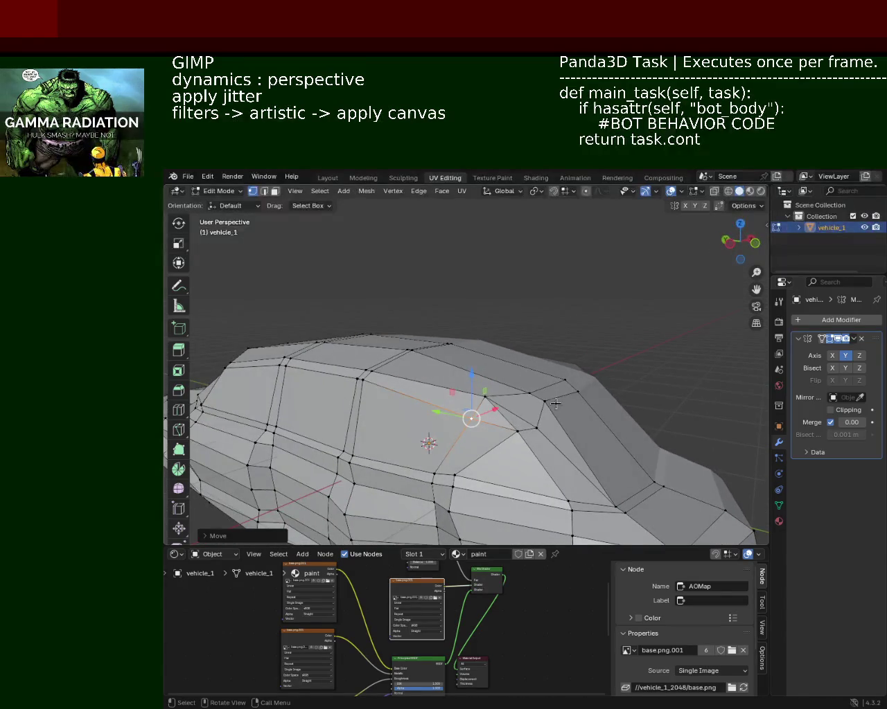
click(533, 429)
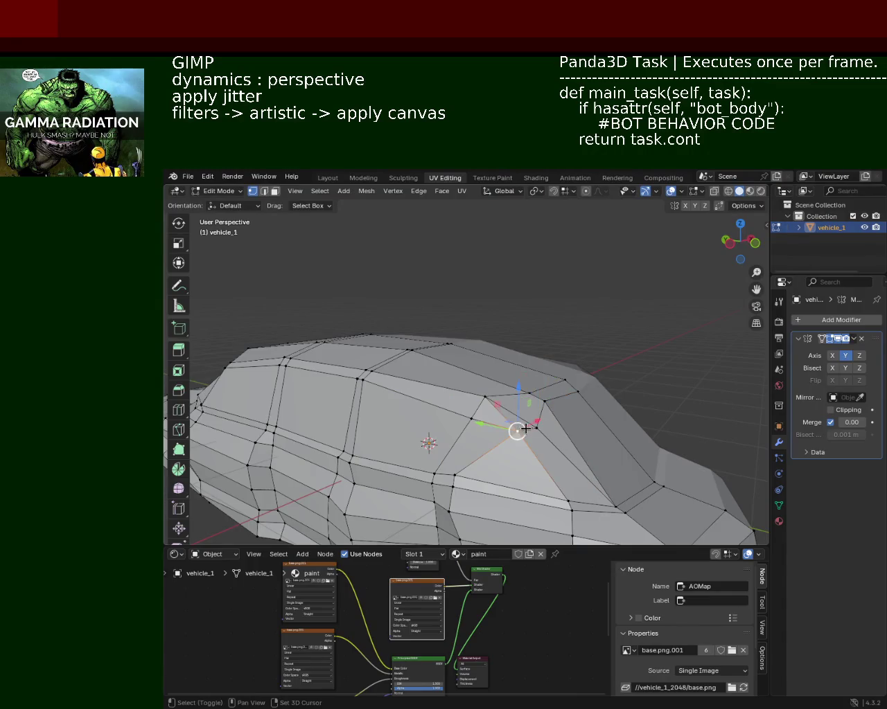
middle_drag(534, 425, 563, 431)
key(g)
key(z)
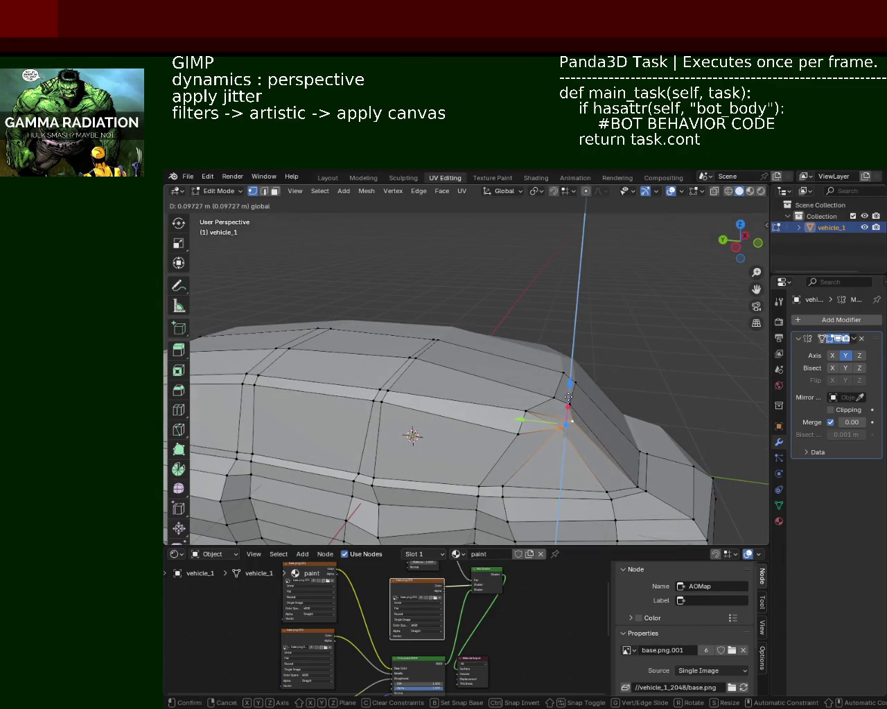
click(568, 397)
key(g)
key(y)
click(523, 422)
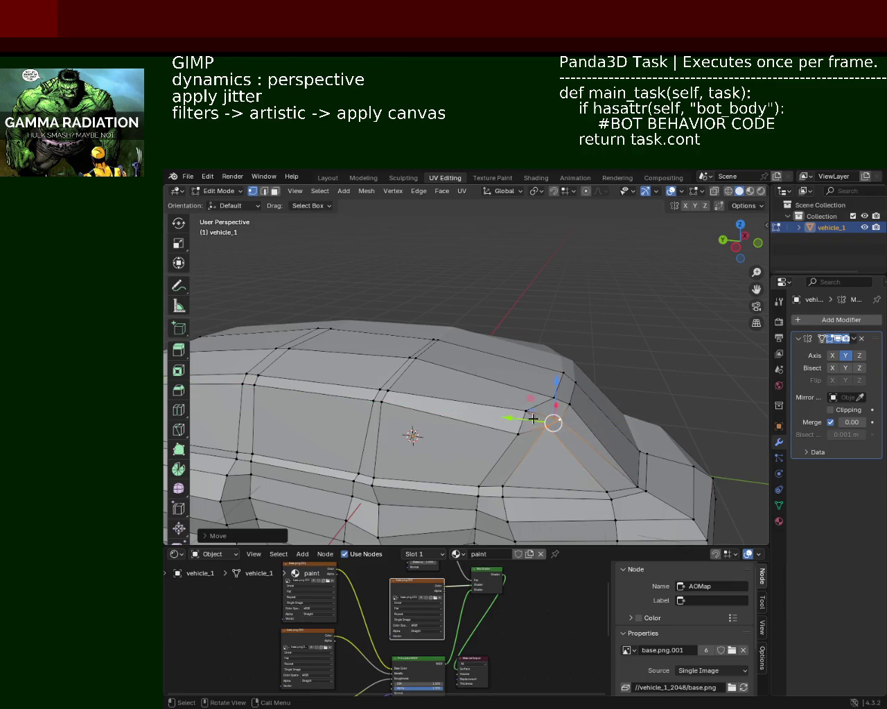
Raise two vertices near the windshield base along Z
middle_drag(523, 421, 539, 385)
click(539, 386)
key(g)
key(z)
click(538, 367)
click(457, 360)
click(454, 359)
key(g)
key(z)
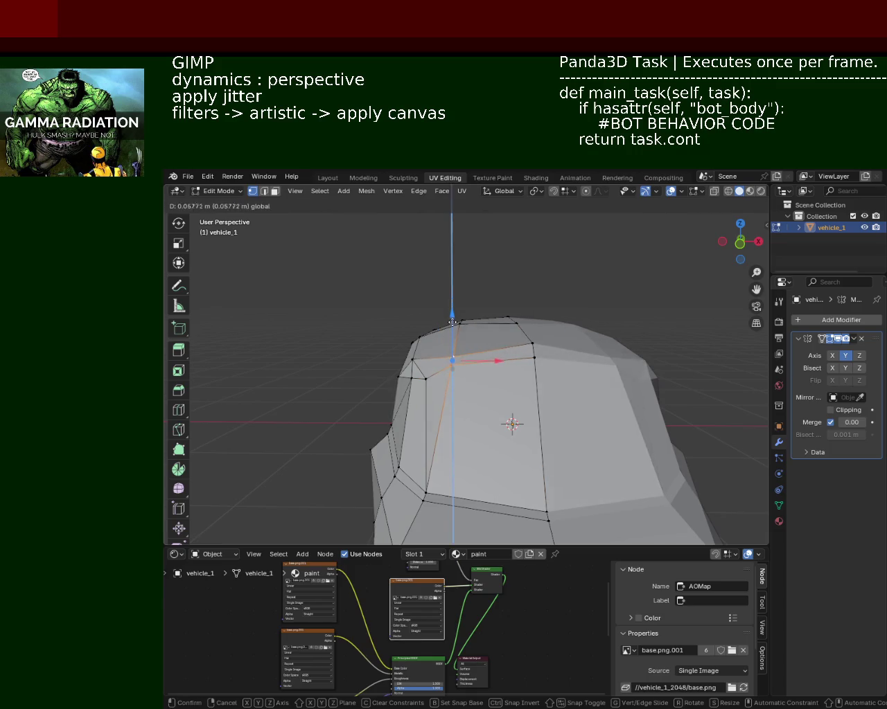
click(451, 325)
Raise two more vertices on the car's front vertically along Z
mouse_move(451, 325)
middle_down()
mouse_move(601, 426)
mouse_move(570, 432)
mouse_move(562, 386)
mouse_move(550, 388)
mouse_move(567, 374)
mouse_move(564, 429)
middle_up()
click(562, 385)
key(g)
key(z)
click(557, 338)
click(535, 389)
key(g)
key(z)
click(567, 369)
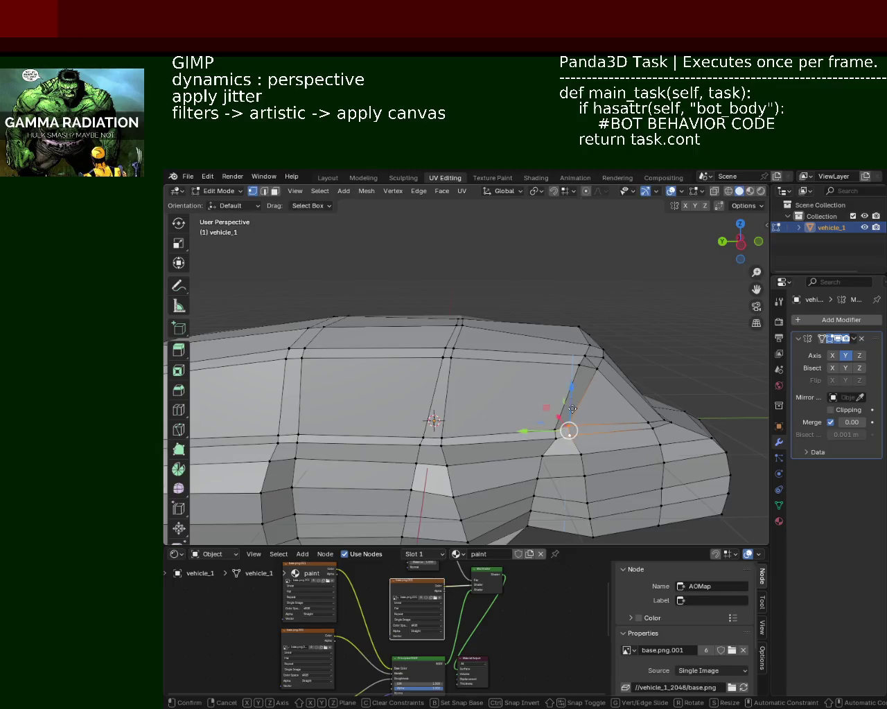
Move the vertex along Y, then dissolve the surplus edges on the front
key(g)
key(y)
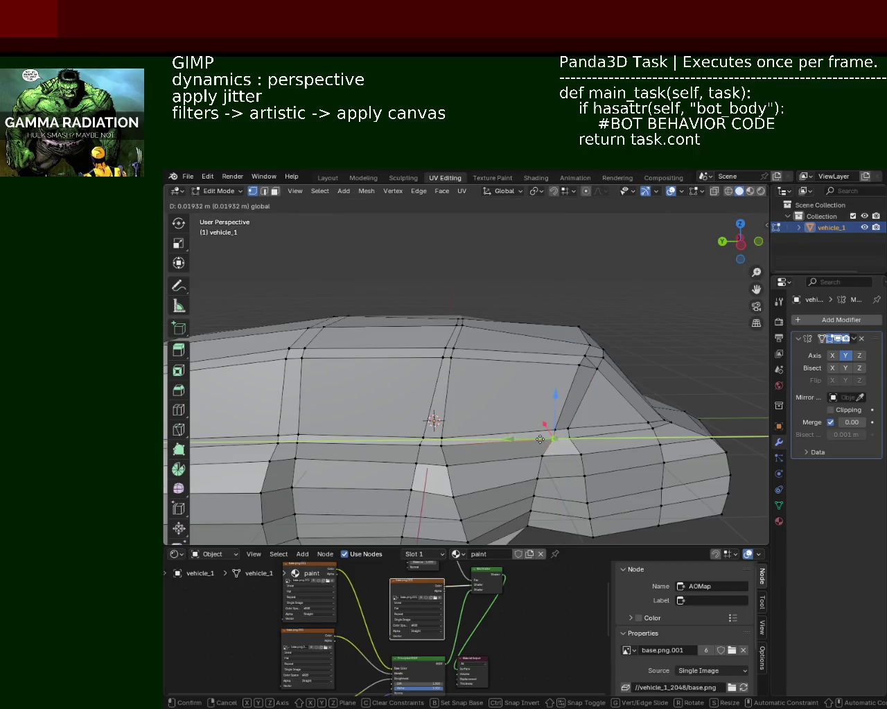
click(538, 440)
mouse_move(538, 440)
middle_down()
mouse_move(577, 459)
mouse_move(568, 421)
mouse_move(480, 421)
mouse_move(531, 400)
mouse_move(550, 444)
mouse_move(507, 430)
mouse_move(520, 368)
mouse_move(509, 442)
mouse_move(535, 446)
mouse_move(590, 409)
mouse_move(544, 406)
middle_up()
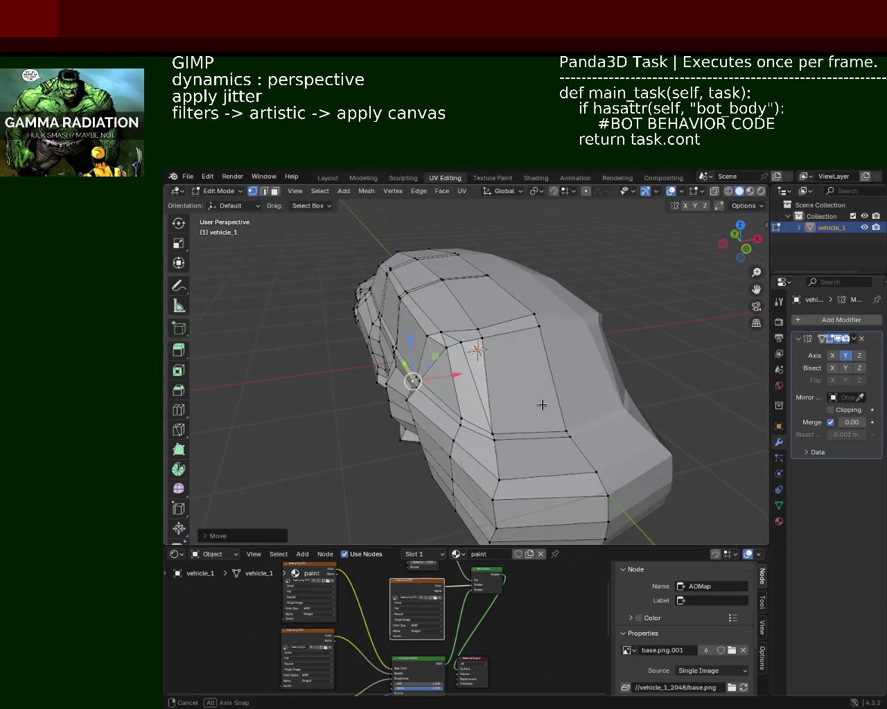
click(264, 191)
key(x)
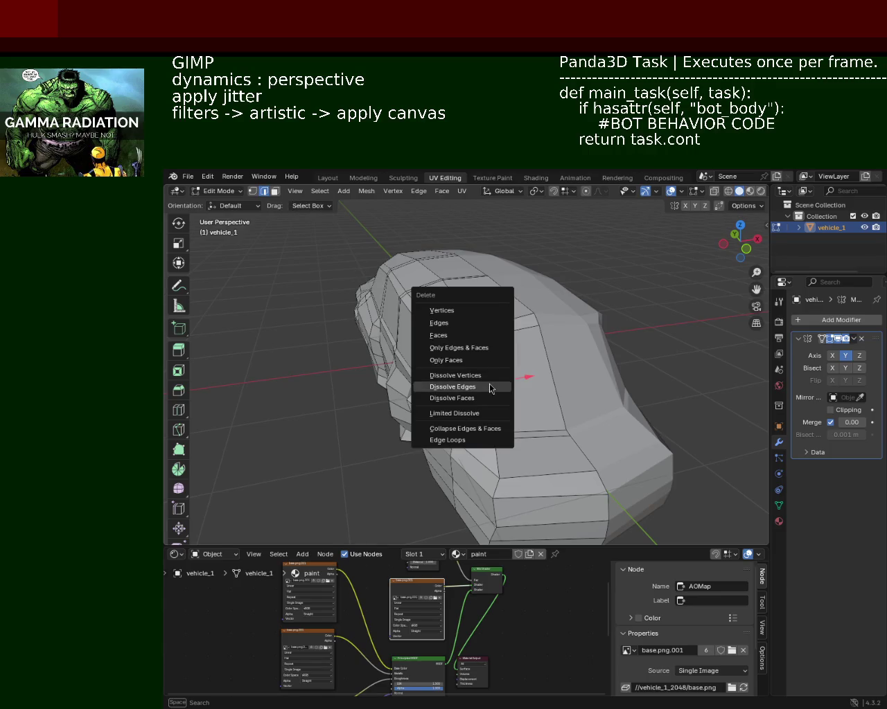
click(489, 384)
middle_drag(489, 384, 482, 375)
Subdivide a lower-body bottom edge between its two end vertices
click(253, 191)
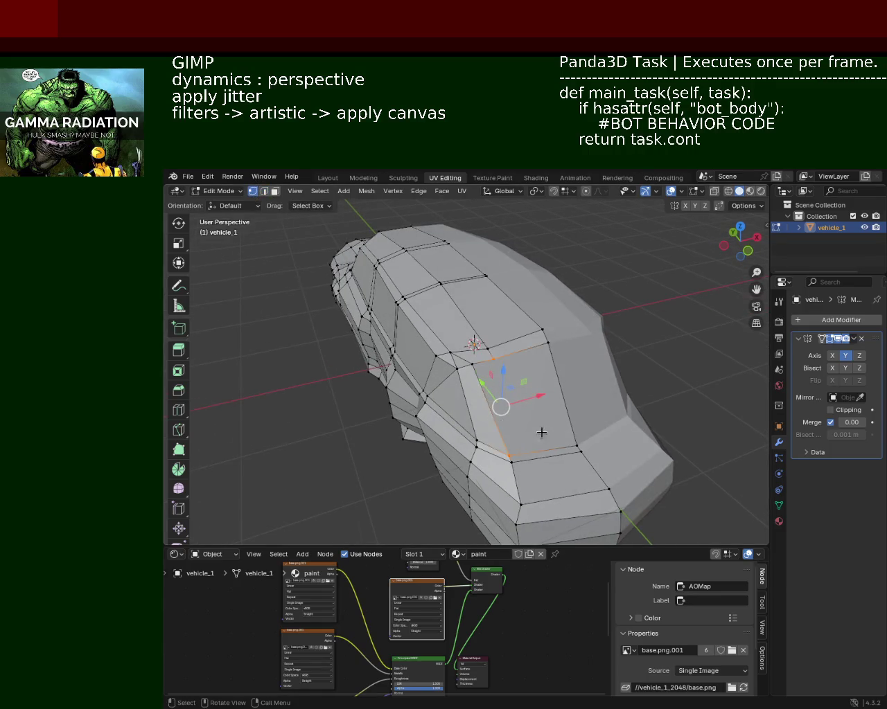
middle_drag(520, 430, 536, 402)
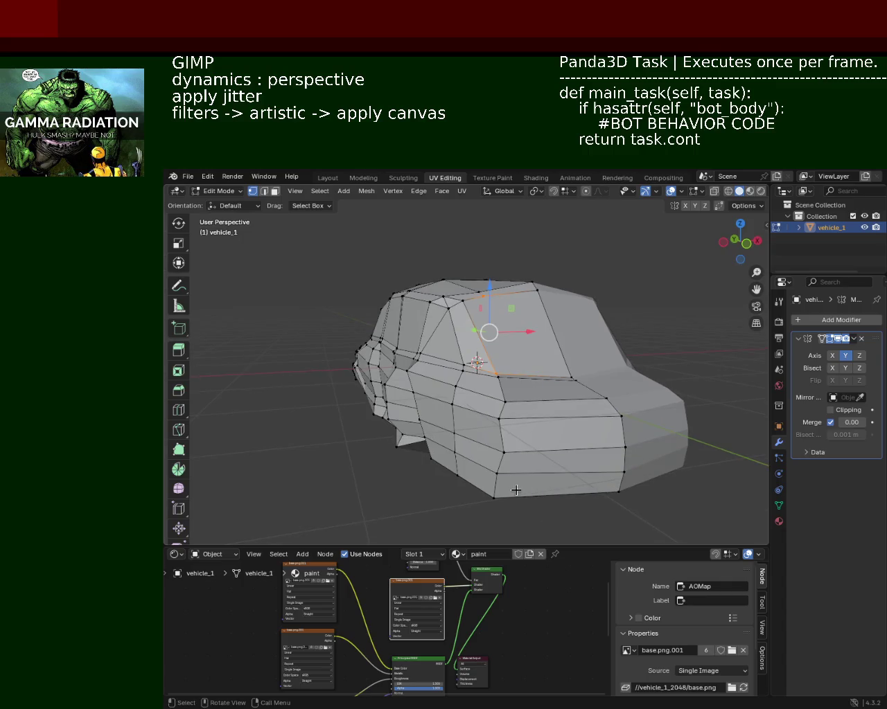
click(493, 498)
shift+click(618, 492)
right_click(582, 415)
click(582, 416)
Slide two front vertices along their edges with Vertex Slide
click(483, 299)
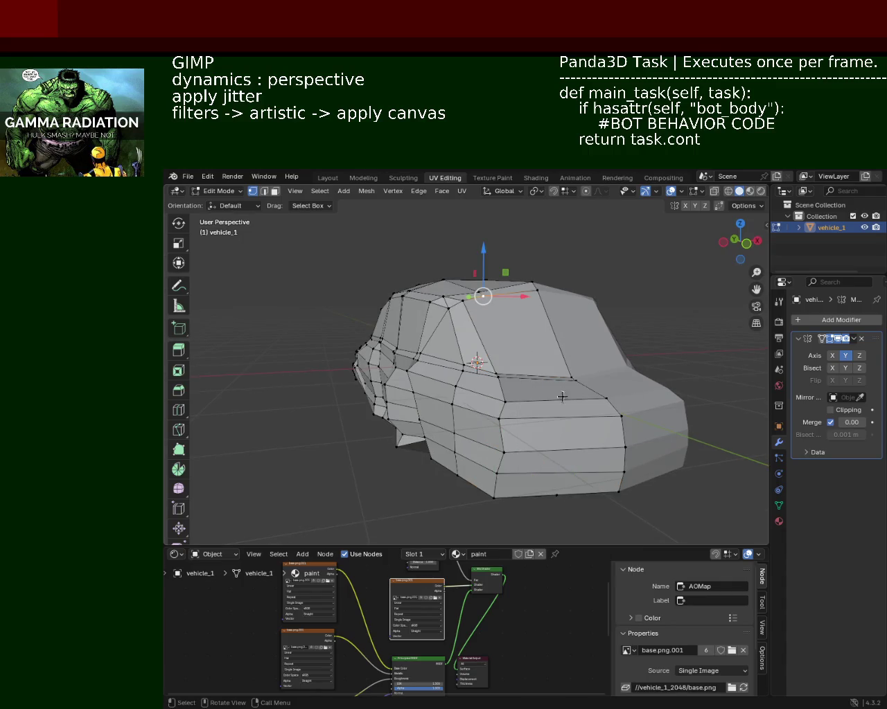
middle_drag(560, 494, 484, 457)
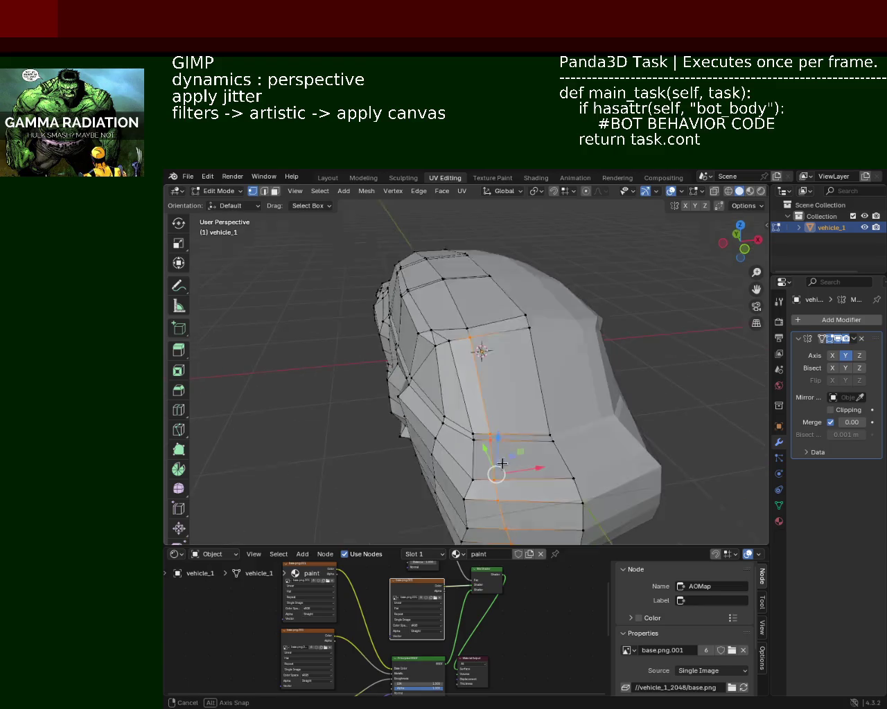
shift+click(486, 442)
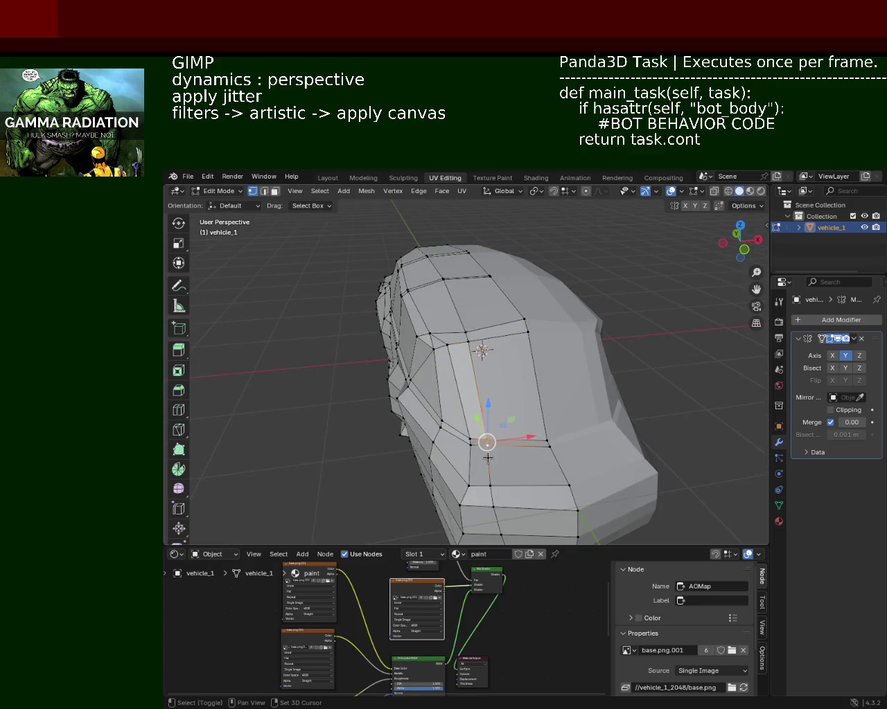
mouse_move(500, 519)
middle_down()
mouse_move(494, 459)
mouse_move(537, 424)
mouse_move(485, 347)
middle_up()
key(shift+v)
click(539, 428)
click(474, 347)
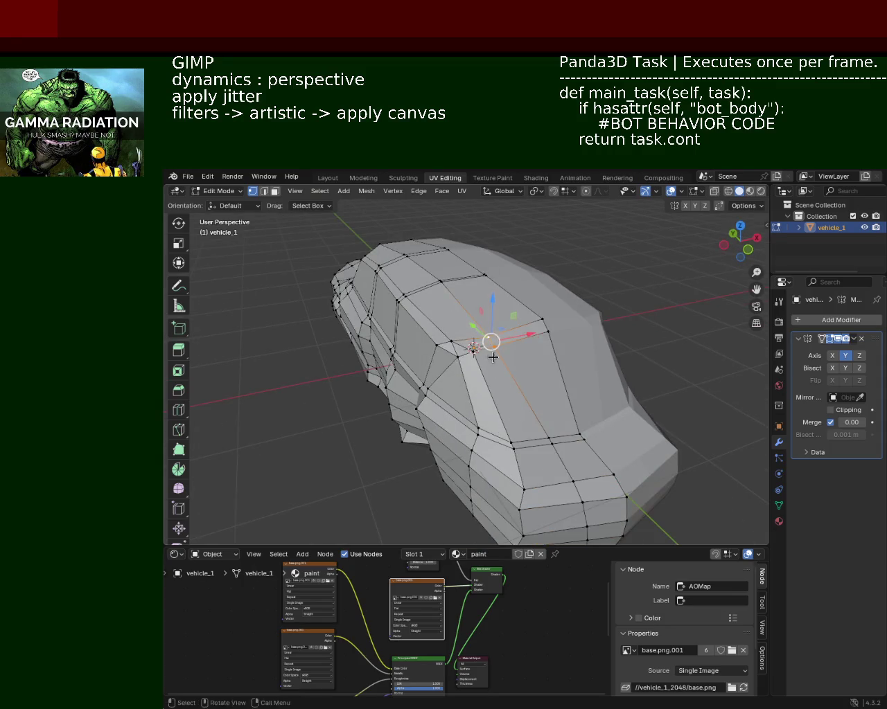
key(shift+v)
click(513, 364)
mouse_move(505, 376)
middle_down()
mouse_move(522, 348)
mouse_move(534, 356)
mouse_move(491, 419)
mouse_move(458, 388)
mouse_move(473, 414)
middle_up()
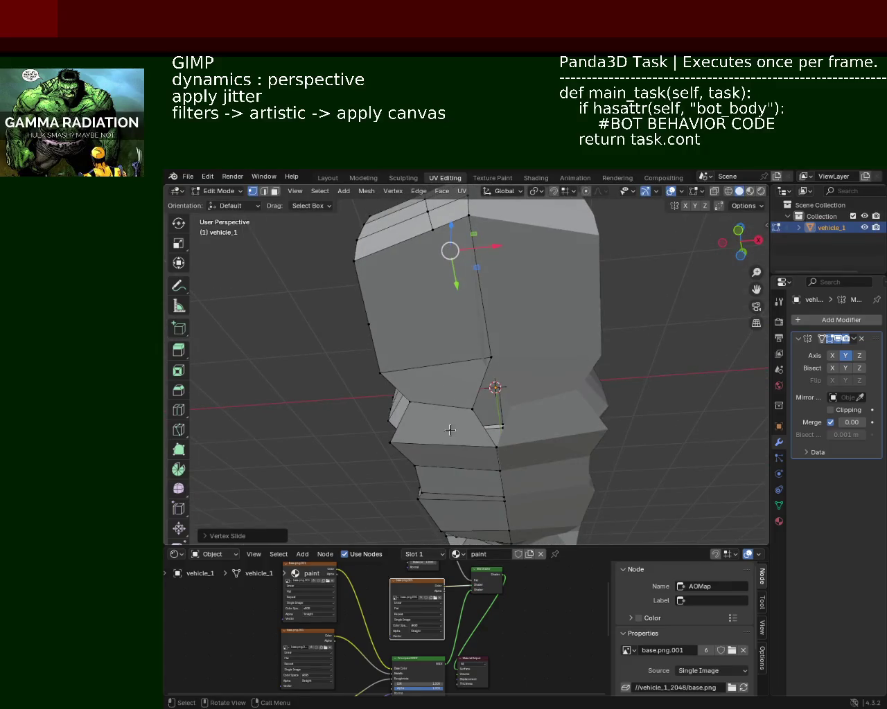
Check the snapping settings, then move the lower front corner and next front vertex along X
click(473, 414)
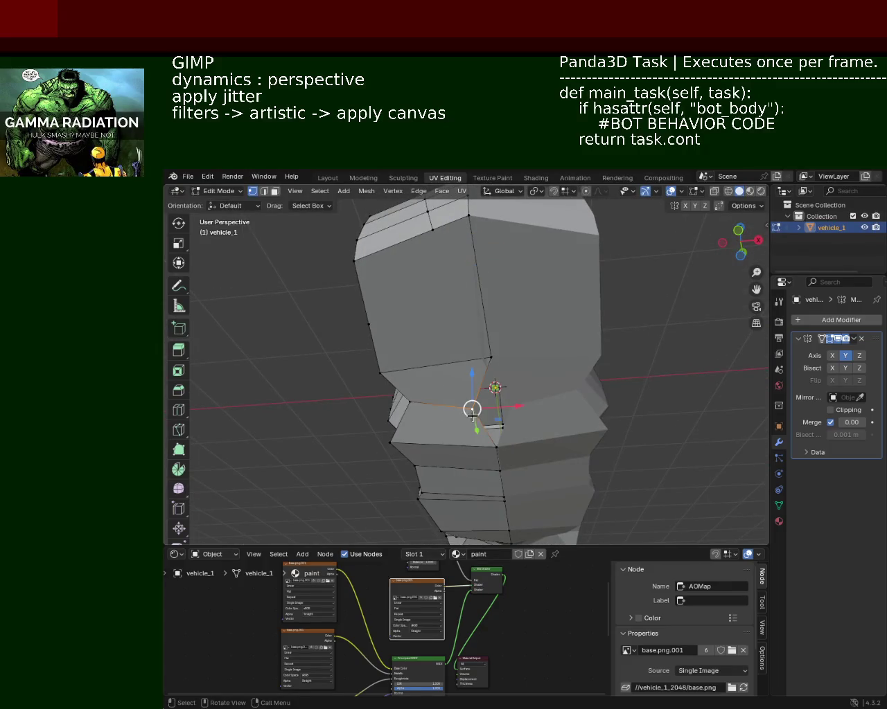
click(561, 193)
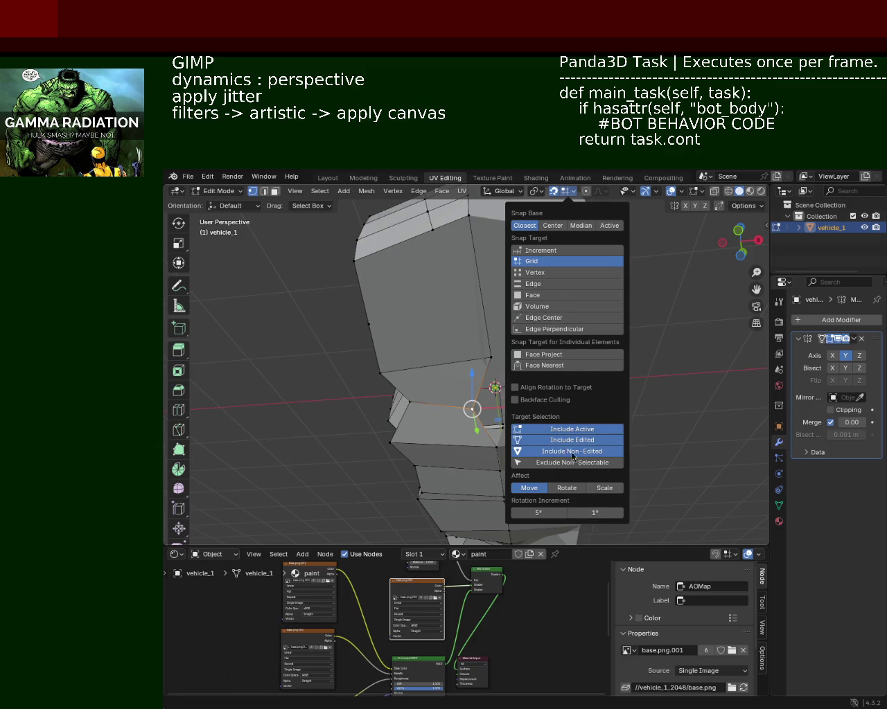
click(487, 411)
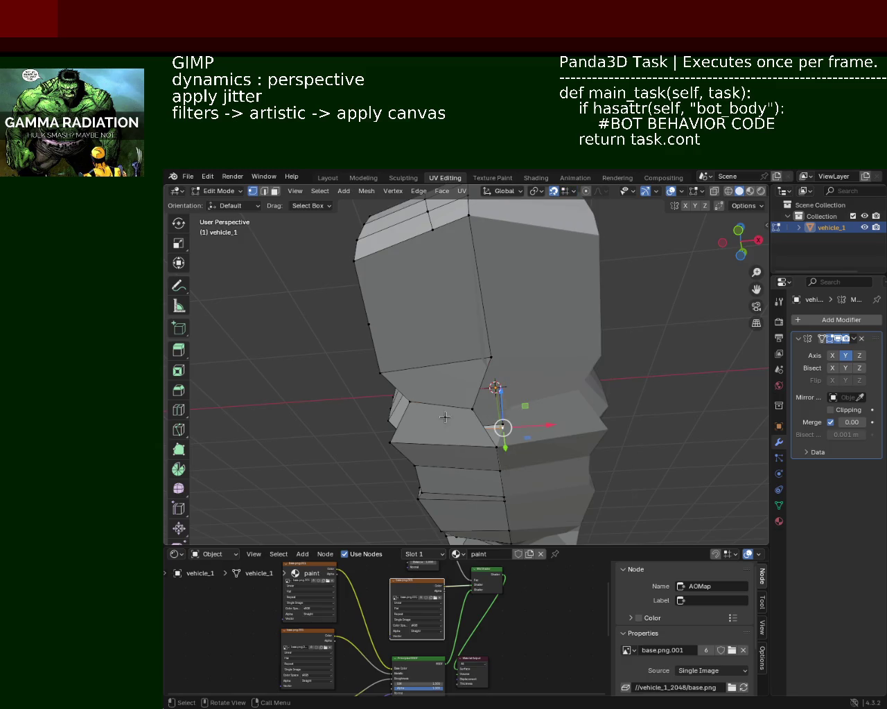
key(g)
key(x)
click(510, 407)
click(509, 359)
key(g)
key(x)
click(509, 359)
Shift two more front vertices sideways along X to narrow the nose
middle_drag(494, 306, 494, 282)
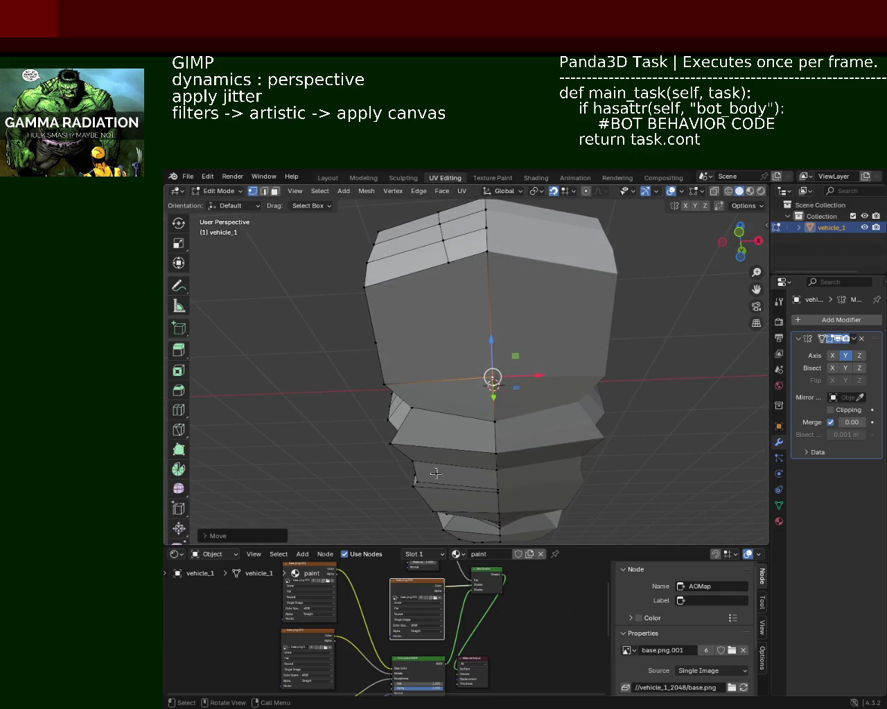
shift+middle_drag(525, 491, 525, 388)
click(513, 353)
key(g)
key(x)
click(526, 370)
click(509, 379)
key(g)
click(558, 370)
key(g)
key(x)
key(Escape)
mouse_move(492, 409)
middle_down()
mouse_move(550, 401)
mouse_move(530, 386)
mouse_move(550, 396)
mouse_move(541, 314)
mouse_move(429, 333)
mouse_move(333, 328)
mouse_move(369, 337)
mouse_move(567, 319)
mouse_move(440, 316)
mouse_move(388, 305)
mouse_move(309, 312)
mouse_move(322, 290)
mouse_move(510, 316)
mouse_move(415, 354)
mouse_move(575, 342)
middle_up()
shift+middle_drag(632, 339, 416, 335)
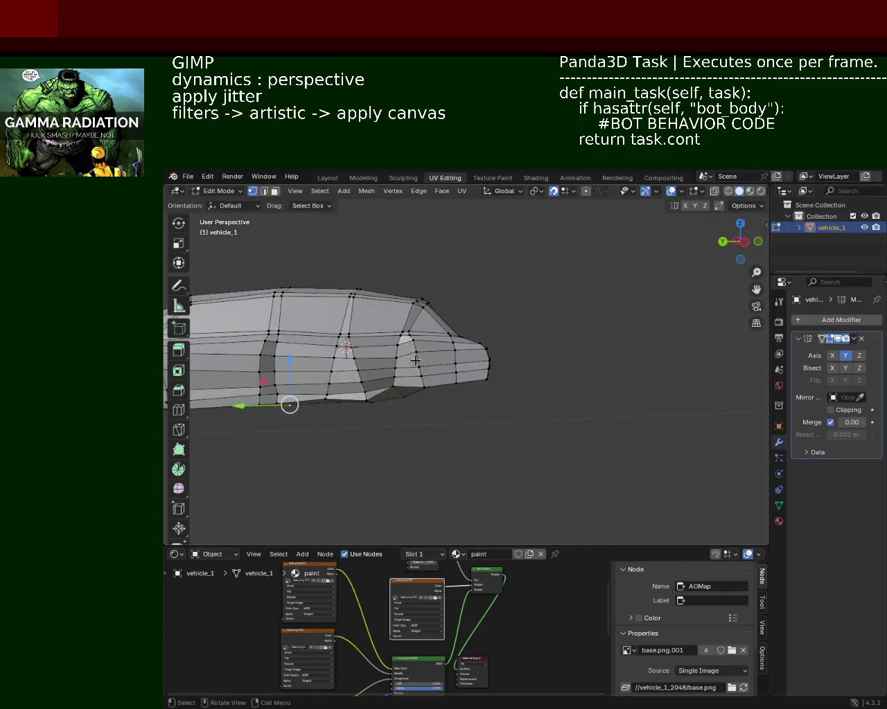
scroll(416, 335, up, 1)
scroll(429, 335, up, 1)
scroll(451, 337, up, 2)
scroll(451, 338, up, 2)
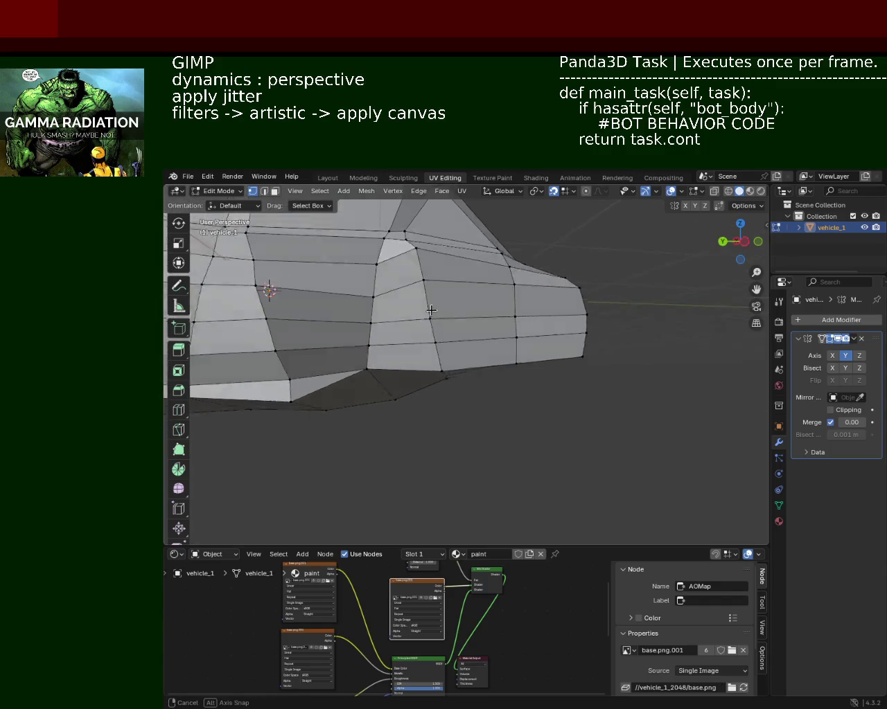
scroll(360, 334, up, 1)
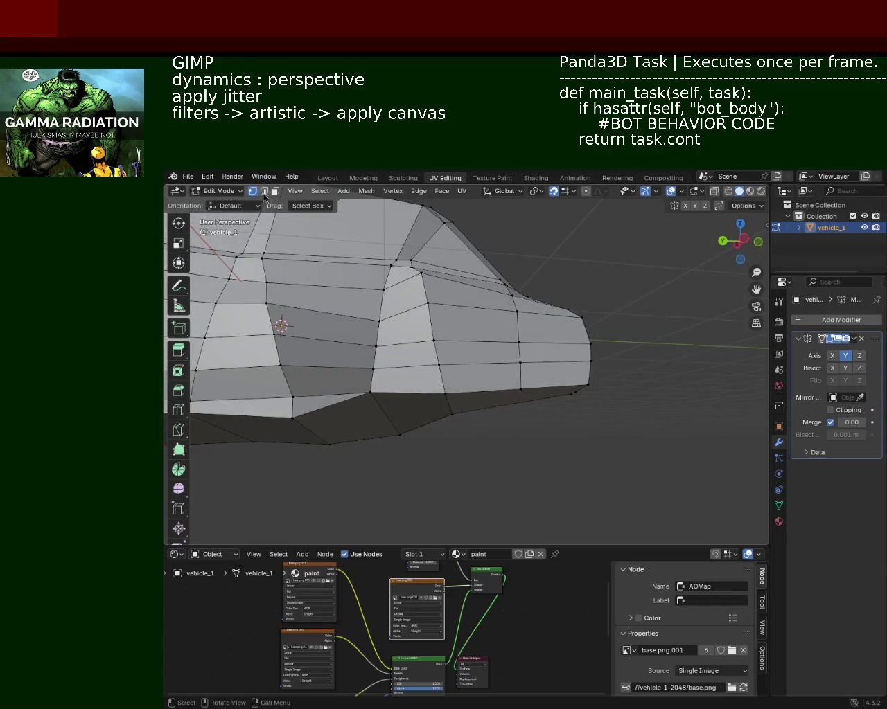
mouse_move(517, 376)
middle_down()
mouse_move(570, 388)
mouse_move(607, 328)
middle_up()
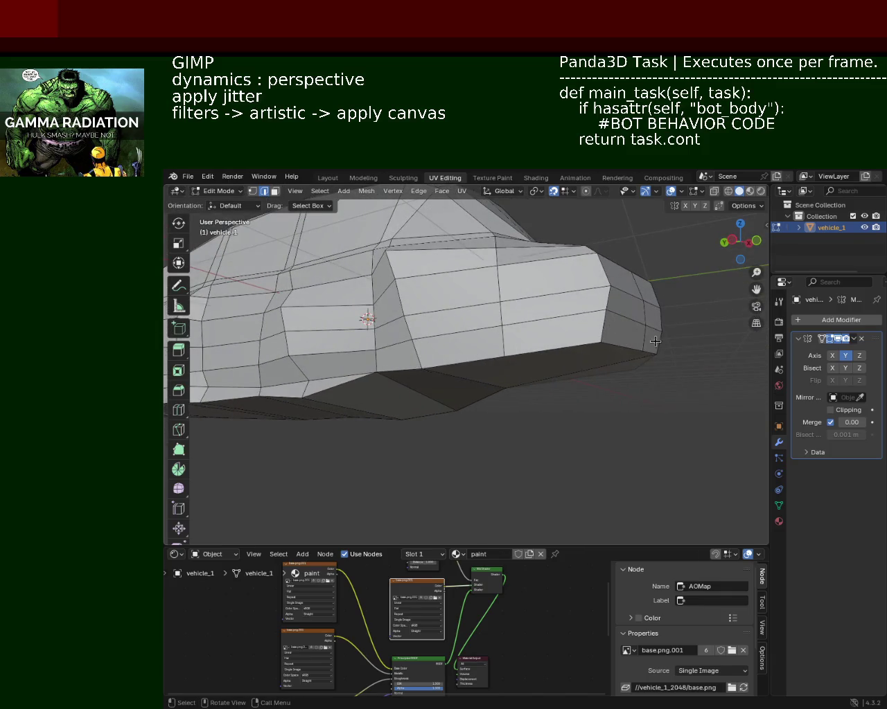
drag(626, 346, 625, 377)
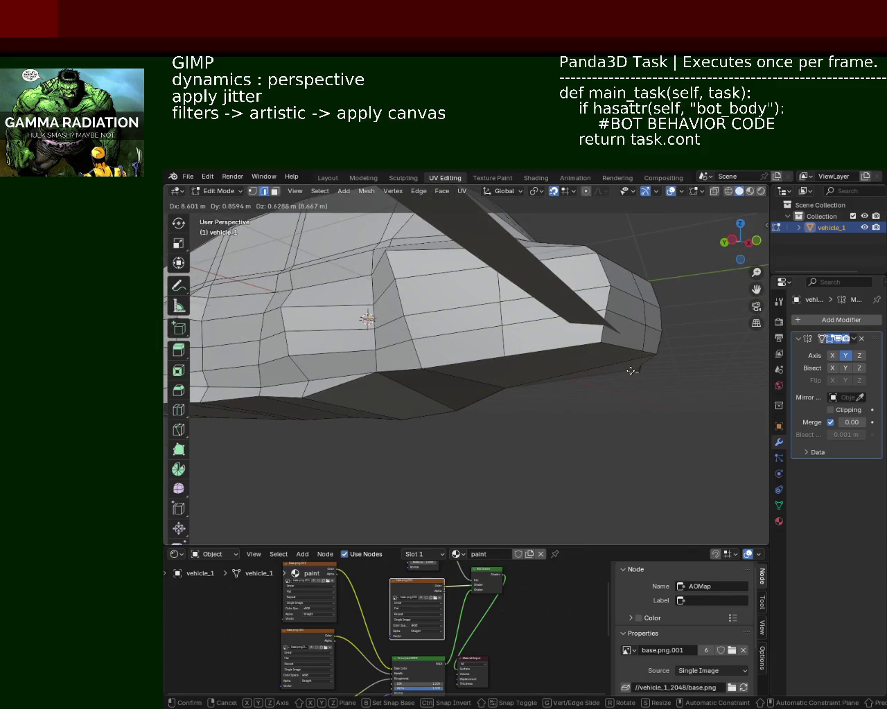
key(z)
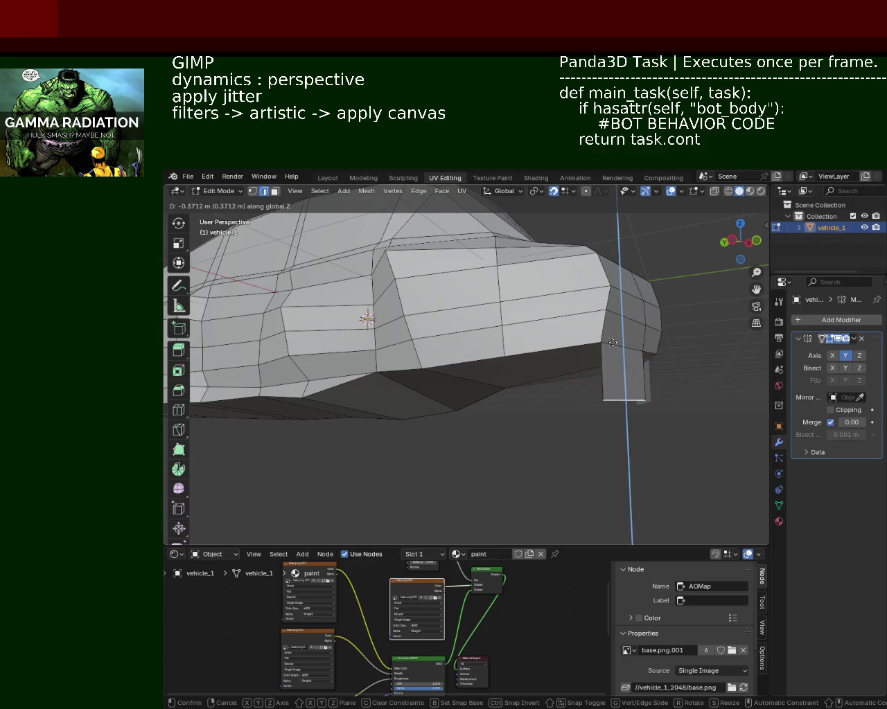
click(612, 345)
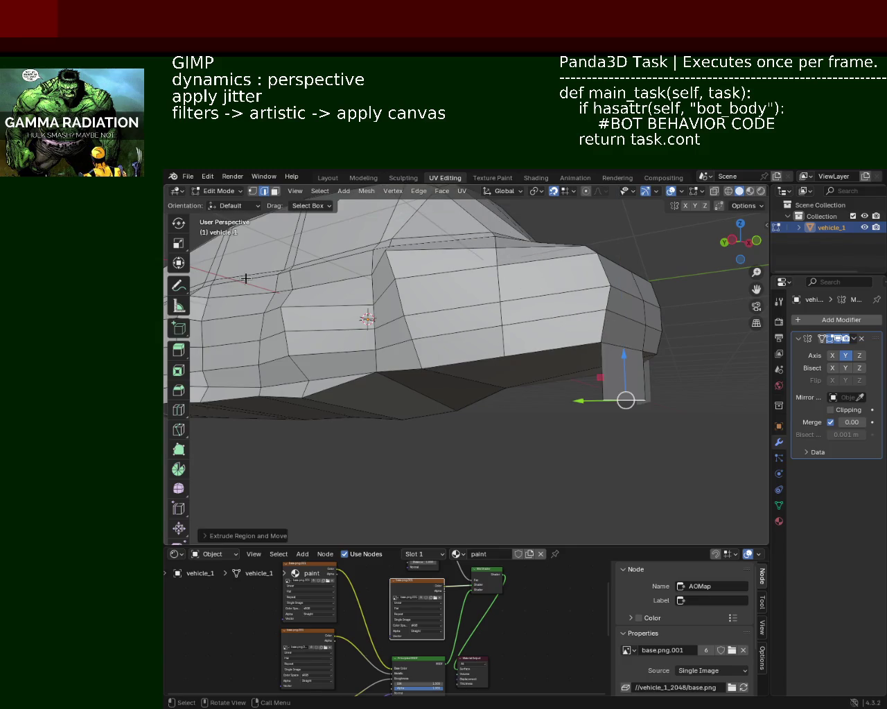
click(252, 192)
key(x)
click(340, 389)
middle_drag(339, 382, 477, 338)
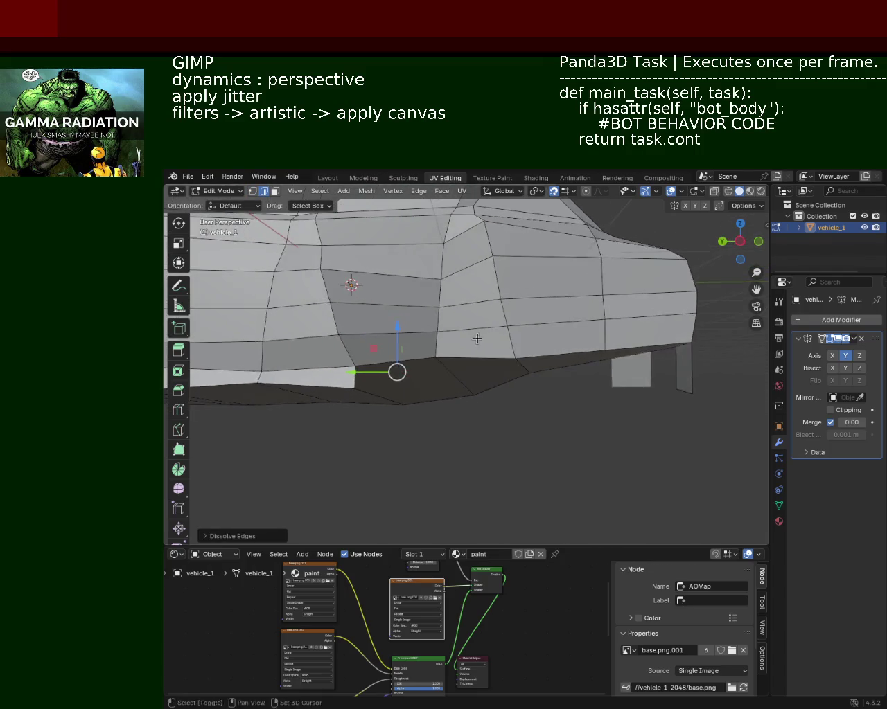
click(253, 191)
mouse_move(388, 374)
middle_down()
mouse_move(467, 356)
mouse_move(468, 415)
middle_up()
click(348, 427)
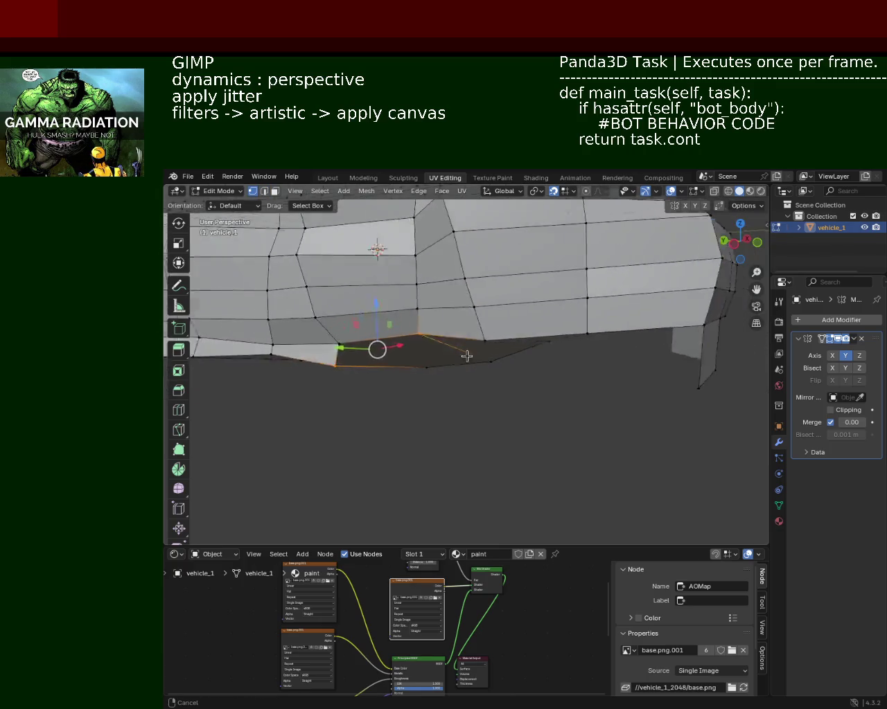
middle_drag(281, 370, 401, 388)
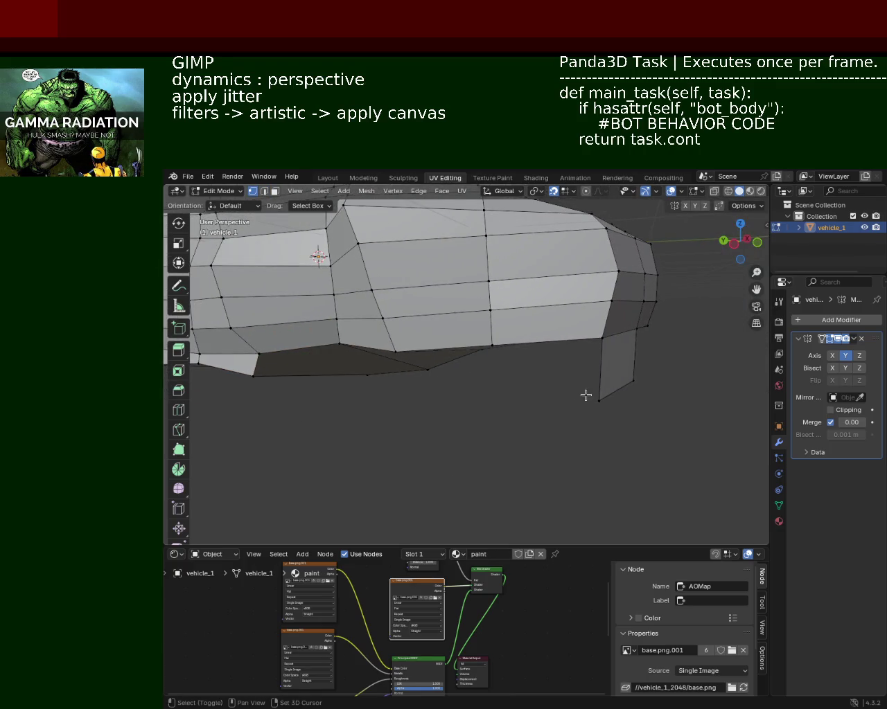
shift+click(602, 340)
shift+click(494, 345)
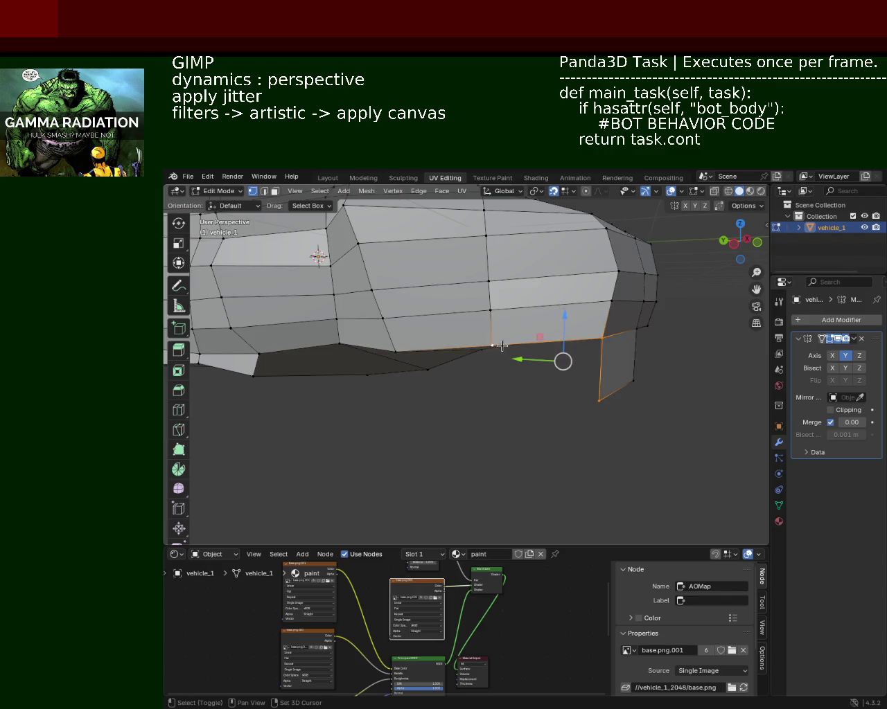
shift+click(394, 350)
shift+click(338, 344)
shift+click(255, 373)
scroll(367, 362, up, 3)
click(554, 388)
key(g)
key(shift+y)
key(Escape)
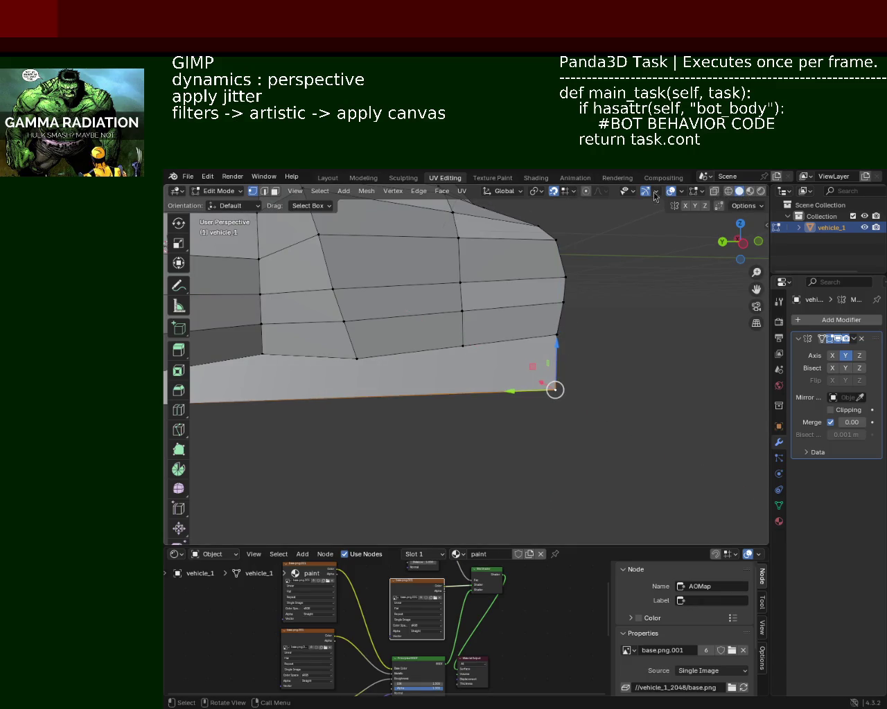
Lower the skirt corner vertex along Z and slide a far-end skirt vertex along its edge
drag(558, 345, 557, 332)
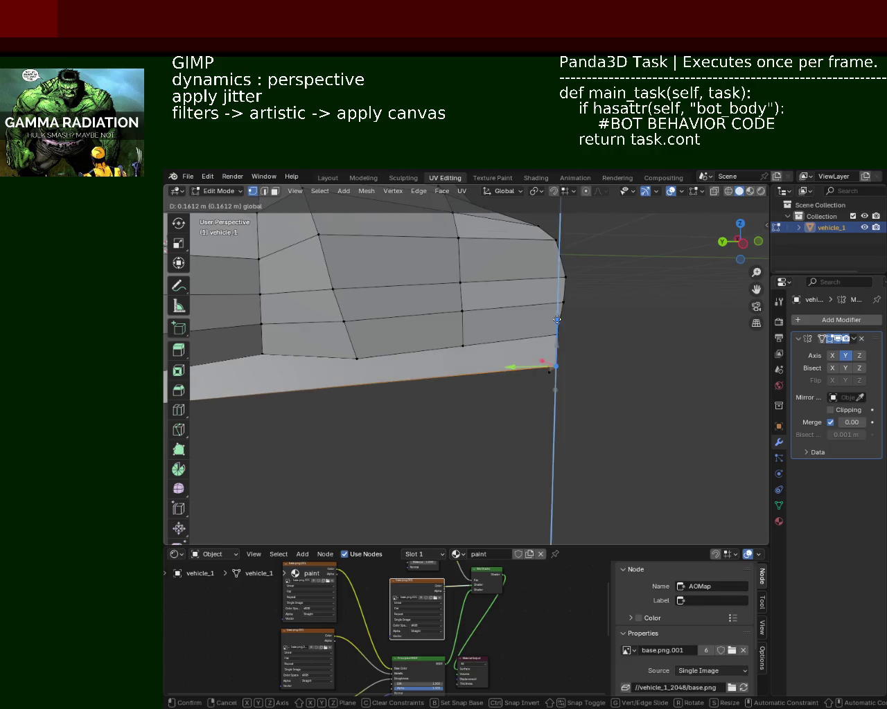
middle_drag(554, 326, 347, 329)
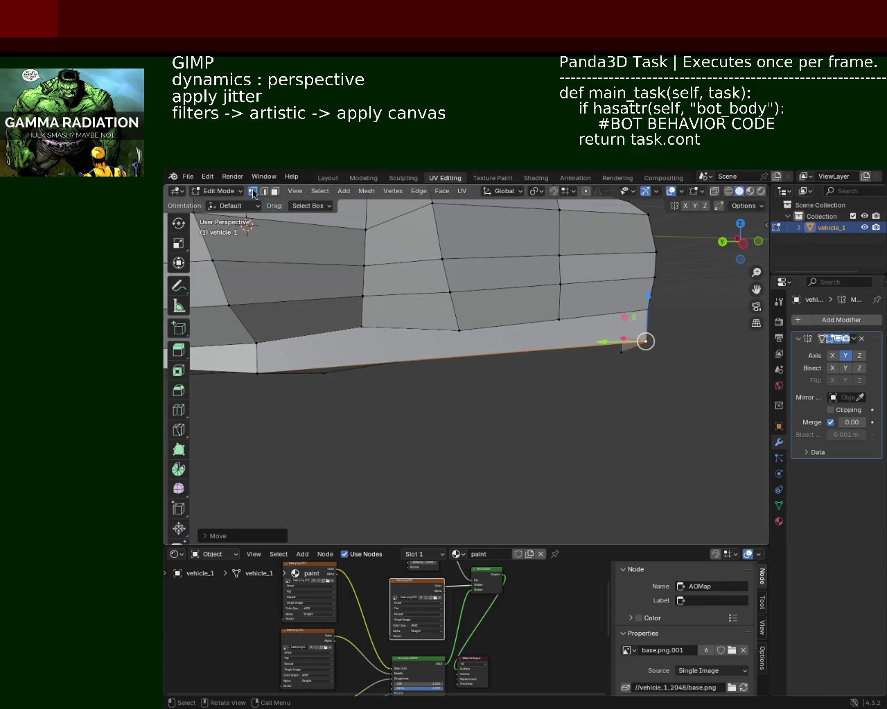
click(255, 370)
click(257, 373)
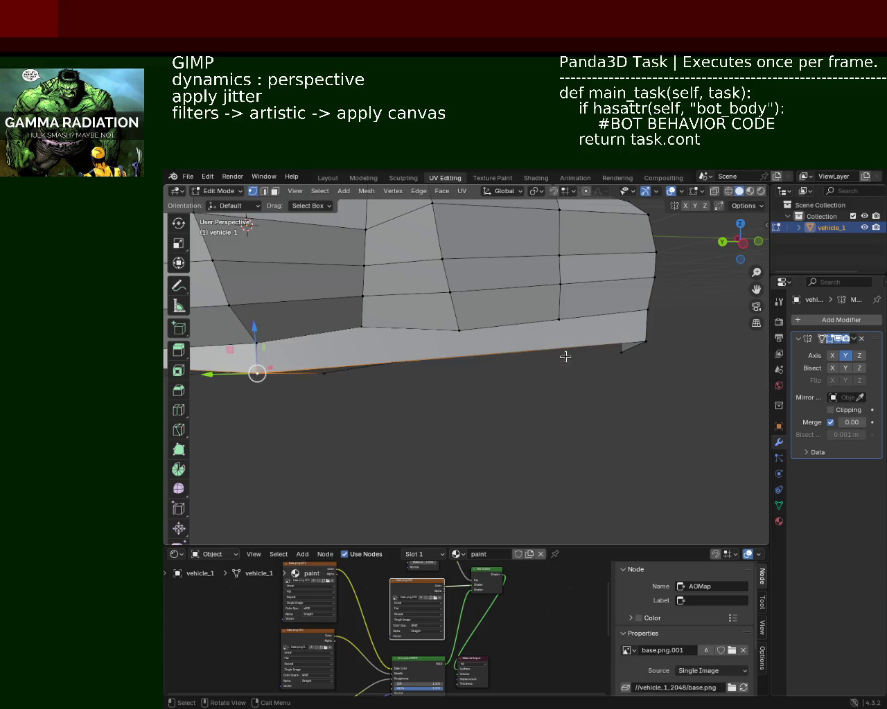
click(494, 370)
shift+click(280, 383)
shift+click(648, 342)
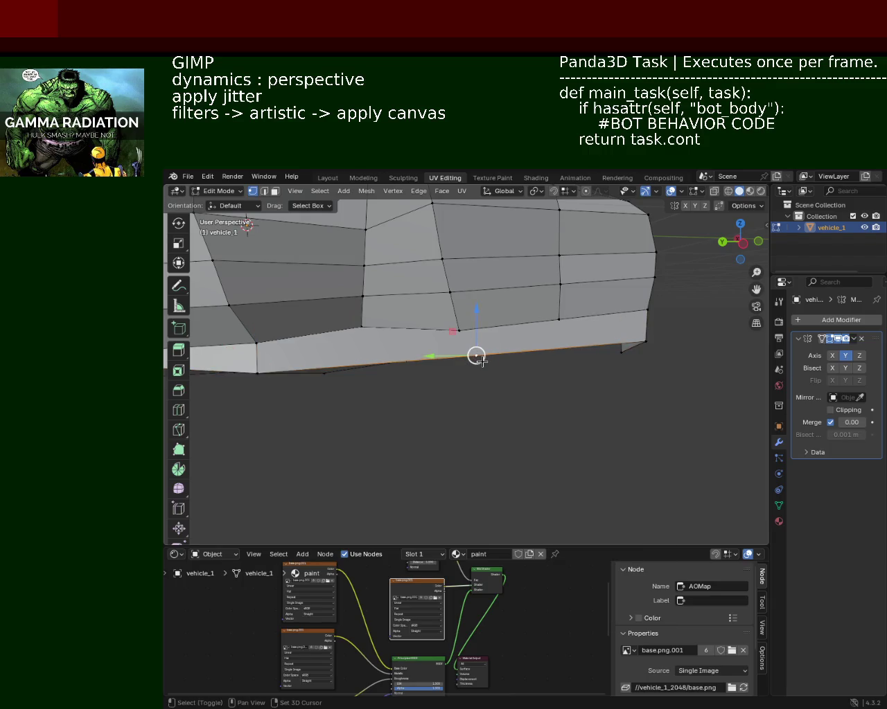
key(shift+v)
click(359, 396)
Pull a stray vertex down onto the skirt's bottom edge line
click(361, 327)
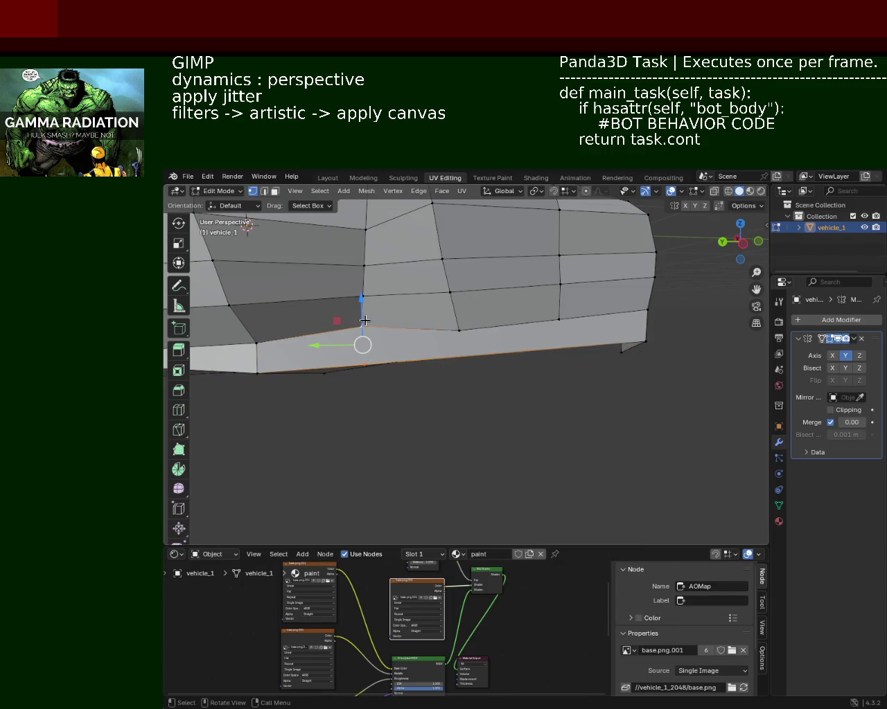
click(365, 363)
click(515, 352)
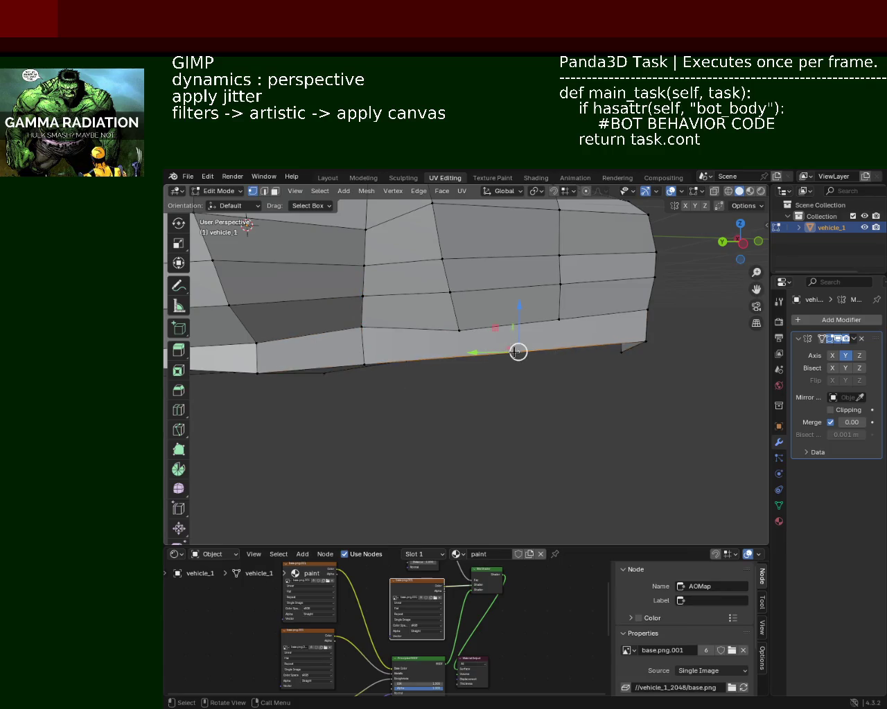
key(g)
key(Escape)
shift+click(460, 329)
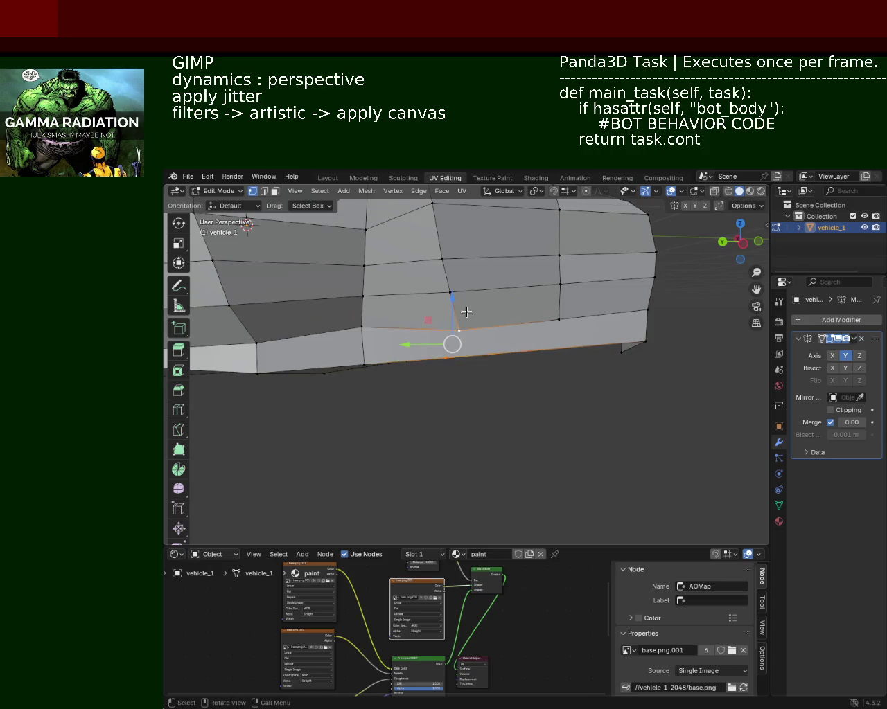
key(g)
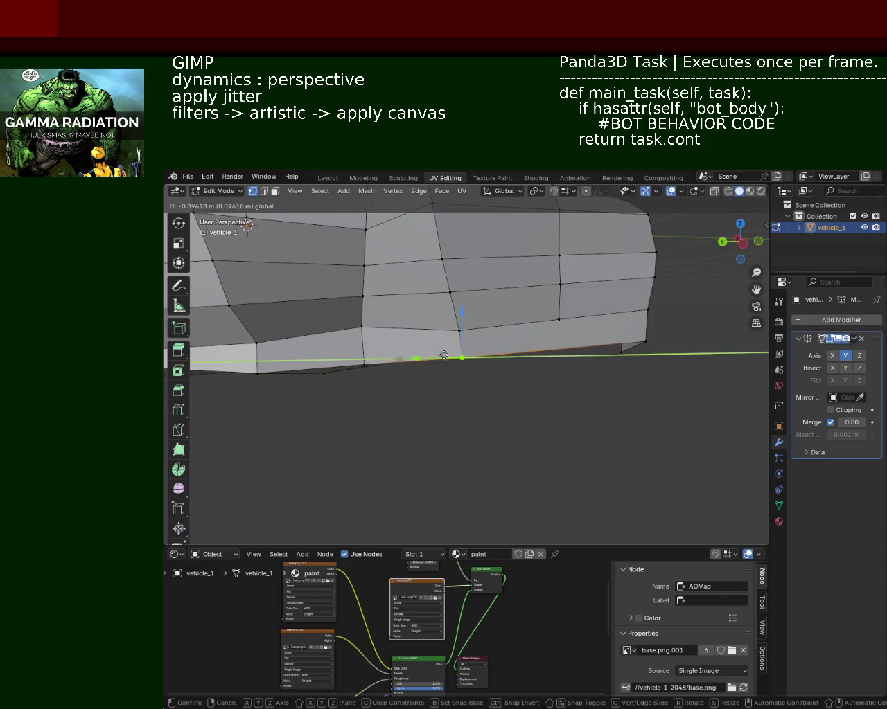
click(523, 356)
click(655, 342)
click(560, 349)
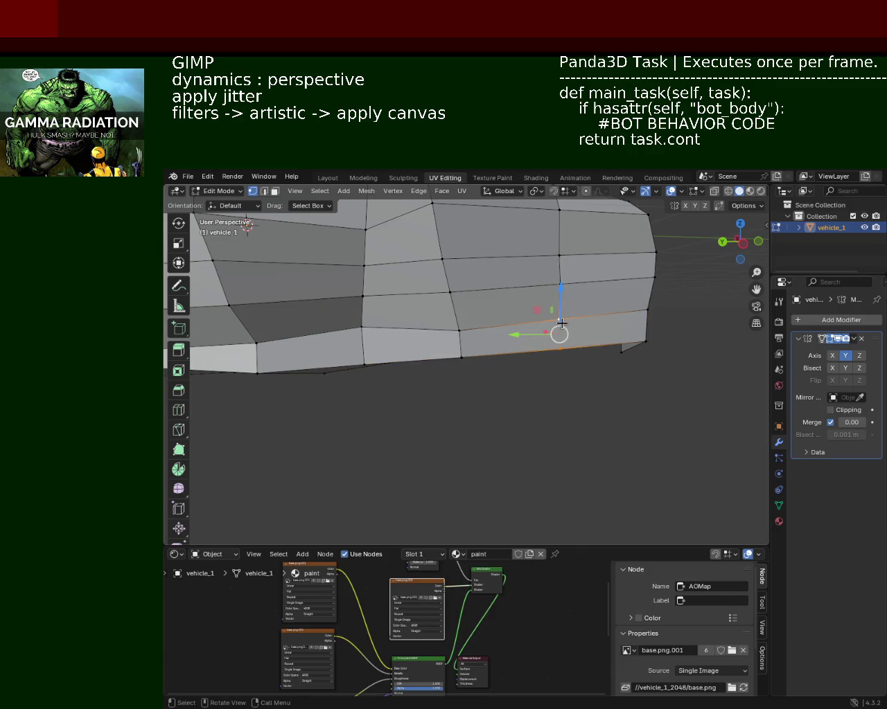
Lower a front lower-edge vertex along Z and select its neighbouring vertices
mouse_move(568, 349)
middle_down()
mouse_move(540, 336)
mouse_move(509, 357)
middle_up()
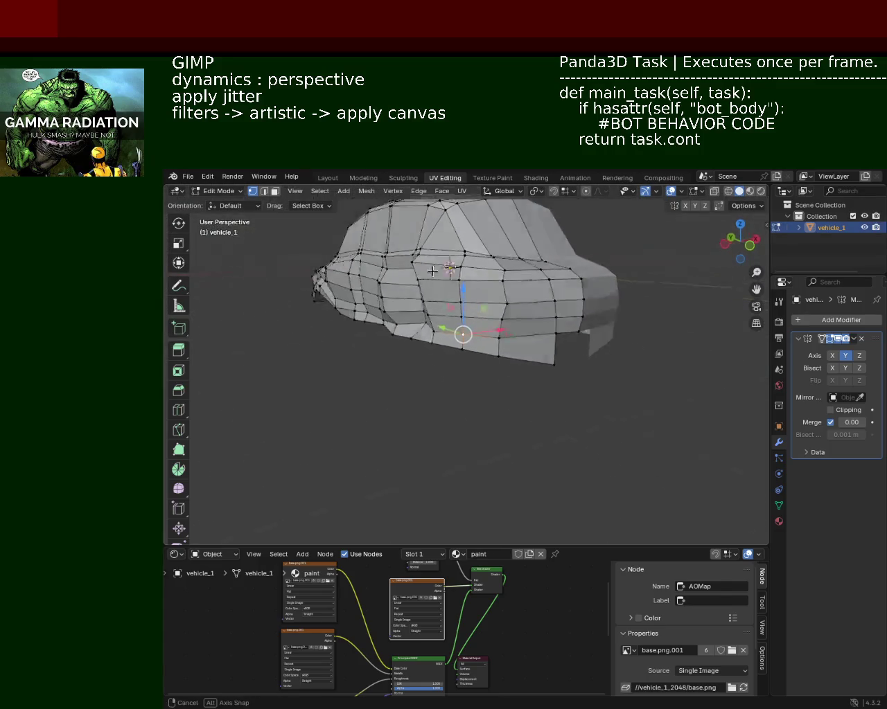
click(528, 349)
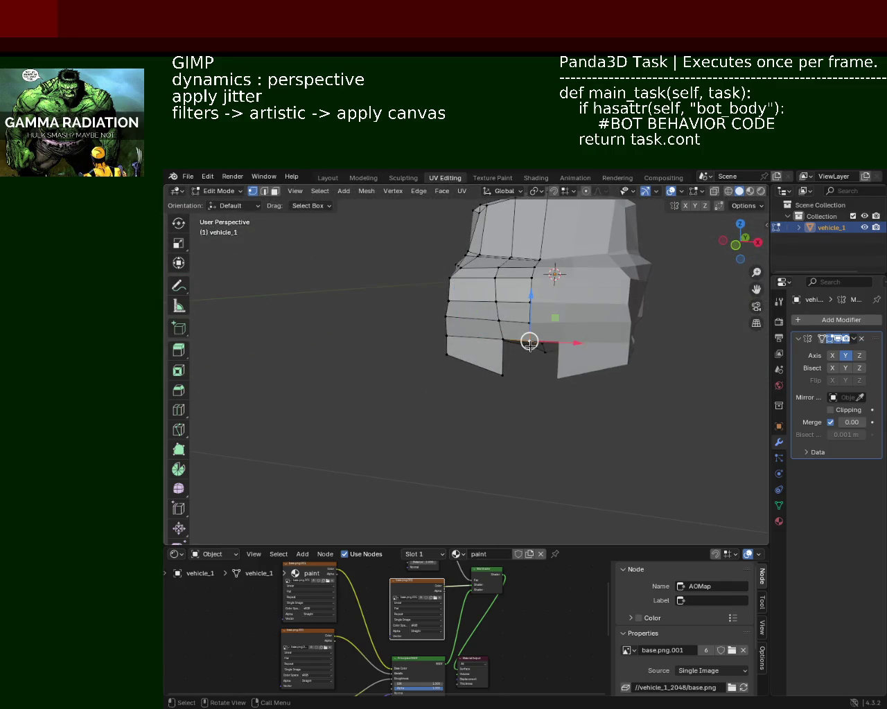
key(g)
key(z)
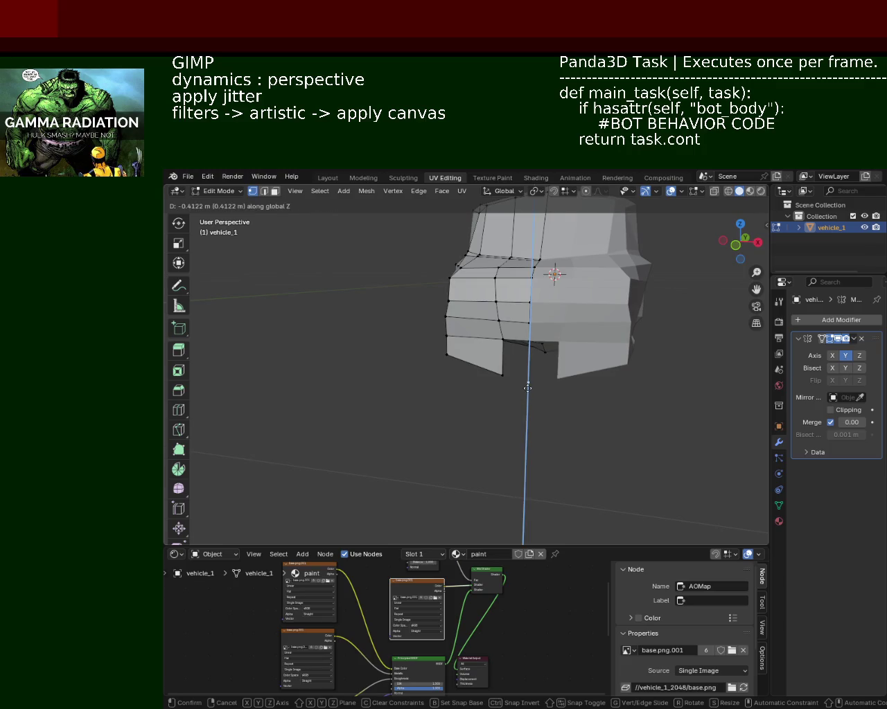
click(525, 399)
shift+click(501, 373)
shift+click(511, 338)
mouse_move(512, 336)
middle_down()
mouse_move(553, 353)
mouse_move(511, 315)
mouse_move(338, 373)
mouse_move(367, 343)
middle_up()
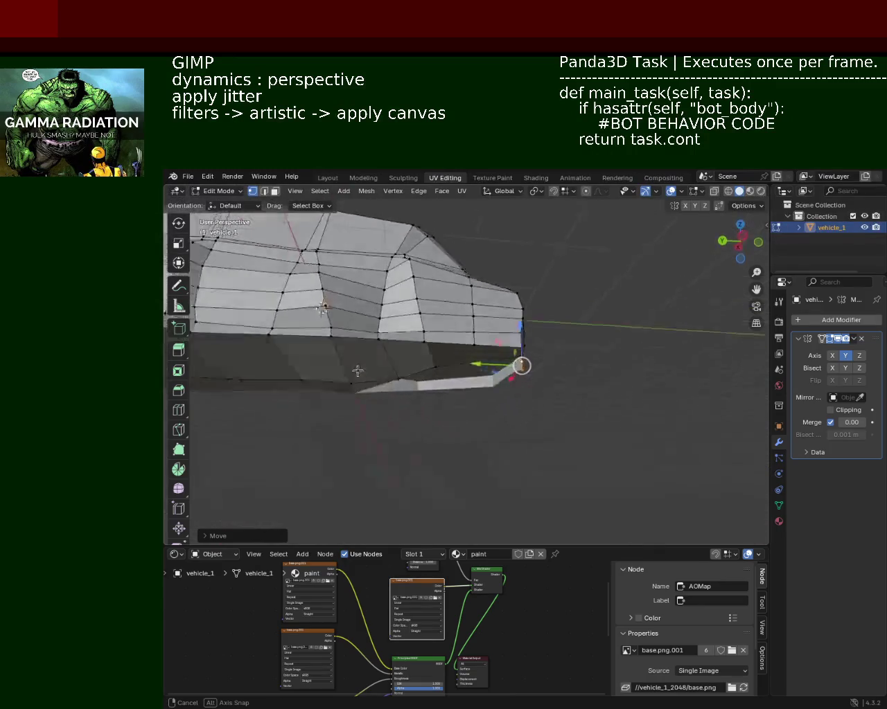
Delete the two side faces near the wheel area
key(3)
click(367, 343)
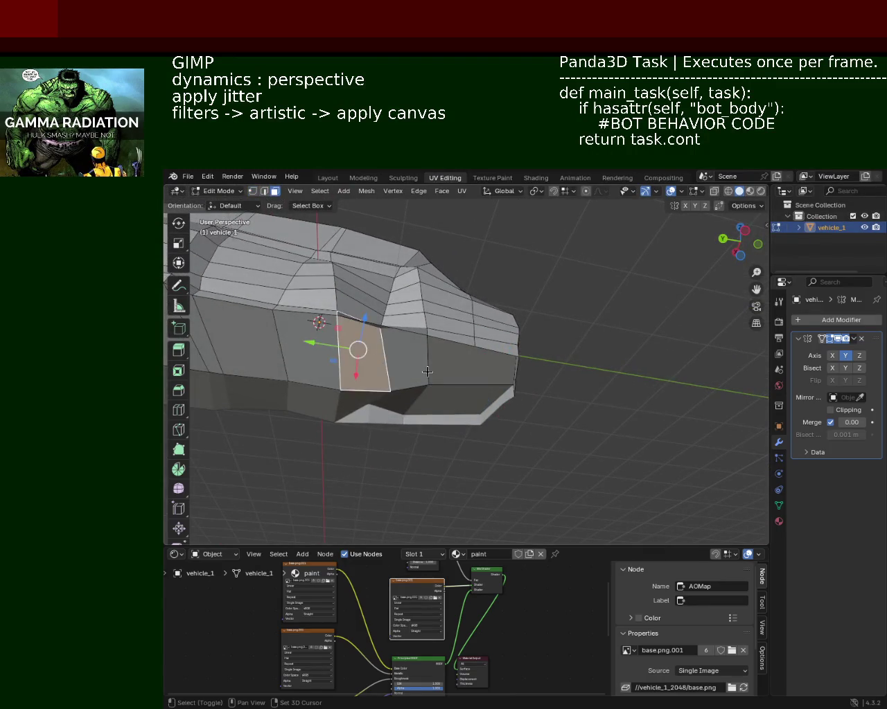
shift+click(471, 367)
key(e)
right_click(471, 371)
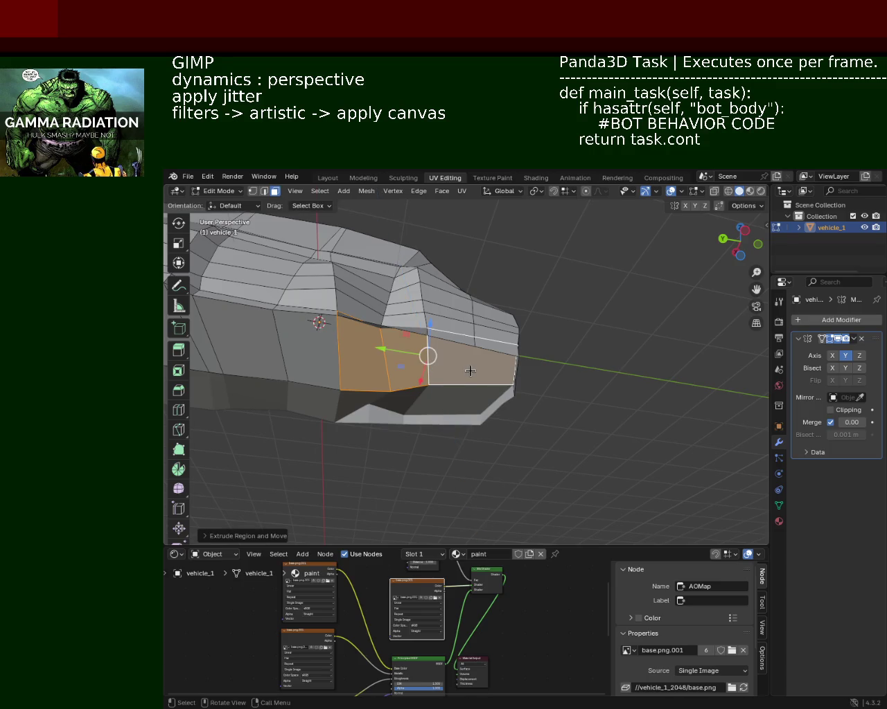
key(x)
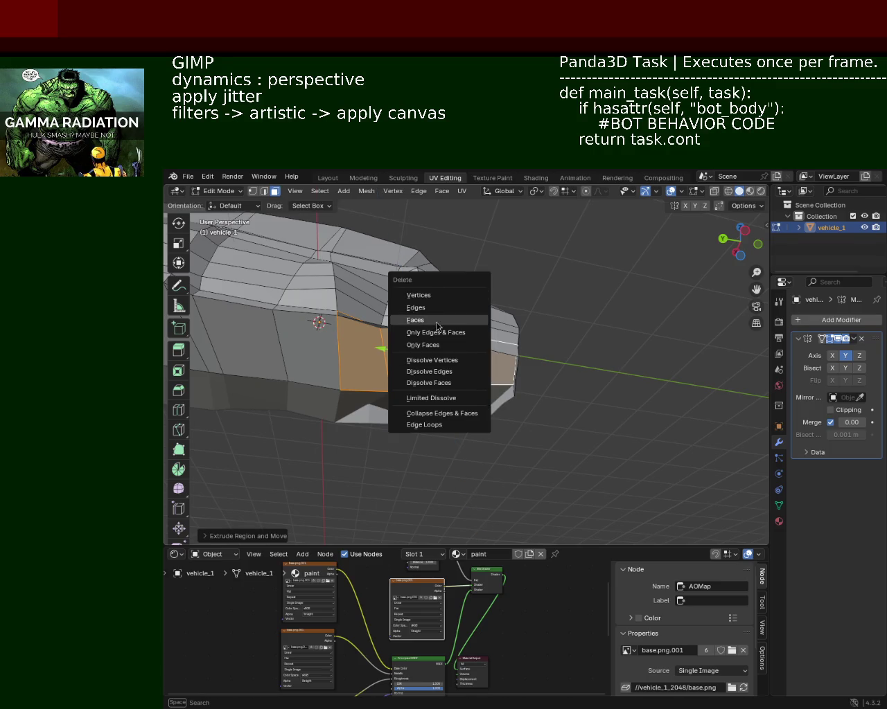
click(438, 320)
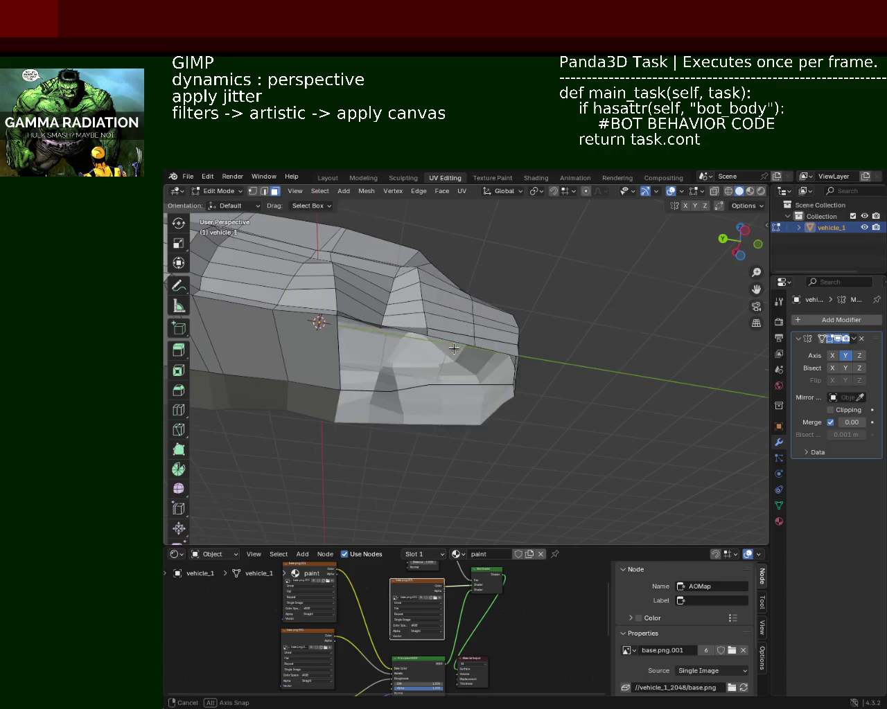
Fill the six-vertex opening underneath with a new face and triangulate it
middle_drag(438, 326, 438, 349)
scroll(438, 349, up, 5)
middle_drag(396, 307, 436, 261)
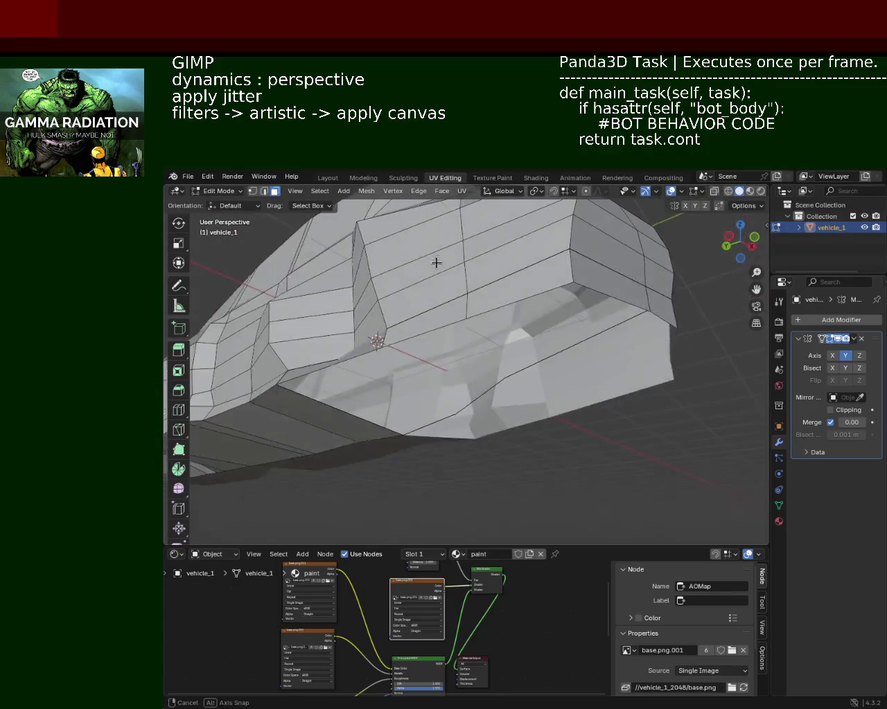
click(253, 192)
click(400, 435)
shift+click(506, 376)
shift+click(644, 311)
shift+click(572, 283)
shift+click(466, 319)
shift+click(324, 367)
key(f)
mouse_move(278, 392)
middle_down()
mouse_move(411, 276)
mouse_move(353, 244)
mouse_move(546, 319)
mouse_move(542, 405)
mouse_move(490, 293)
mouse_move(467, 371)
middle_up()
key(ctrl+t)
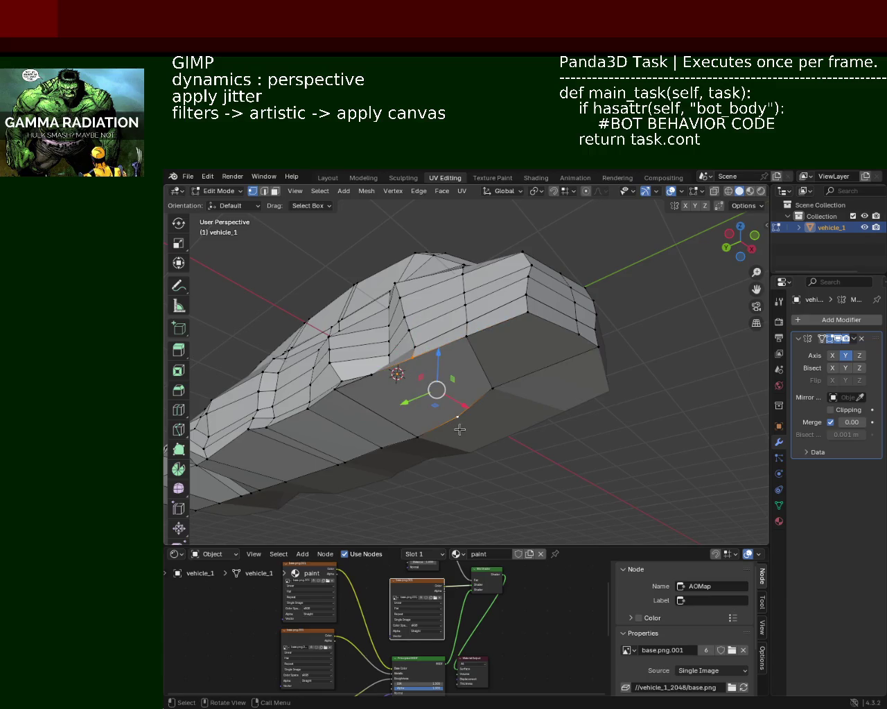
Inspect the lower body from several angles and save vehicle_1.blend
click(458, 423)
click(371, 376)
mouse_move(425, 447)
middle_down()
mouse_move(440, 434)
mouse_move(412, 345)
mouse_move(455, 397)
mouse_move(451, 384)
mouse_move(489, 381)
middle_up()
scroll(489, 380, up, 3)
scroll(481, 283, down, 4)
mouse_move(481, 283)
middle_down()
mouse_move(380, 341)
mouse_move(340, 283)
mouse_move(443, 430)
mouse_move(392, 413)
mouse_move(524, 406)
middle_up()
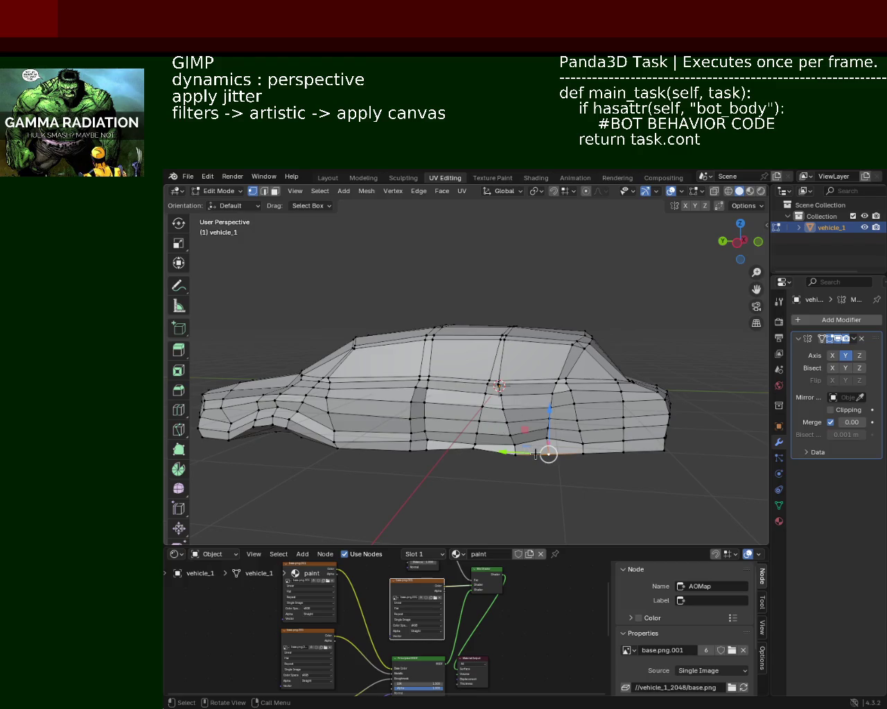
middle_drag(372, 458, 475, 432)
mouse_move(581, 412)
middle_down()
mouse_move(417, 395)
mouse_move(590, 333)
mouse_move(455, 323)
mouse_move(490, 358)
mouse_move(475, 356)
mouse_move(489, 300)
mouse_move(483, 344)
mouse_move(531, 362)
mouse_move(500, 369)
mouse_move(542, 379)
mouse_move(457, 386)
middle_up()
key(ctrl+s)
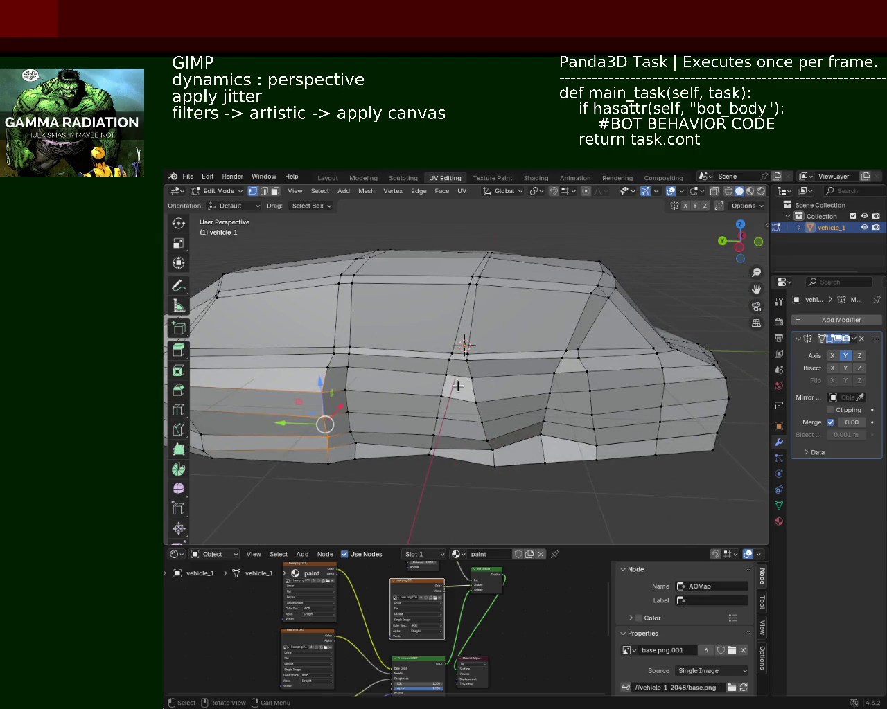
Move a vertex on the car's side along the Y axis
mouse_move(458, 385)
middle_down()
mouse_move(321, 340)
mouse_move(512, 386)
mouse_move(475, 340)
middle_up()
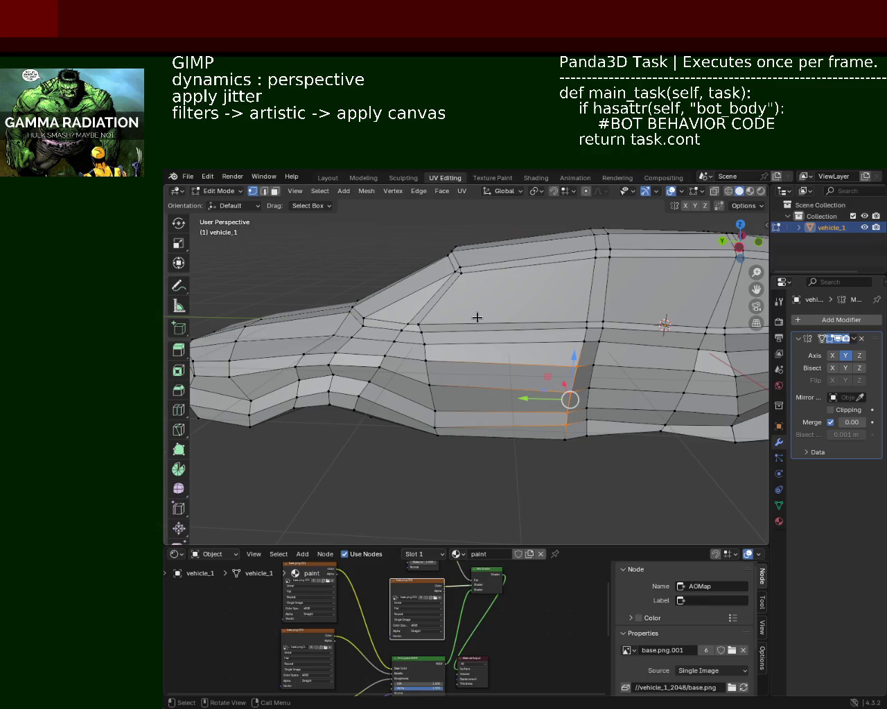
mouse_move(476, 318)
middle_down()
mouse_move(469, 303)
mouse_move(455, 335)
middle_up()
click(420, 359)
mouse_move(355, 387)
middle_down()
mouse_move(379, 377)
mouse_move(448, 431)
mouse_move(590, 384)
mouse_move(575, 336)
middle_up()
click(575, 336)
key(g)
key(y)
click(567, 307)
Shift another side vertex along Y and save vehicle_1.blend again
click(546, 364)
key(g)
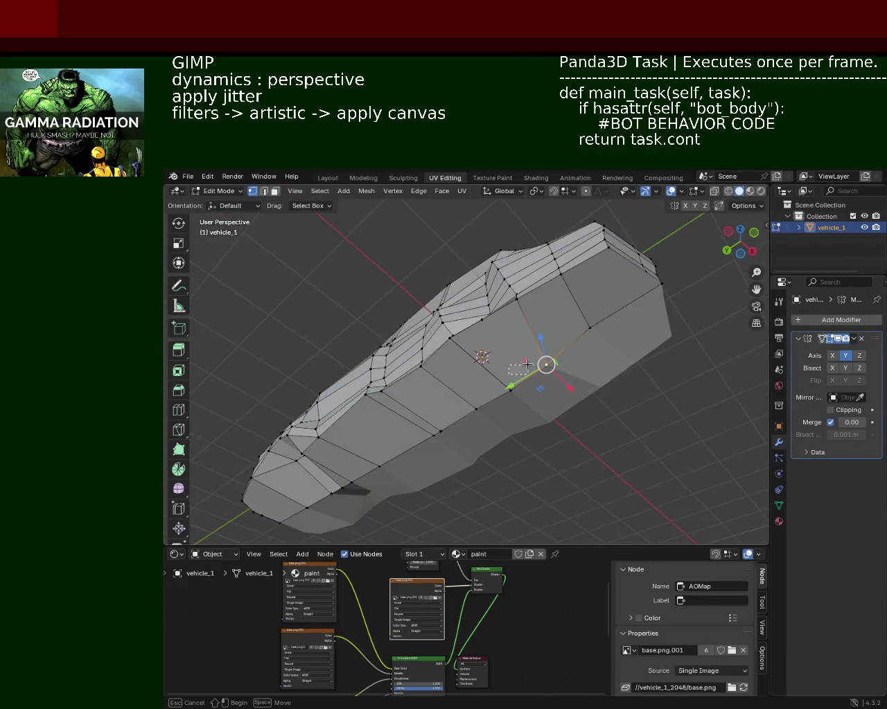
key(Escape)
key(g)
key(y)
click(521, 416)
mouse_move(521, 415)
middle_down()
mouse_move(618, 414)
mouse_move(530, 354)
mouse_move(468, 393)
mouse_move(489, 366)
middle_up()
key(ctrl+s)
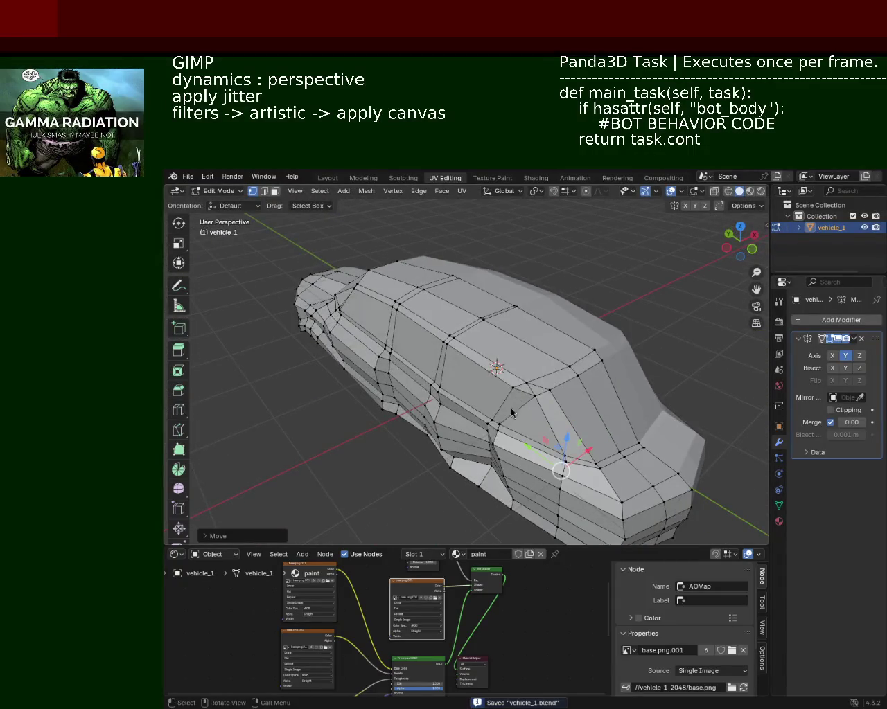
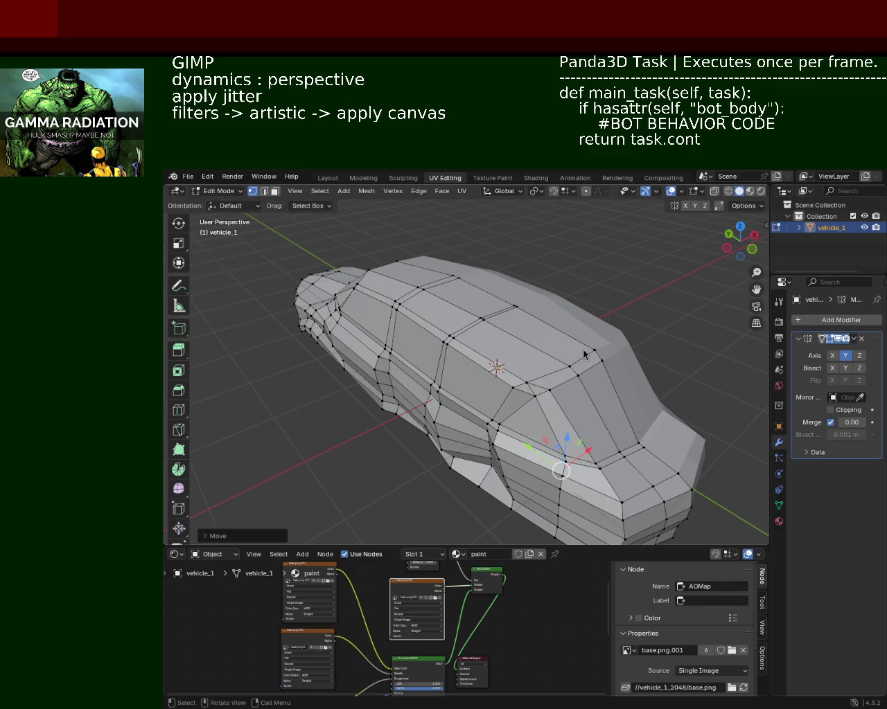
Add two more edge loops to the selection and shift them along the X axis
middle_drag(628, 299, 517, 455)
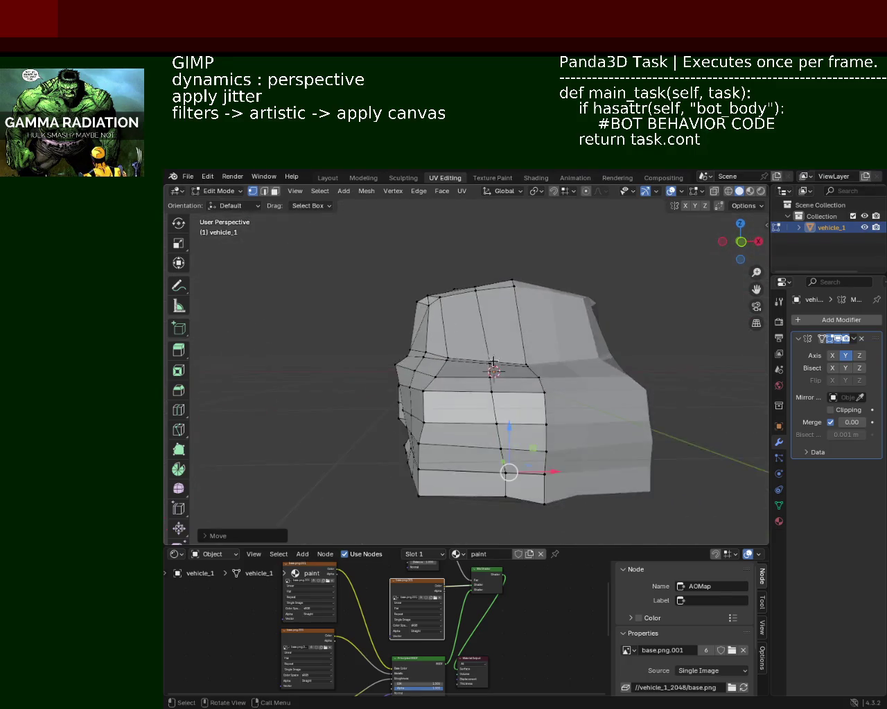
alt+shift+click(537, 431)
alt+shift+click(537, 406)
drag(549, 432, 534, 437)
key(ctrl+z)
key(g)
key(x)
click(542, 431)
Move a vertex on the bottom edge of the nose along the X axis
click(556, 461)
key(g)
key(z)
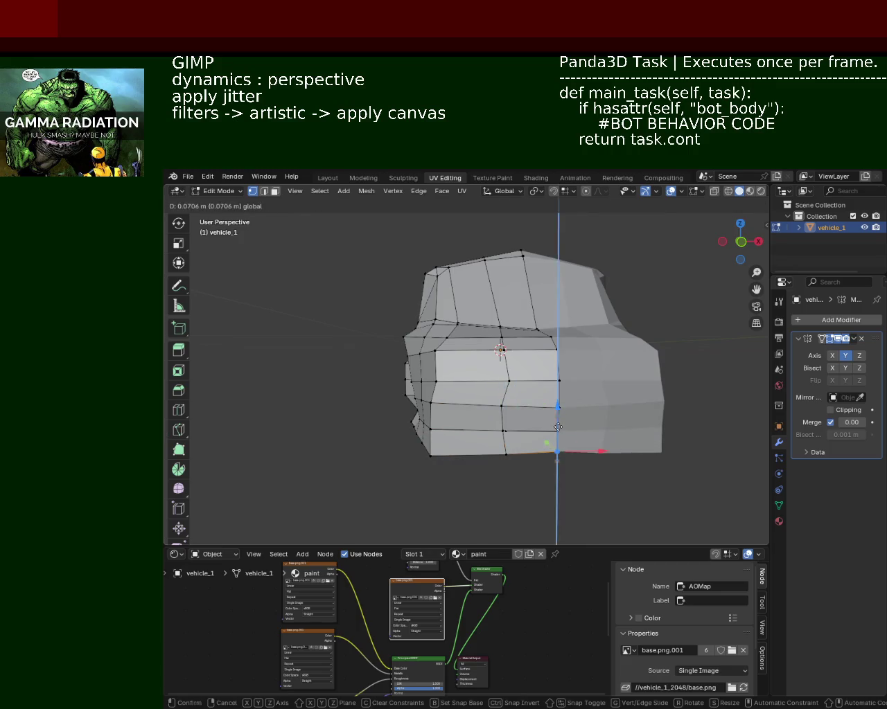
key(x)
click(488, 453)
Select a vertex at the car's front corner and push it along the Y axis
mouse_move(488, 453)
middle_down()
mouse_move(543, 395)
mouse_move(601, 384)
middle_up()
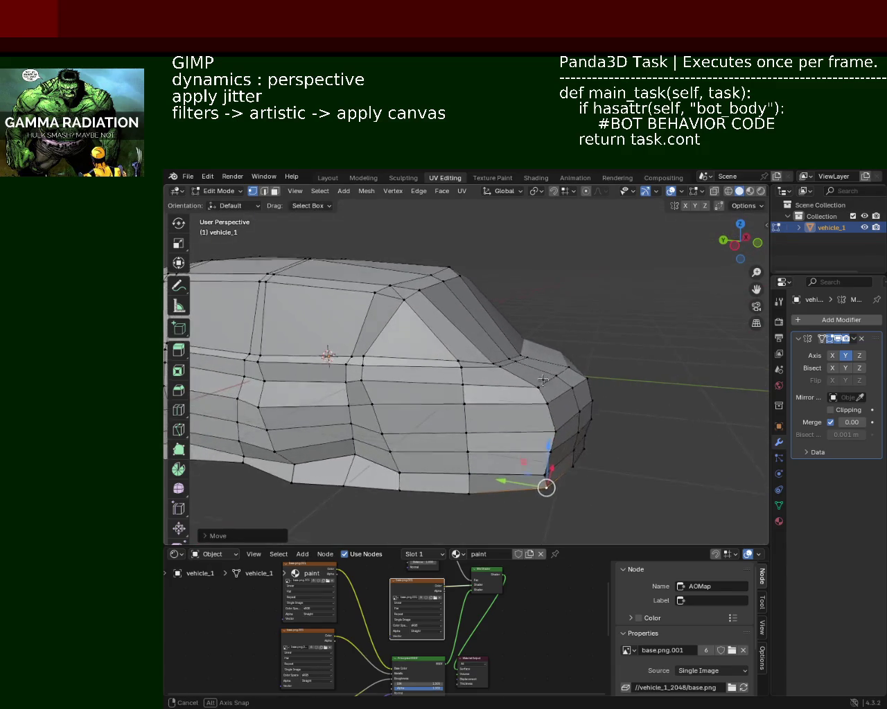
click(579, 382)
click(582, 405)
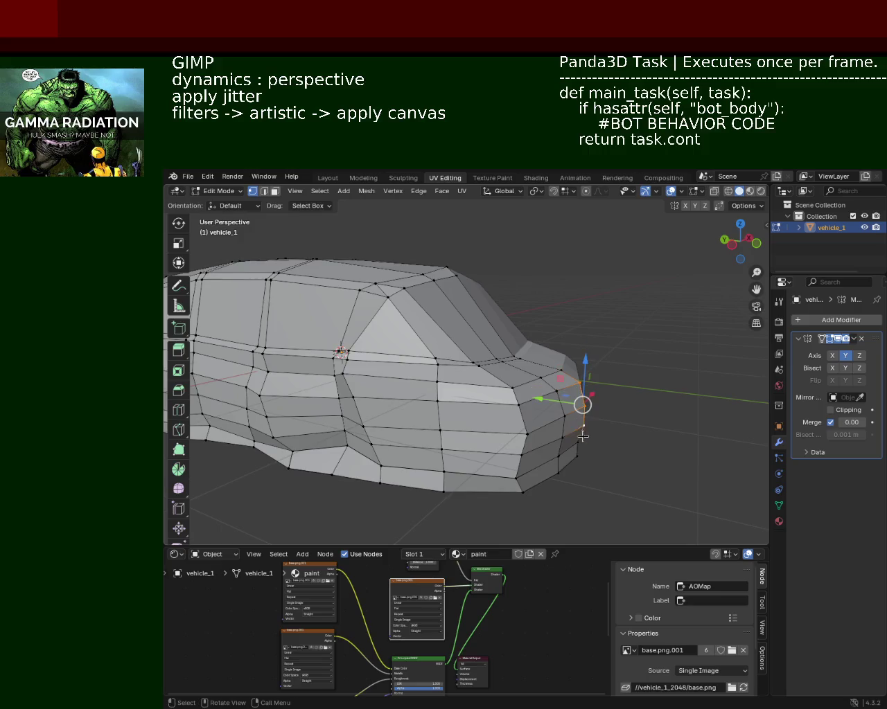
drag(532, 407, 560, 398)
click(580, 385)
key(g)
key(y)
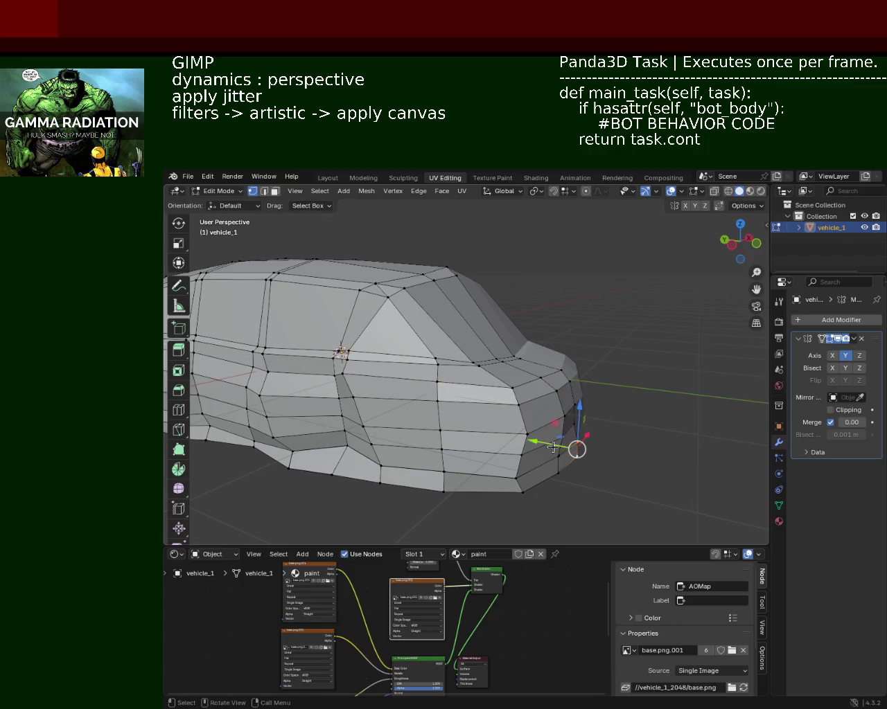
click(561, 446)
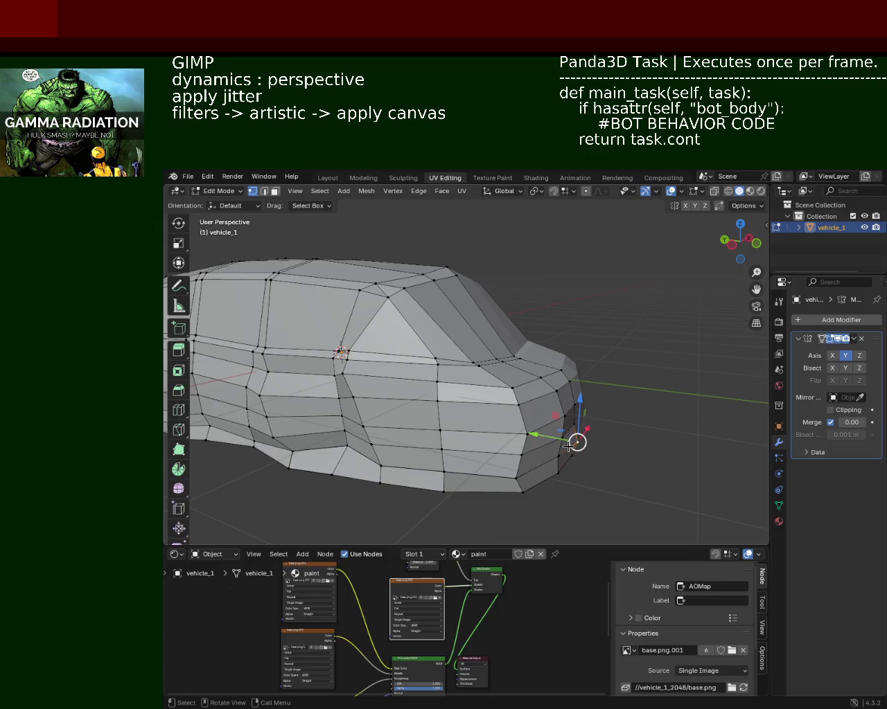
Move the front vertex further along Y, then nudge it along X
key(g)
key(y)
click(563, 435)
mouse_move(562, 435)
middle_down()
mouse_move(483, 396)
mouse_move(589, 458)
mouse_move(490, 416)
middle_up()
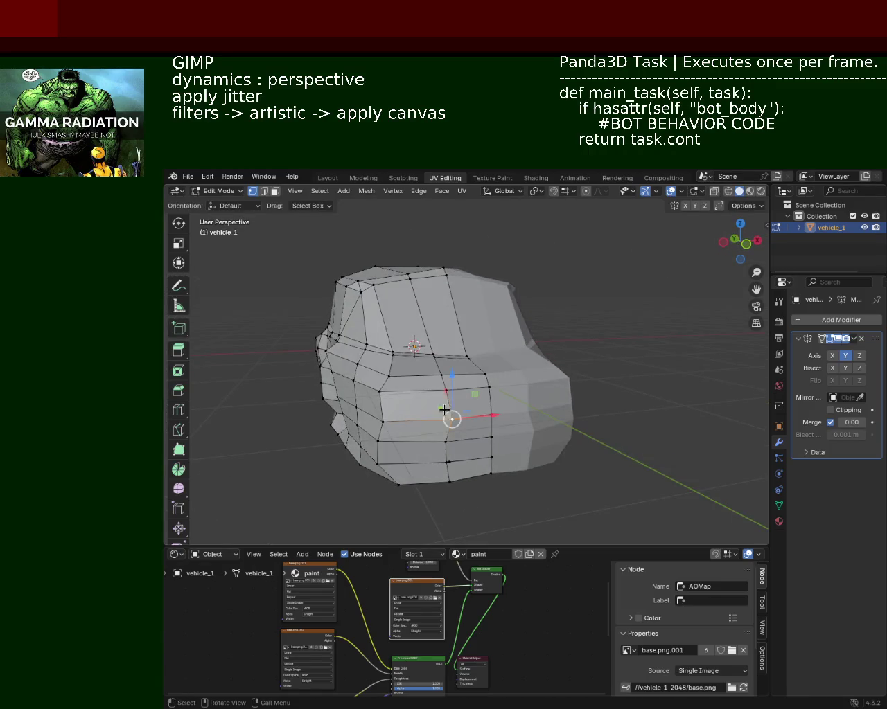
drag(491, 416, 487, 422)
mouse_move(490, 446)
middle_down()
mouse_move(487, 417)
mouse_move(643, 451)
mouse_move(580, 434)
middle_up()
Finish moving the front vertex and orbit to the car's side view
key(g)
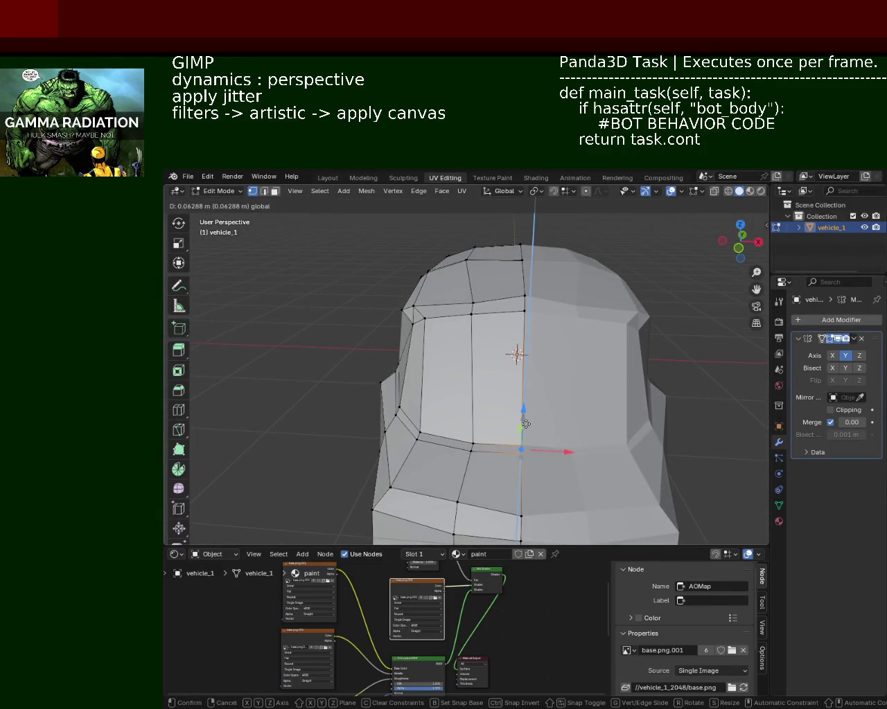
click(525, 424)
mouse_move(526, 424)
middle_down()
mouse_move(610, 384)
mouse_move(647, 317)
mouse_move(610, 322)
mouse_move(587, 393)
middle_up()
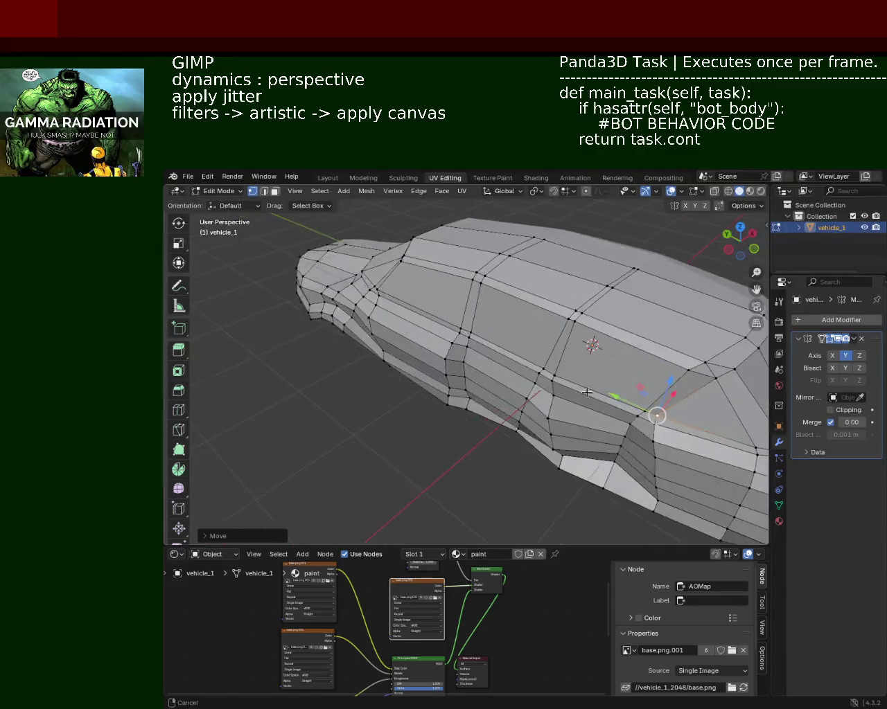
middle_drag(587, 393, 486, 385)
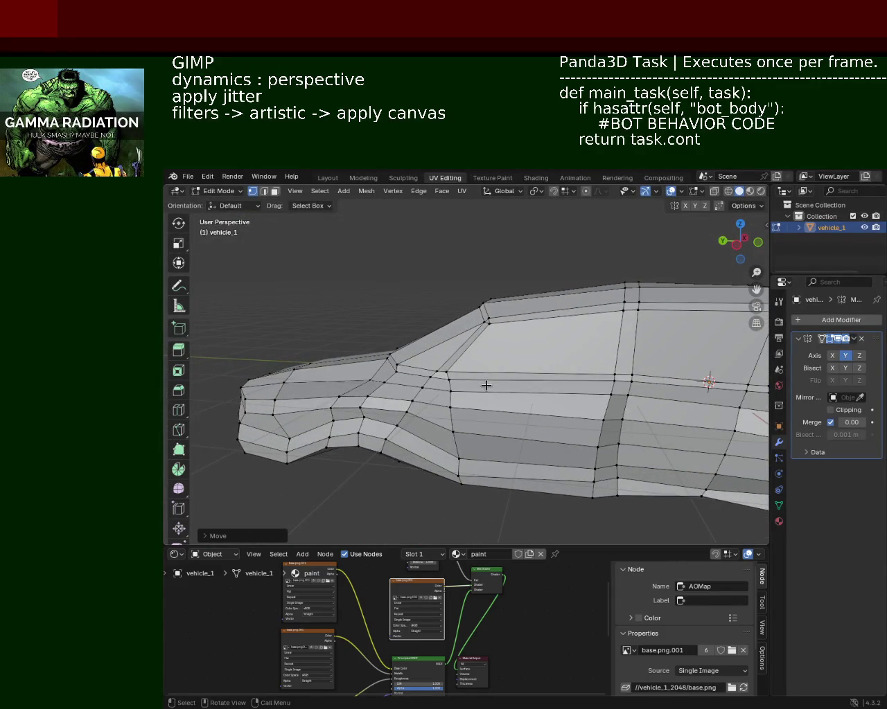
Connect the windshield top corner to the base vertices with J, then select the base edge
click(446, 372)
shift+click(620, 373)
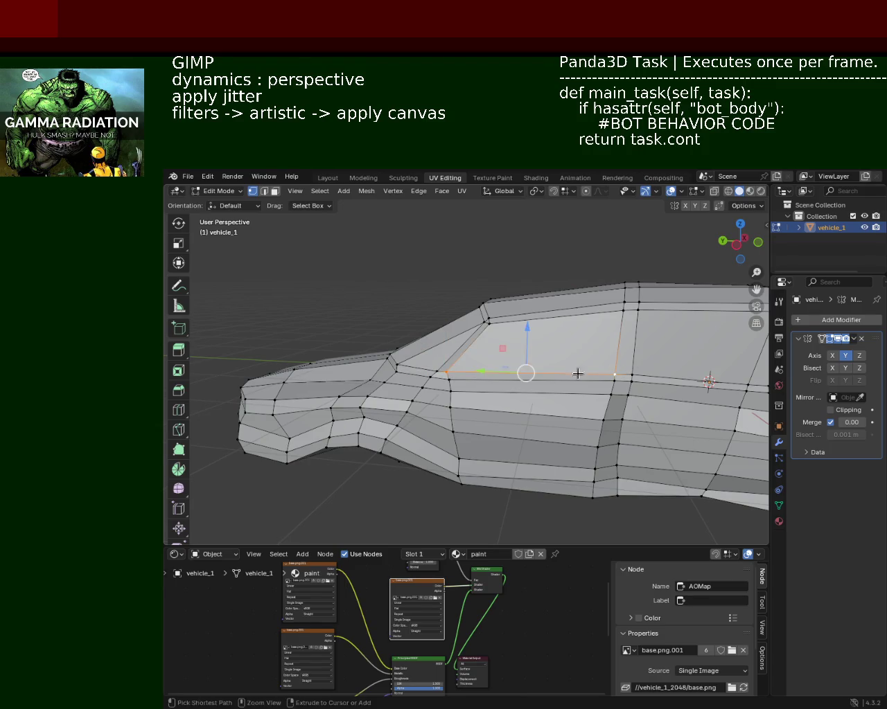
shift+click(485, 326)
key(j)
click(615, 375)
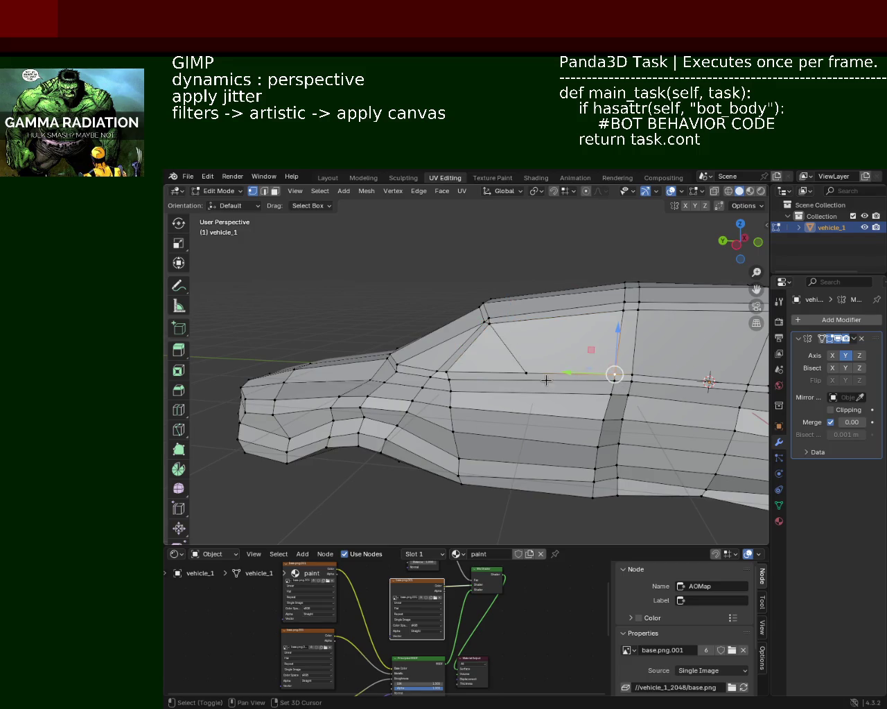
shift+click(526, 374)
Subdivide the windshield base edge and slide the new midpoint vertex along it
right_click(528, 374)
click(530, 379)
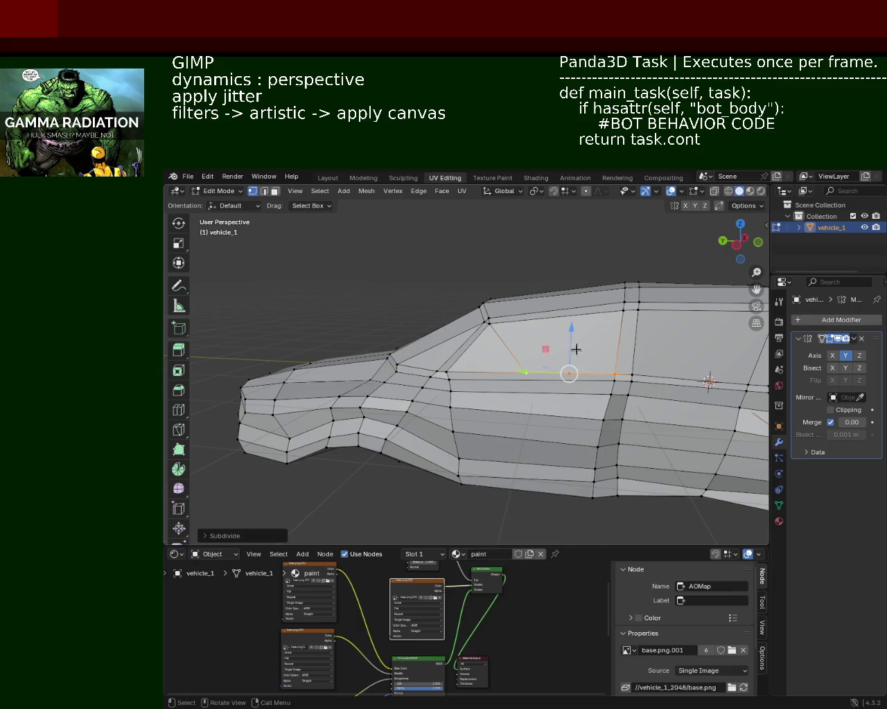
click(568, 373)
key(g)
key(g)
click(520, 394)
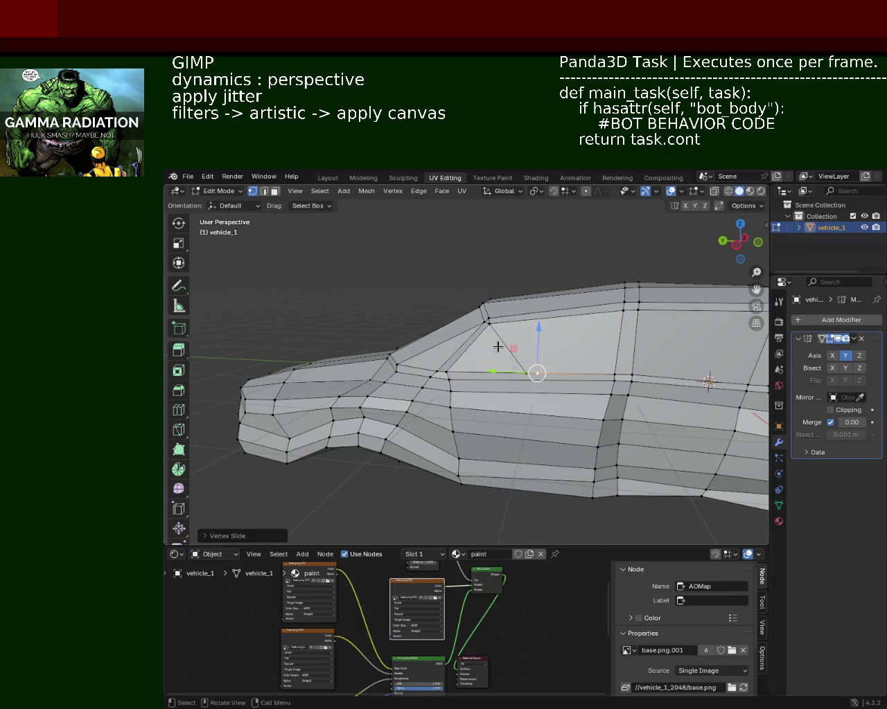
click(489, 320)
shift+click(537, 374)
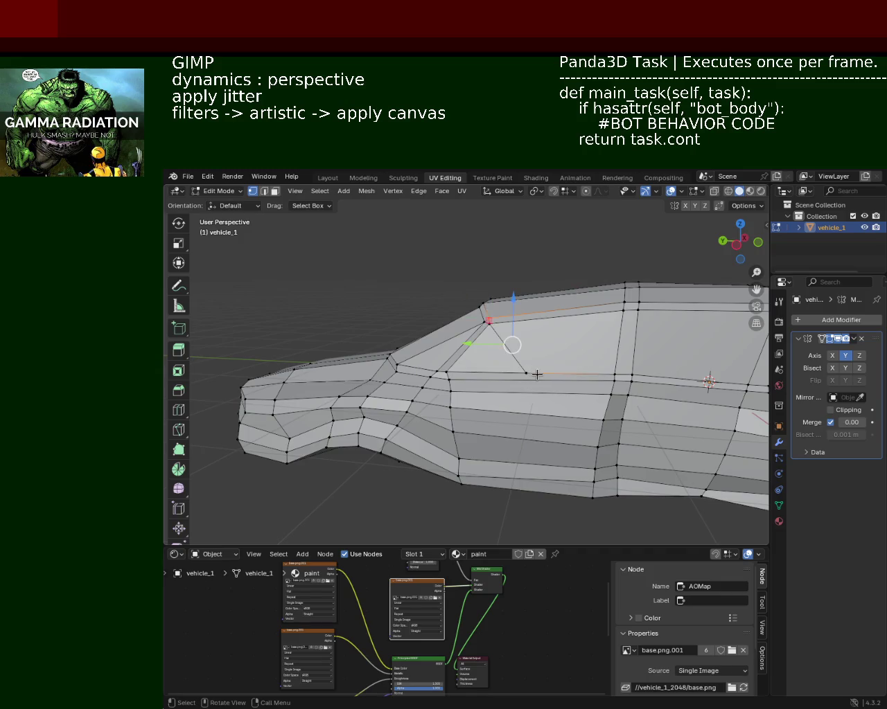
Dissolve the unwanted edge at the pillar corner in edge select mode
mouse_move(536, 374)
middle_down()
mouse_move(505, 306)
mouse_move(508, 323)
middle_up()
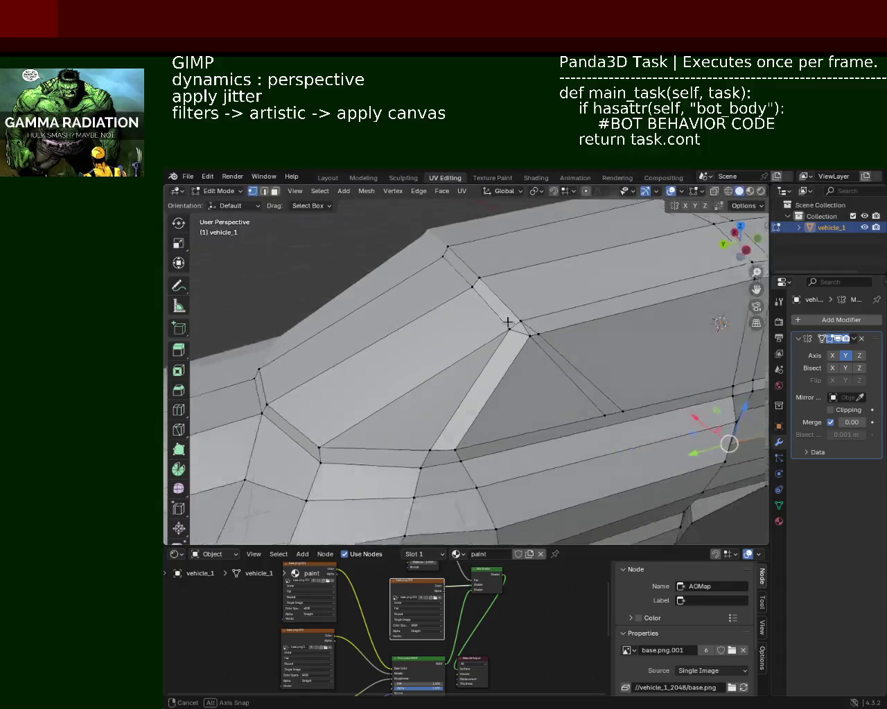
middle_drag(507, 322, 515, 328)
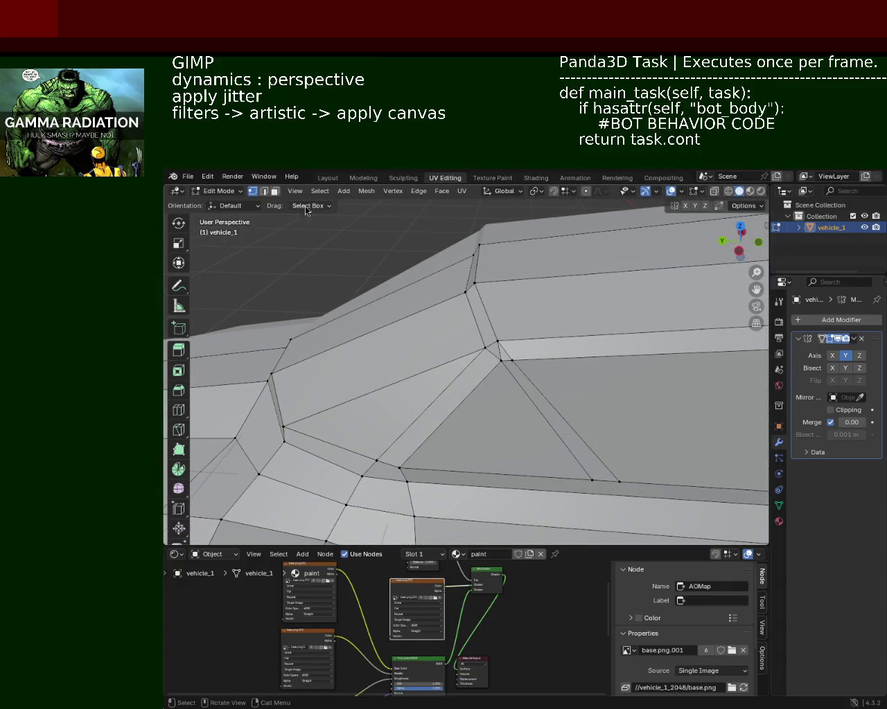
click(264, 191)
key(x)
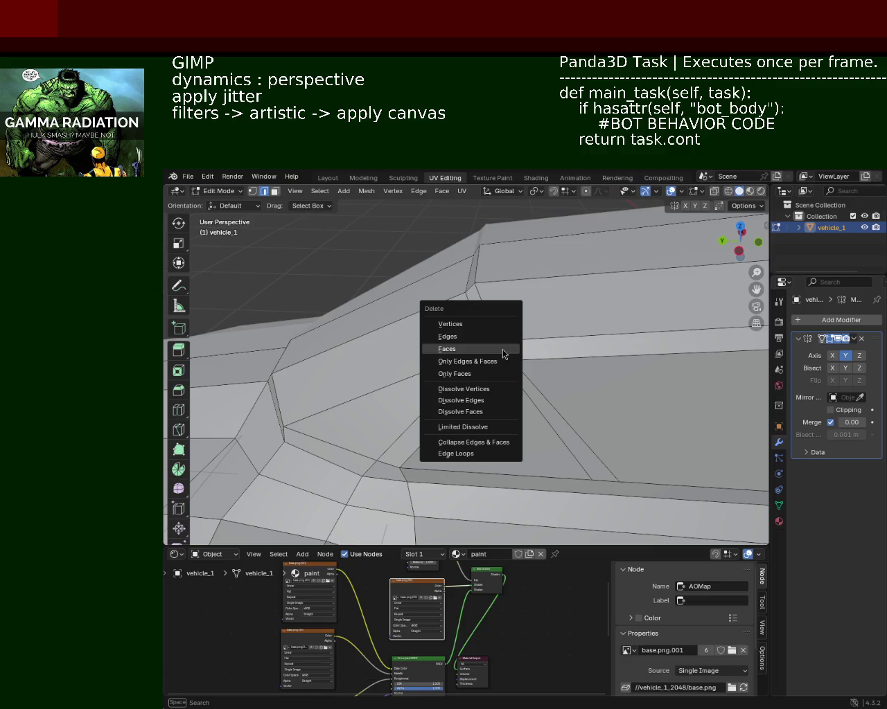
click(495, 337)
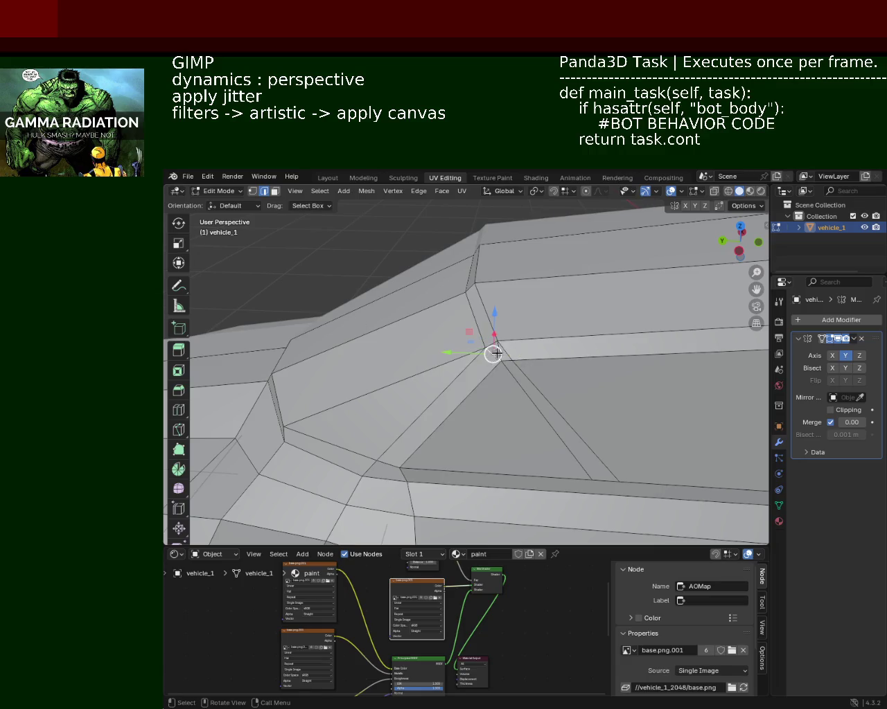
key(x)
click(499, 402)
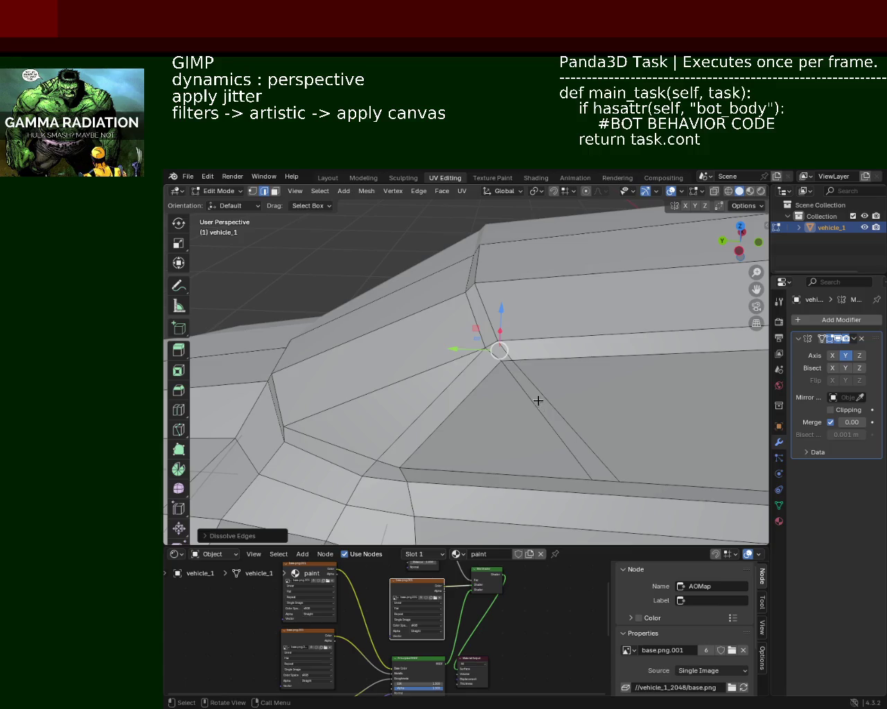
mouse_move(537, 401)
middle_down()
mouse_move(515, 369)
mouse_move(522, 358)
mouse_move(537, 397)
middle_up()
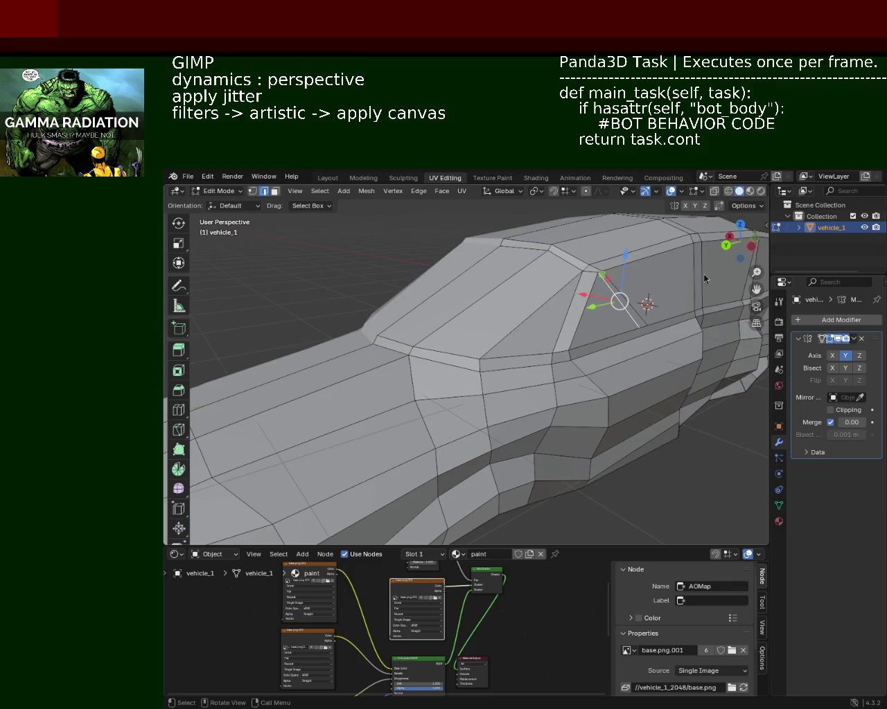
scroll(642, 268, up, 5)
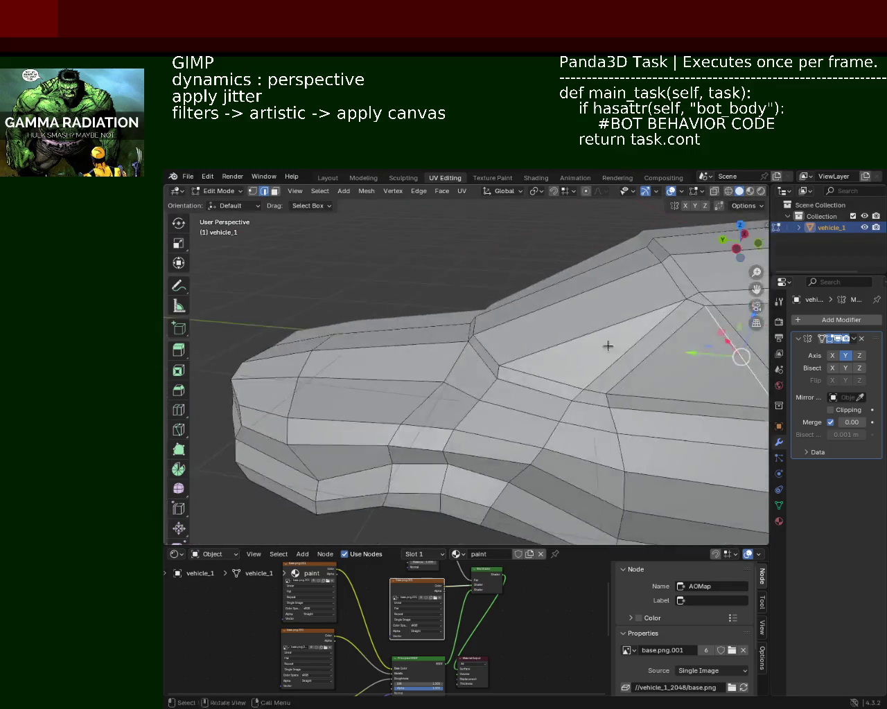
mouse_move(607, 339)
middle_down()
mouse_move(473, 331)
mouse_move(559, 353)
middle_up()
scroll(558, 352, down, 4)
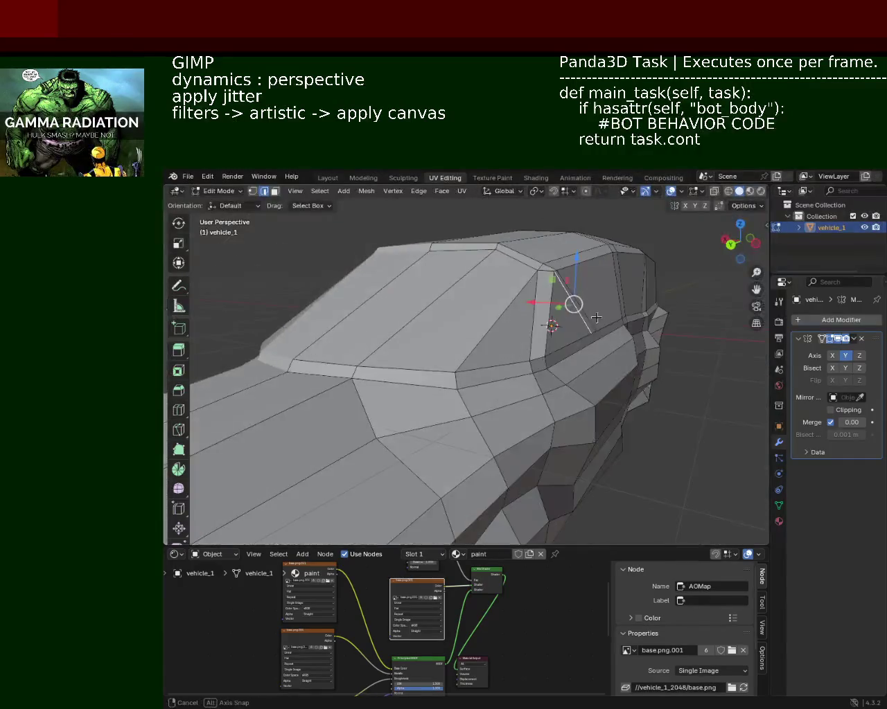
scroll(552, 341, up, 3)
mouse_move(559, 402)
middle_down()
mouse_move(427, 406)
mouse_move(515, 319)
mouse_move(508, 304)
mouse_move(408, 356)
mouse_move(491, 356)
mouse_move(494, 346)
mouse_move(532, 356)
mouse_move(439, 382)
mouse_move(463, 368)
mouse_move(474, 392)
mouse_move(537, 390)
middle_up()
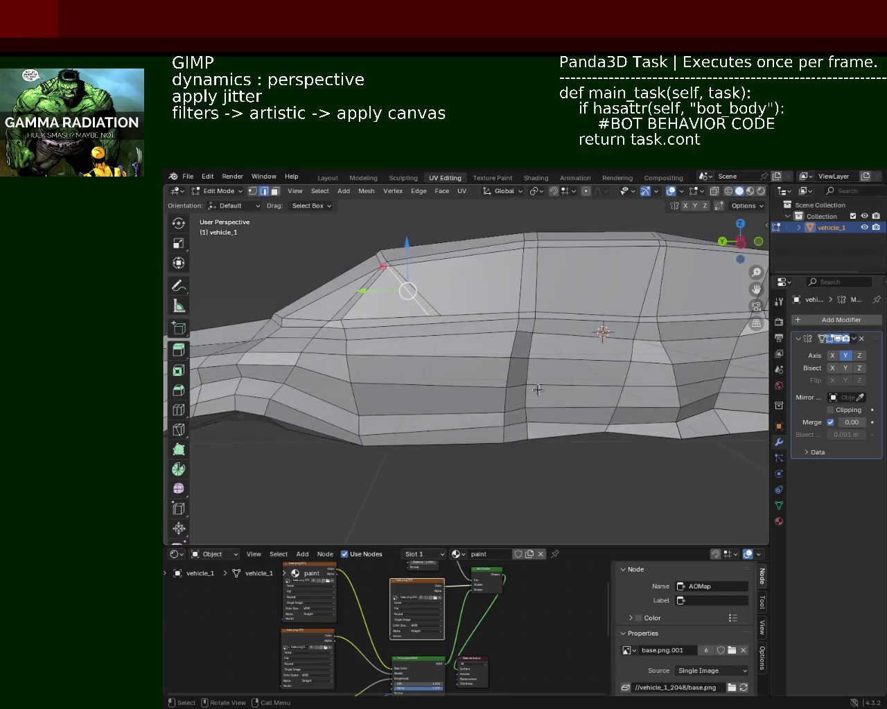
scroll(483, 404, up, 1)
scroll(443, 395, up, 2)
scroll(394, 386, up, 1)
mouse_move(394, 386)
shift+middle_down()
mouse_move(493, 298)
mouse_move(470, 341)
mouse_move(455, 277)
mouse_move(485, 323)
mouse_move(539, 322)
mouse_move(545, 333)
mouse_move(432, 307)
shift+middle_up()
scroll(493, 299, down, 1)
scroll(498, 312, down, 2)
scroll(503, 327, down, 1)
scroll(432, 307, up, 1)
scroll(487, 300, up, 1)
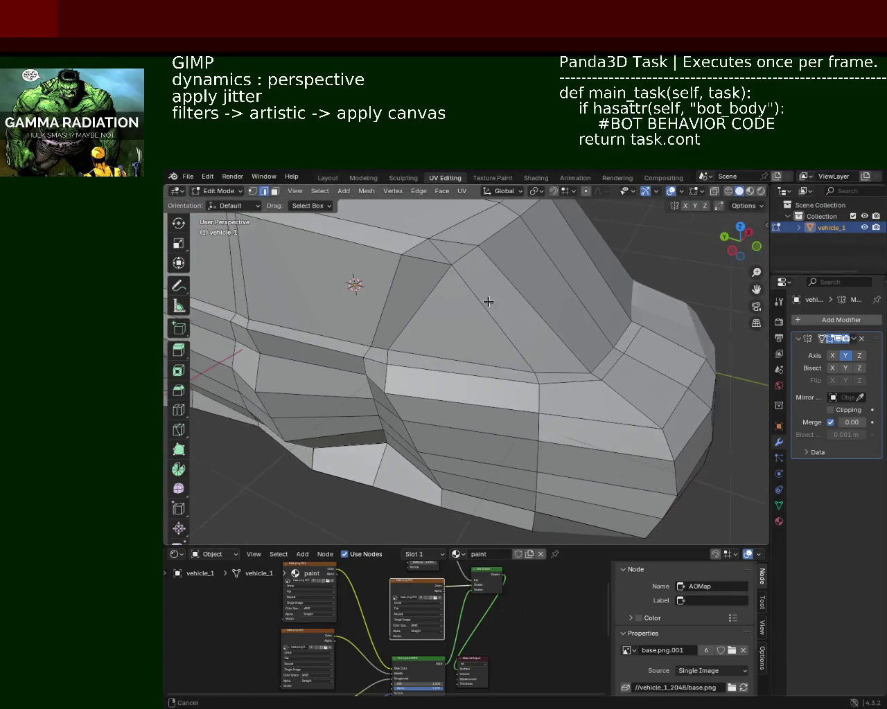
click(254, 193)
Shift a vertex on the window's lower edge slightly forward
click(534, 374)
ctrl+click(534, 380)
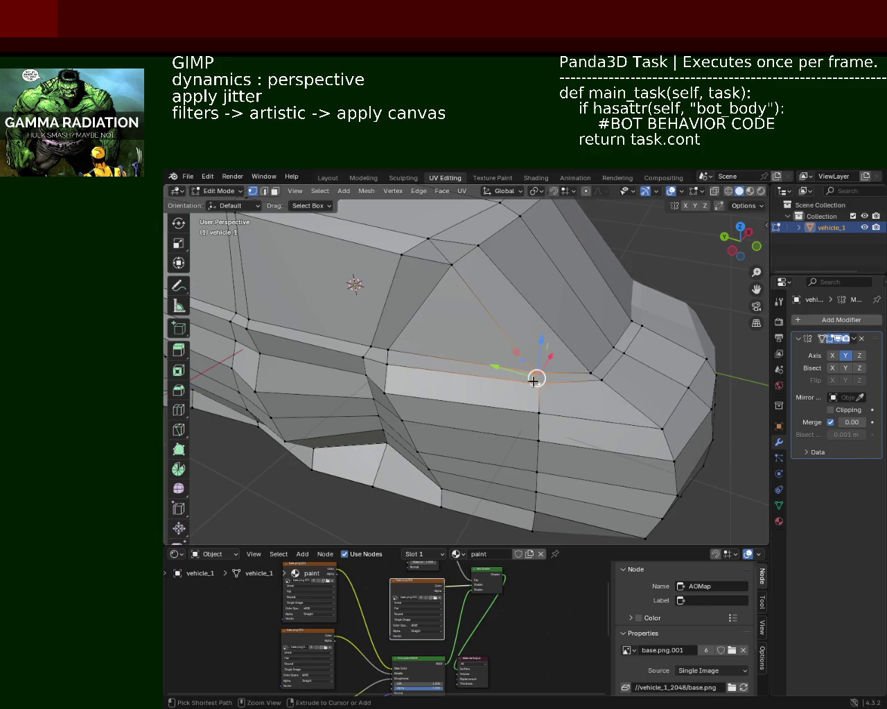
drag(534, 381, 559, 375)
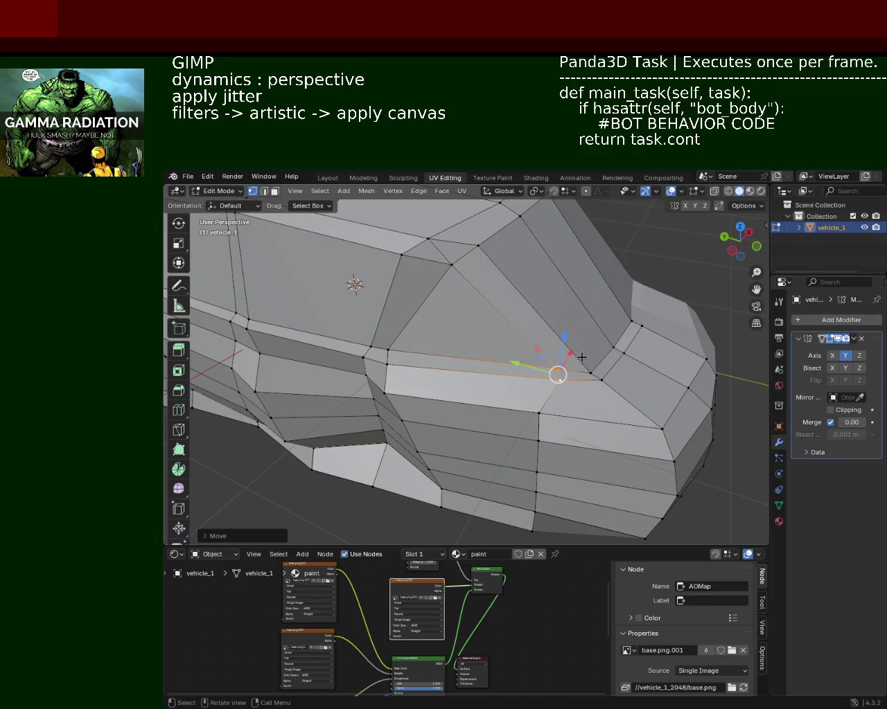
click(509, 373)
Slide the vertex at the pillar's top along Y, then along X
mouse_move(545, 403)
middle_down()
mouse_move(436, 384)
mouse_move(518, 346)
middle_up()
click(518, 346)
drag(518, 346, 499, 338)
middle_drag(499, 340, 466, 337)
drag(465, 336, 438, 332)
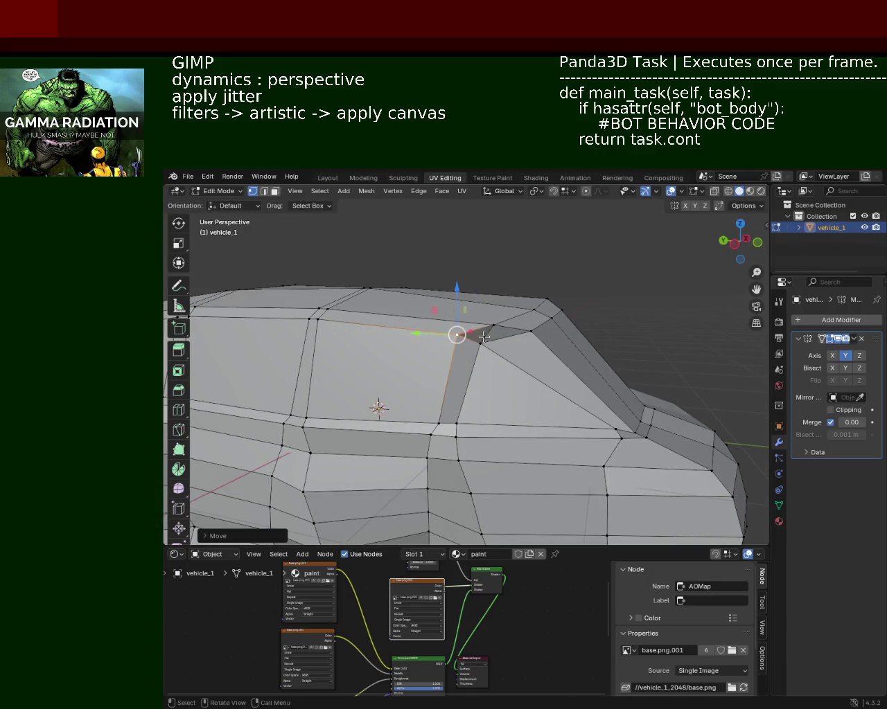
middle_drag(438, 332, 455, 399)
mouse_move(548, 359)
mouse_down()
mouse_move(564, 388)
mouse_move(530, 413)
mouse_up()
mouse_move(531, 414)
middle_down()
mouse_move(508, 364)
mouse_move(513, 346)
mouse_move(449, 376)
middle_up()
Move the window corner vertex along the X axis
click(499, 424)
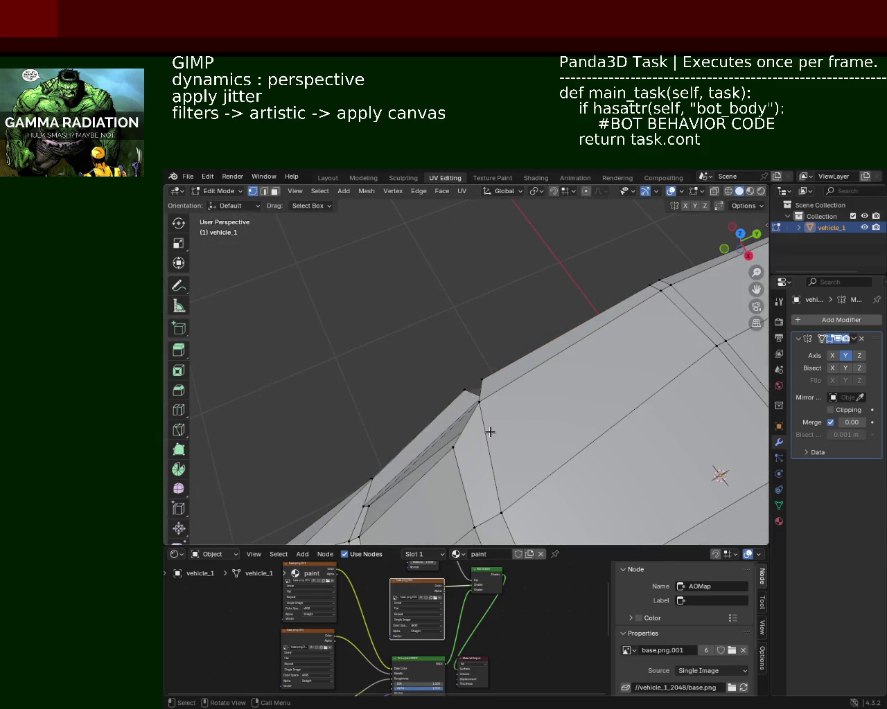
click(472, 410)
drag(500, 426, 528, 397)
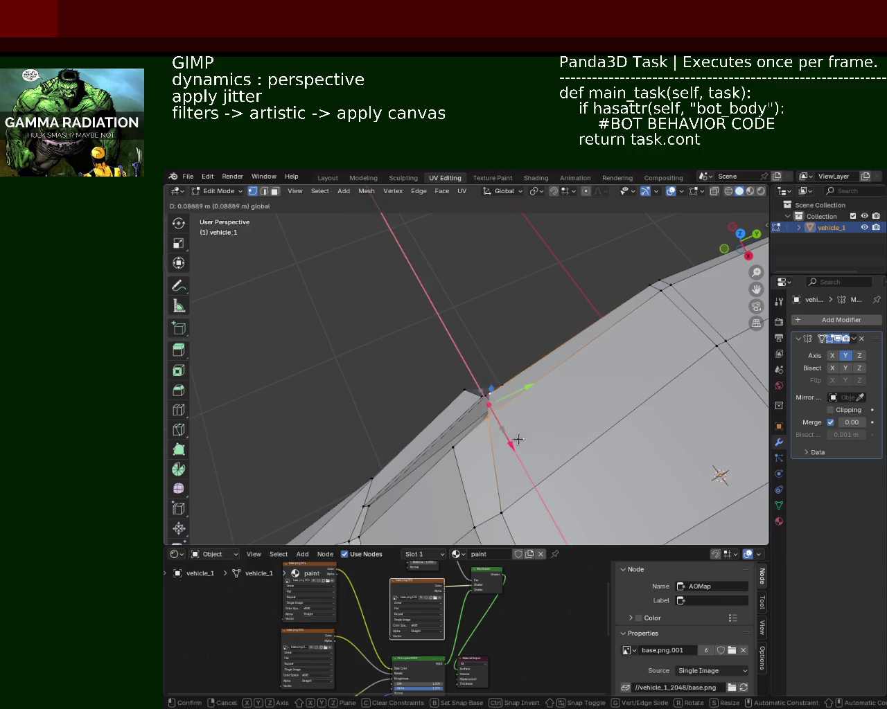
mouse_move(528, 396)
middle_down()
mouse_move(513, 322)
mouse_move(514, 356)
middle_up()
Pull the roof-line vertex outward along X and slide it along Y
key(g)
mouse_move(515, 359)
mouse_down()
mouse_move(579, 364)
mouse_move(520, 358)
mouse_up()
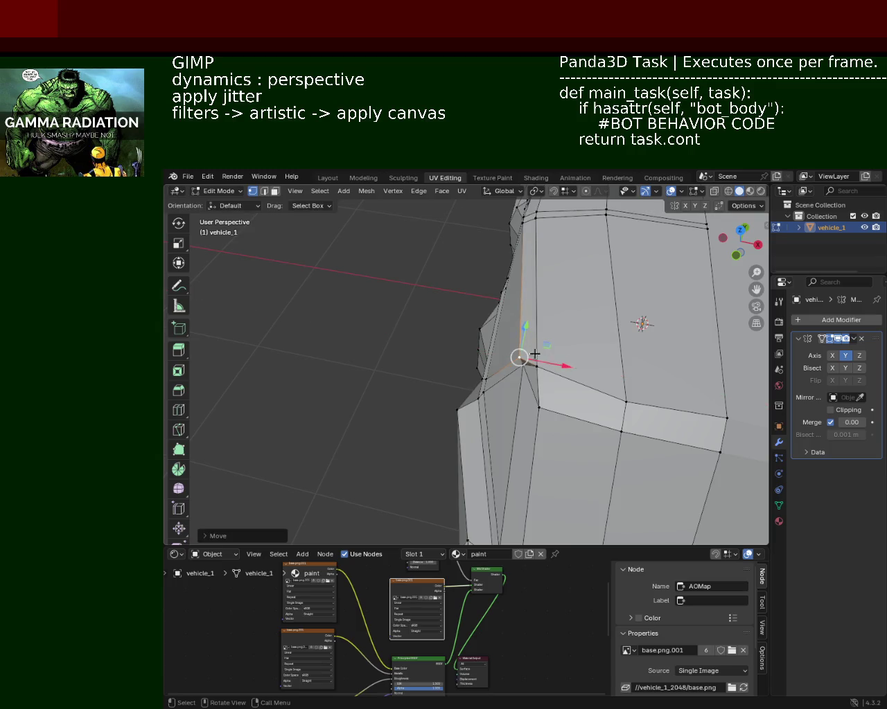
mouse_move(522, 377)
middle_down()
mouse_move(367, 459)
mouse_move(459, 340)
middle_up()
drag(459, 340, 428, 337)
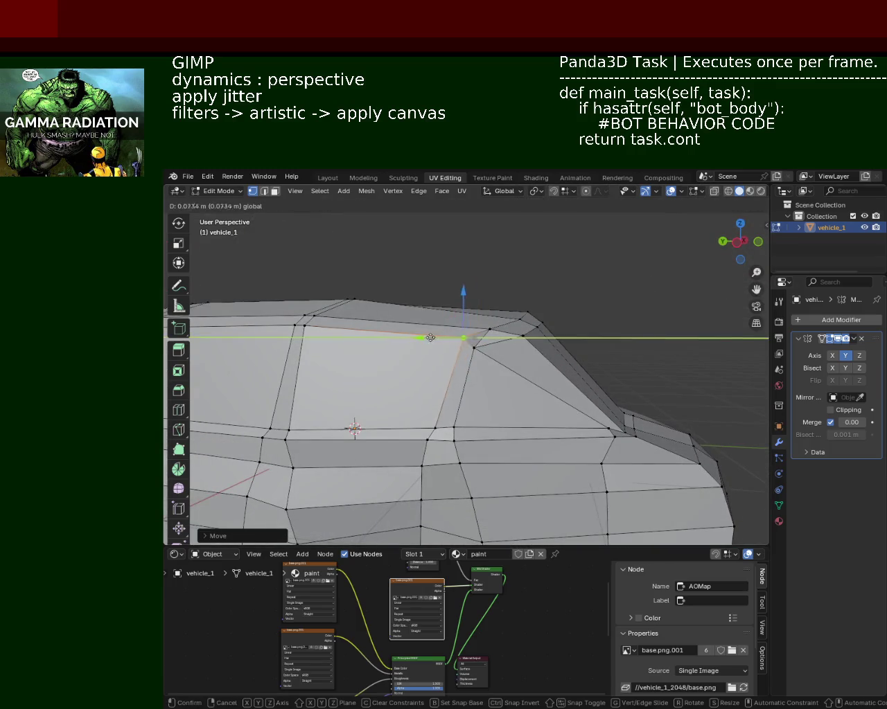
middle_drag(484, 306, 426, 372)
Try sliding the adjacent window-base vertex forward along Y, undoing the move
click(534, 350)
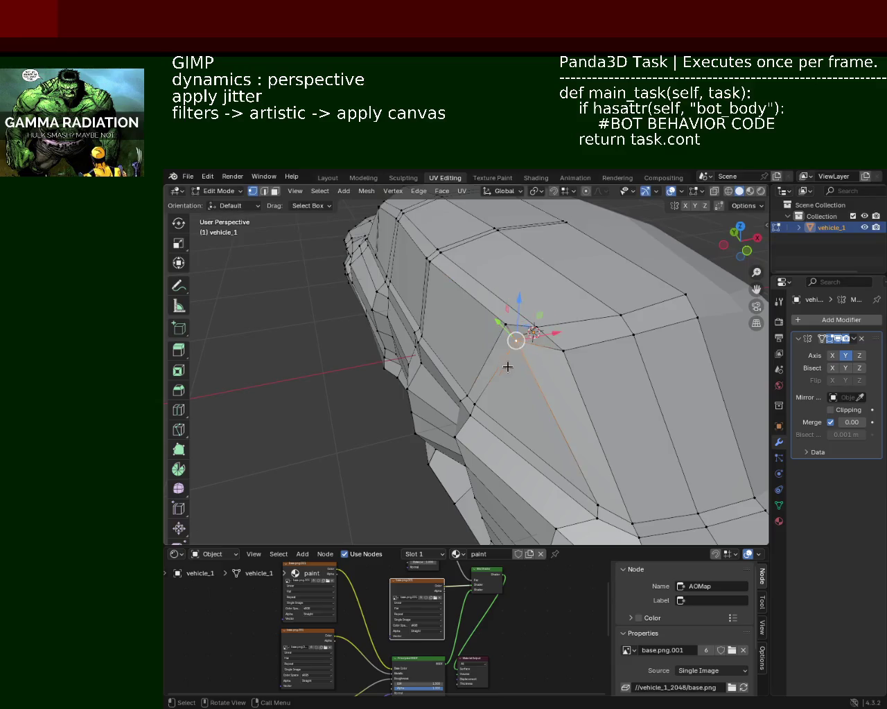
middle_drag(508, 364, 546, 365)
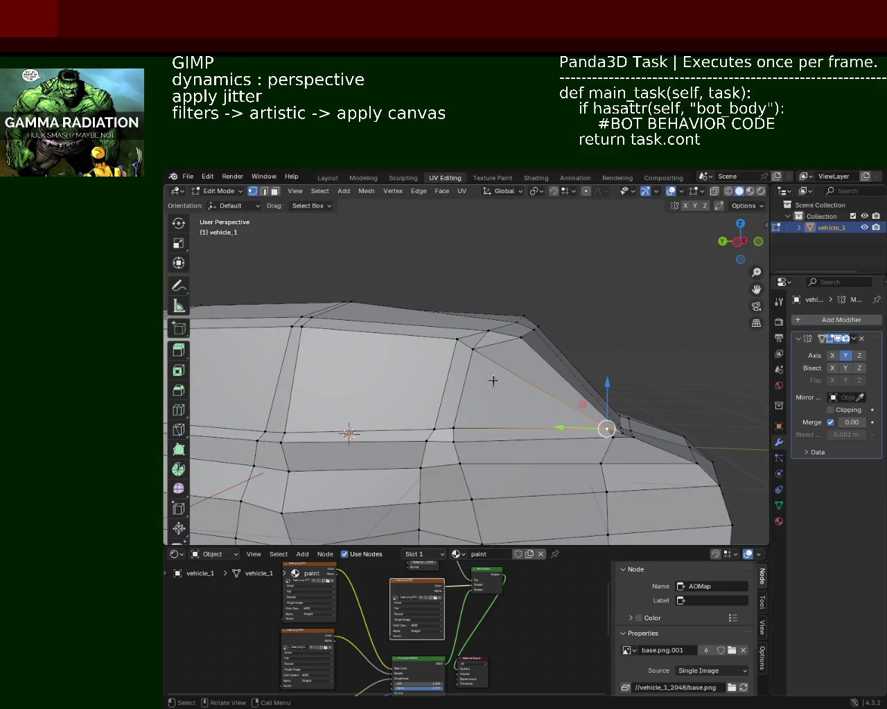
mouse_move(457, 349)
mouse_down()
mouse_move(484, 344)
mouse_move(466, 340)
mouse_up()
key(ctrl+z)
mouse_move(453, 394)
middle_down()
mouse_move(543, 313)
mouse_move(515, 317)
mouse_move(558, 362)
mouse_move(531, 431)
middle_up()
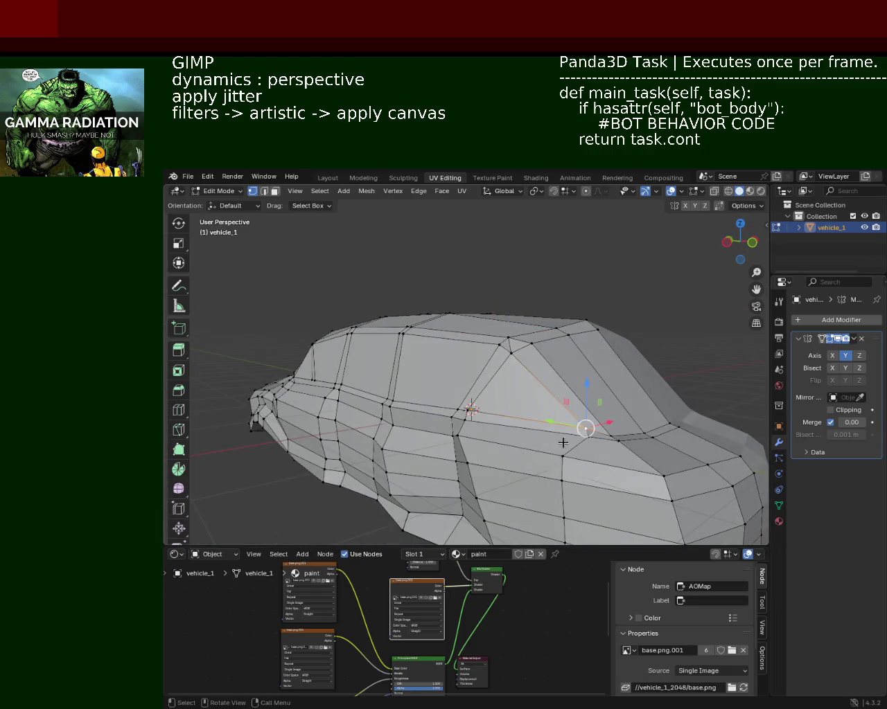
middle_drag(562, 442, 565, 463)
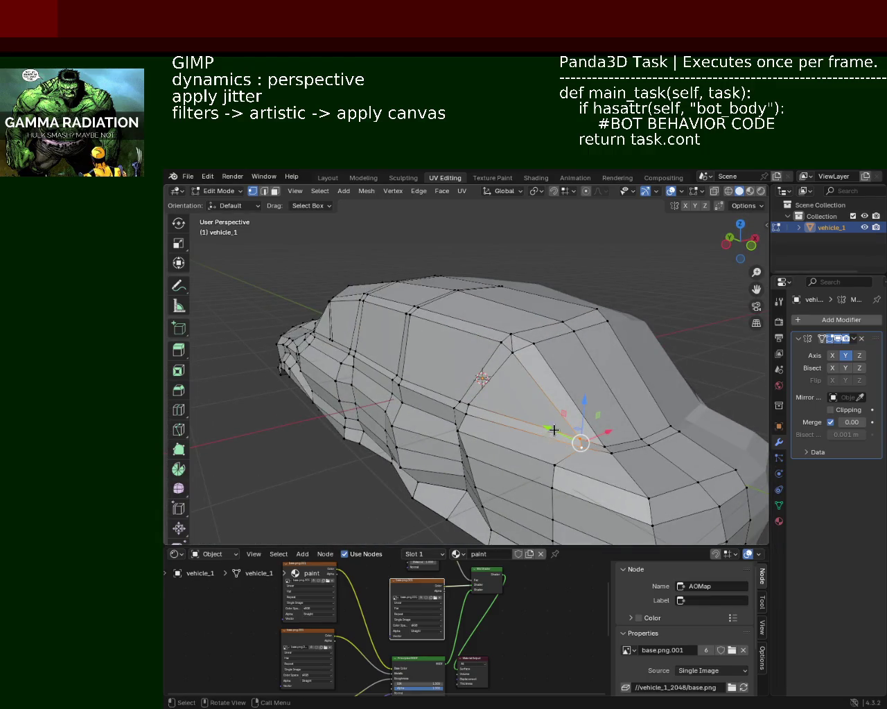
Slide the selected windshield-base edge along the Y axis
drag(554, 431, 539, 423)
key(g)
key(y)
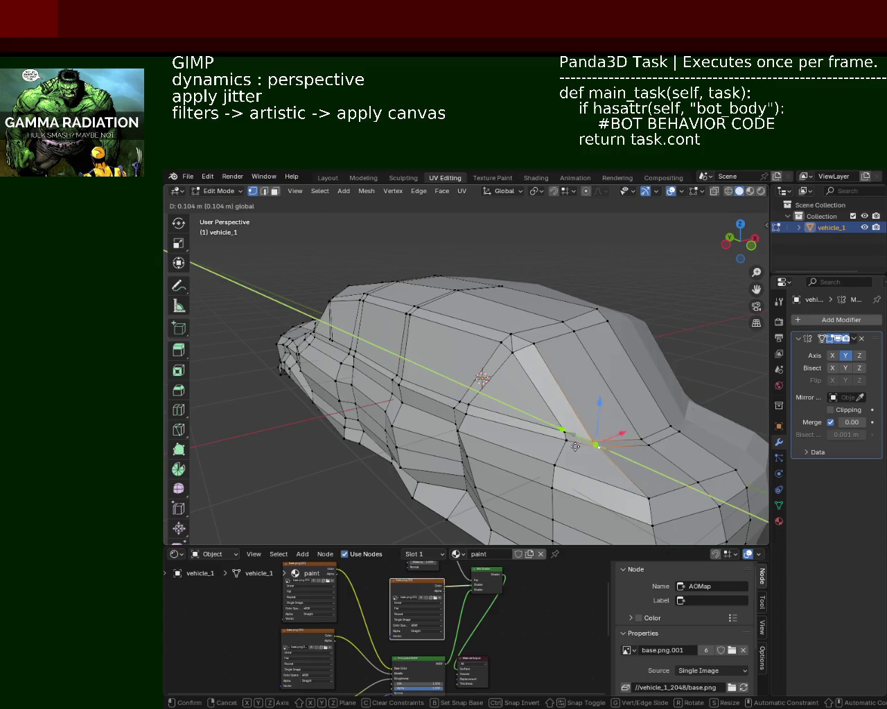
click(561, 444)
Move the vertex at the window pillar's base along the Y axis
middle_drag(659, 429, 545, 376)
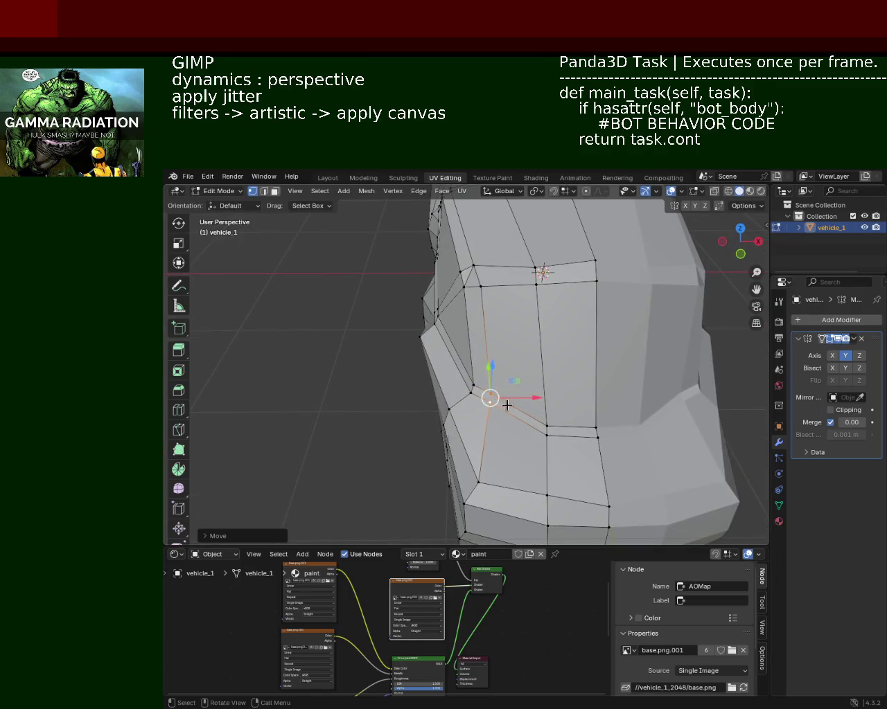
mouse_move(485, 364)
middle_down()
mouse_move(509, 360)
mouse_move(485, 360)
middle_up()
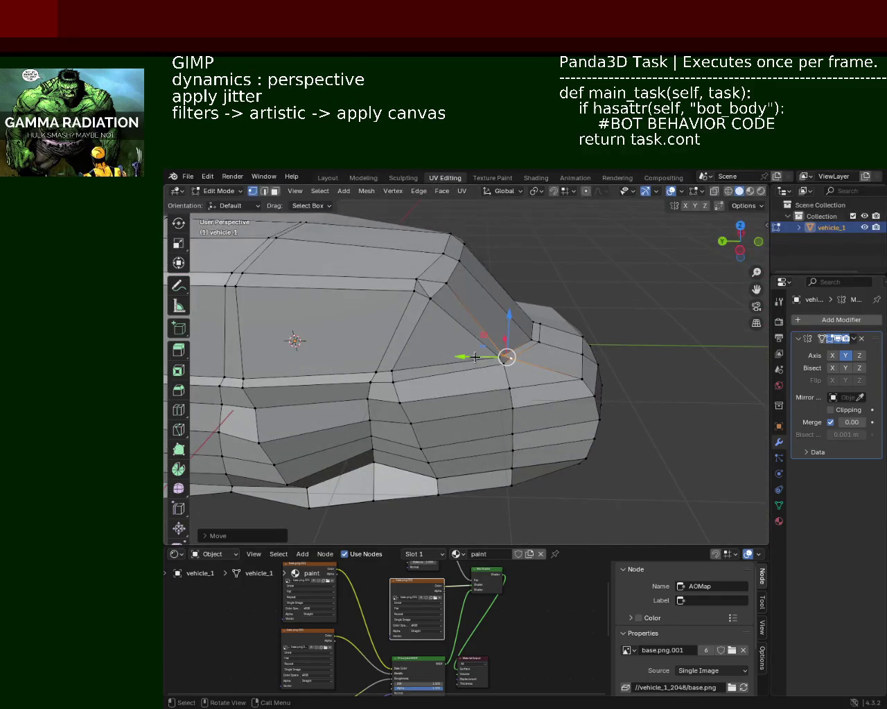
key(g)
key(y)
click(487, 359)
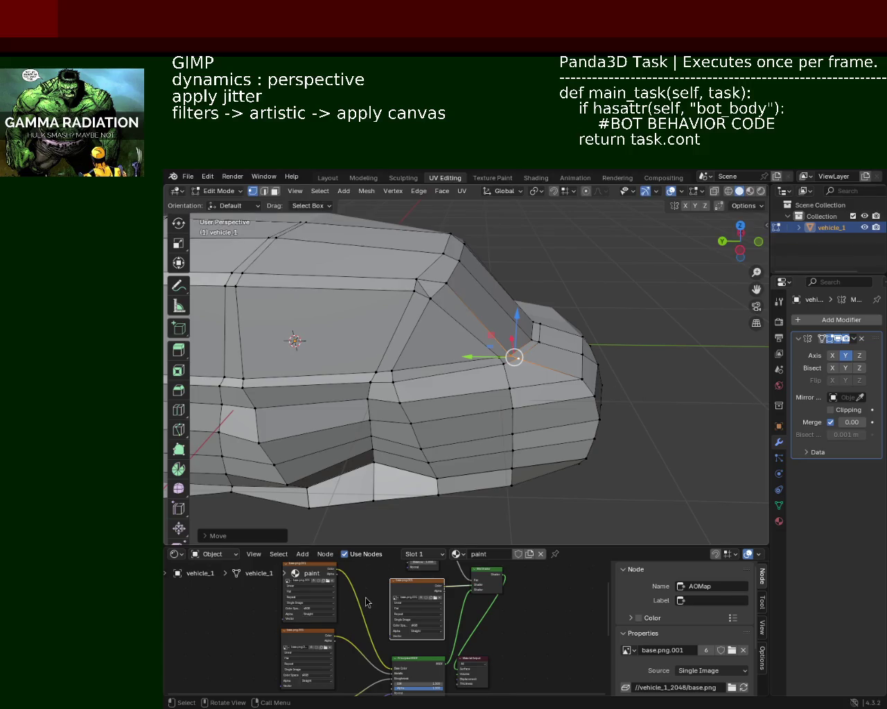
Shift two vertices on the car's front corner along the X axis
mouse_move(680, 380)
middle_down()
mouse_move(490, 348)
mouse_move(491, 376)
middle_up()
click(482, 376)
drag(520, 373, 502, 382)
mouse_move(503, 382)
middle_down()
mouse_move(483, 316)
mouse_move(517, 382)
middle_up()
click(529, 380)
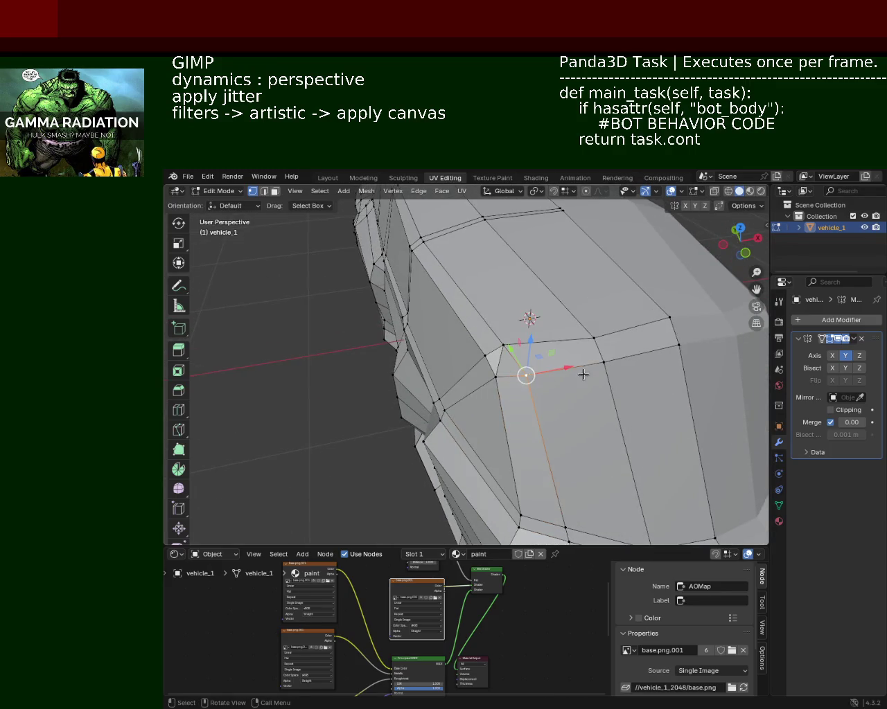
mouse_move(567, 369)
mouse_down()
mouse_move(524, 371)
mouse_move(504, 351)
mouse_up()
Pull the pillar vertex down and move the body-corner and side-panel vertices sideways along X
mouse_move(505, 351)
middle_down()
mouse_move(566, 444)
mouse_move(593, 352)
middle_up()
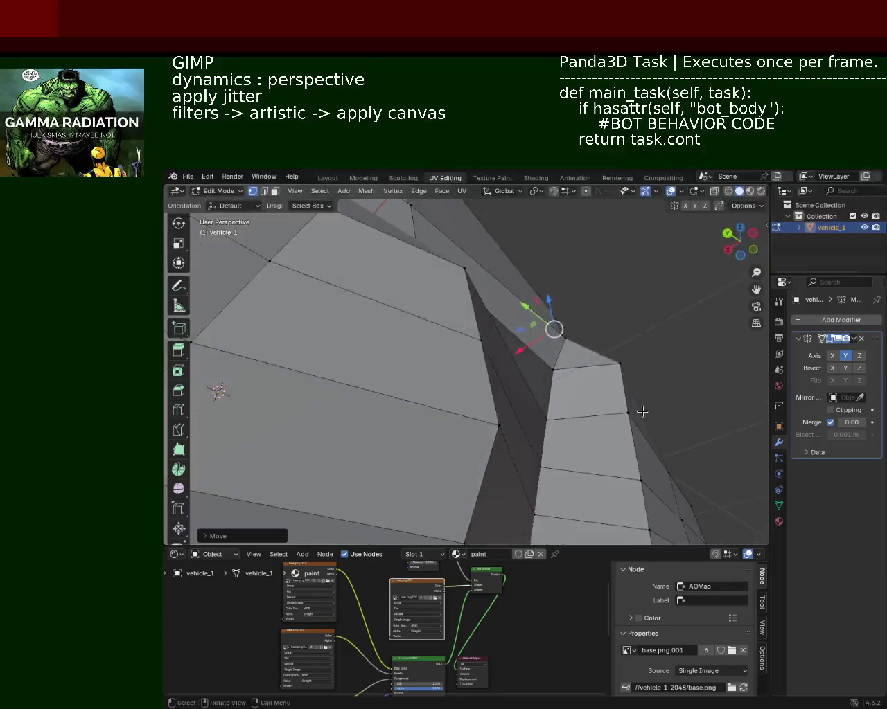
mouse_move(589, 323)
mouse_down()
mouse_move(580, 319)
mouse_move(592, 368)
mouse_up()
click(592, 368)
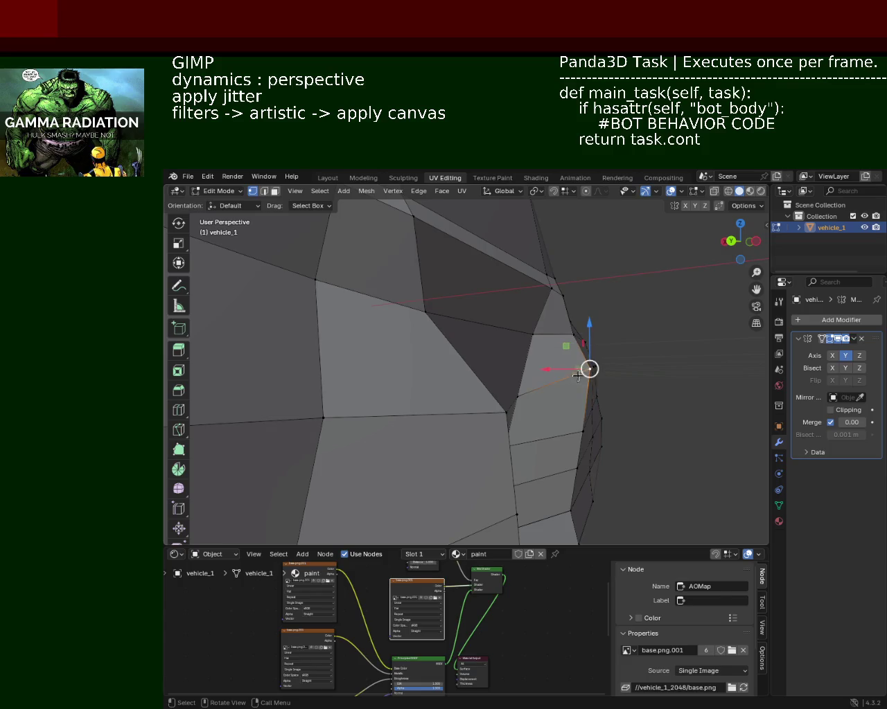
key(g)
key(x)
click(580, 426)
click(588, 468)
key(g)
key(x)
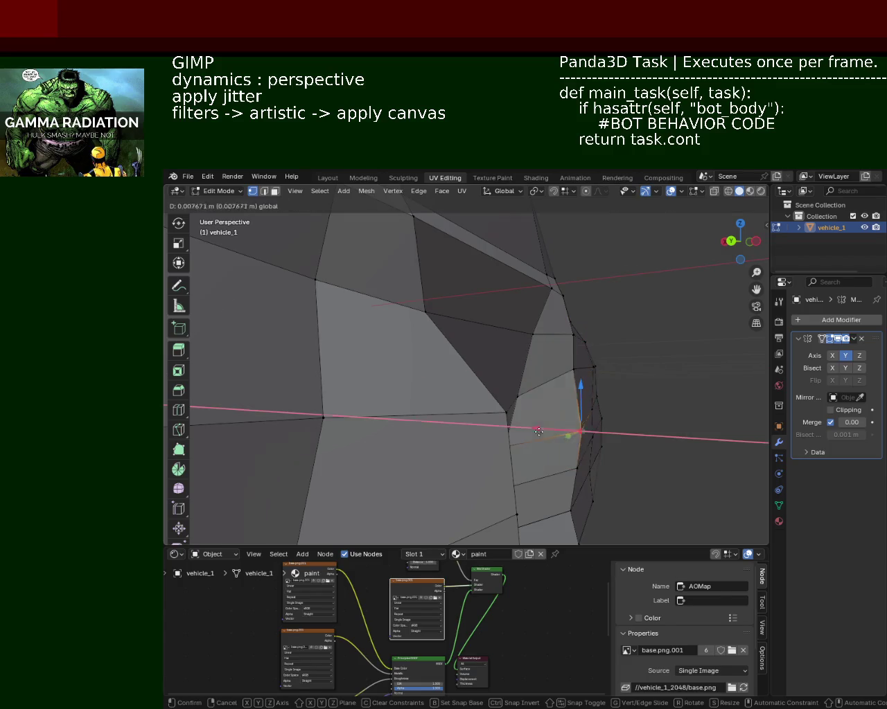
click(579, 416)
Slide a vertex on the upper side line along the Y axis
mouse_move(578, 416)
middle_down()
mouse_move(502, 416)
mouse_move(429, 356)
middle_up()
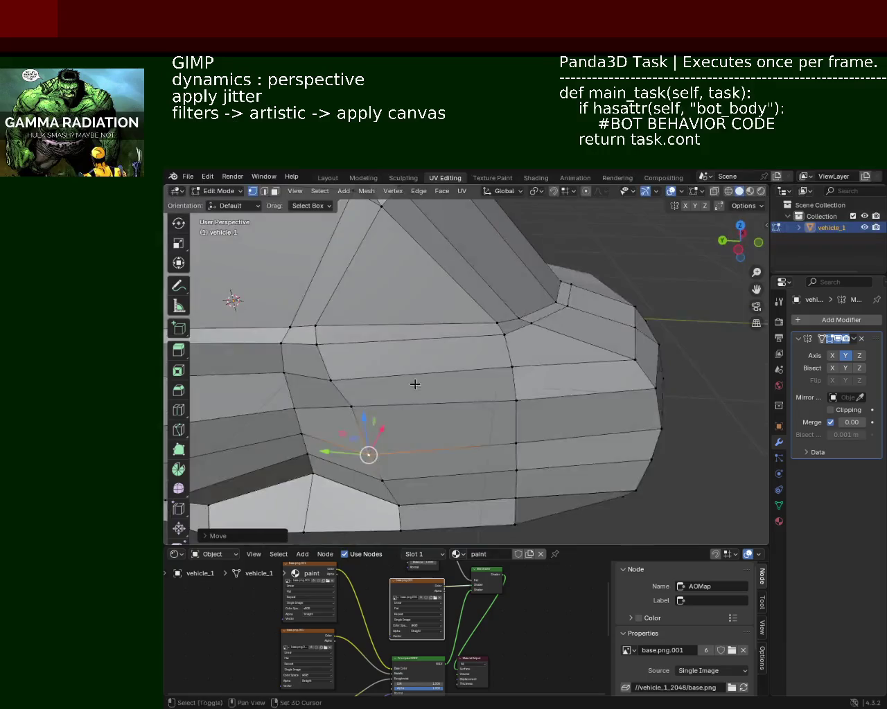
click(430, 355)
key(g)
key(y)
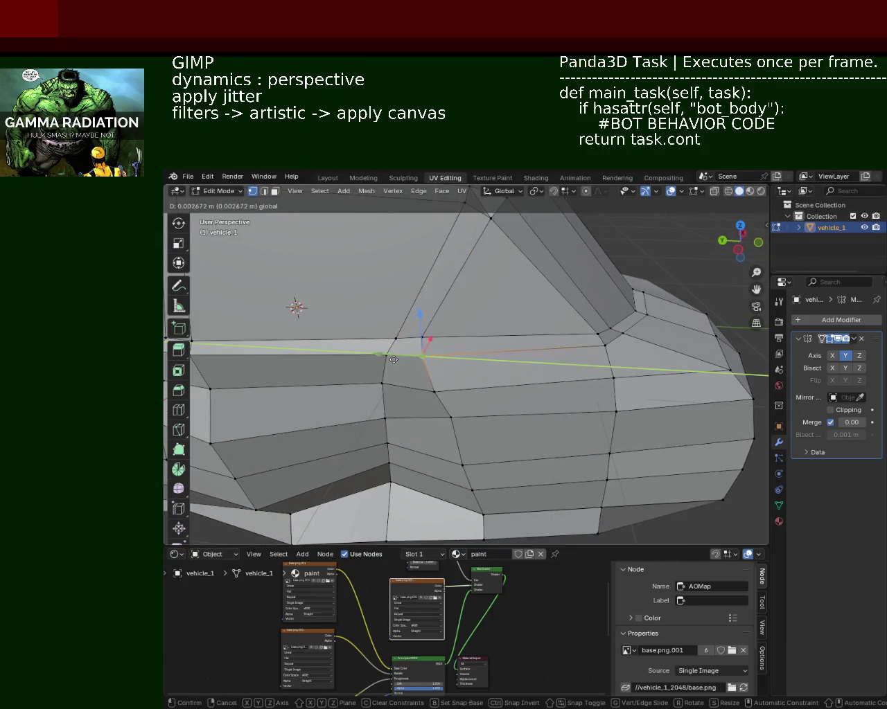
click(388, 359)
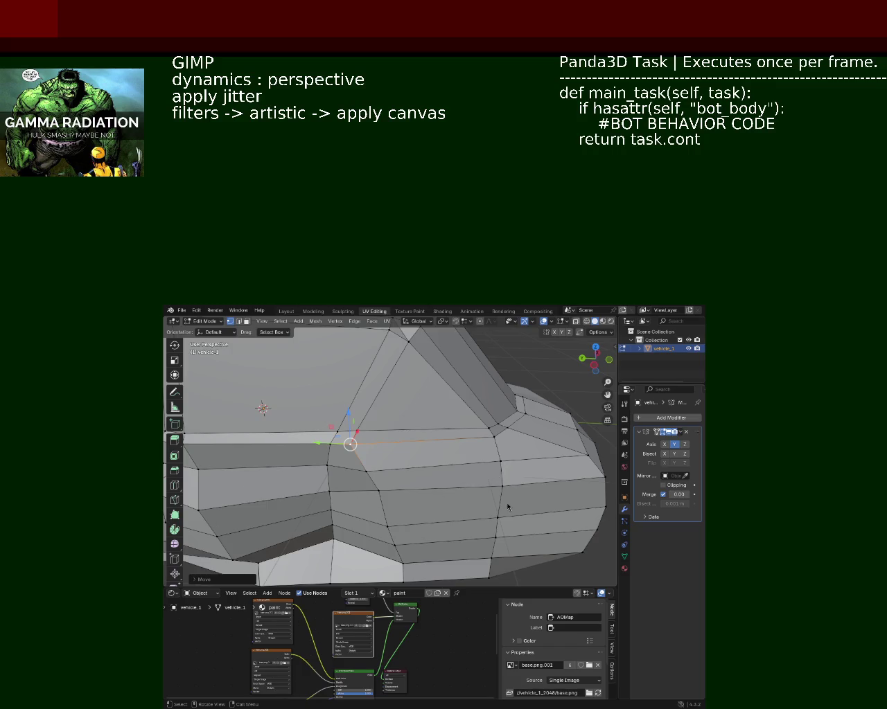
Raise two lower side-panel vertices along the Z axis
shift+middle_drag(369, 477, 403, 448)
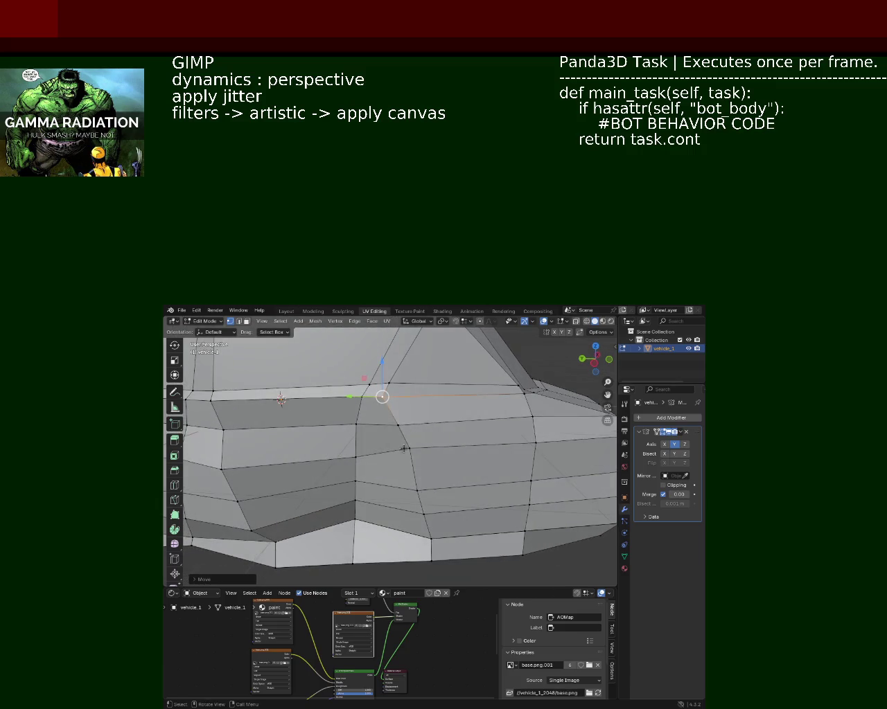
click(408, 446)
click(417, 490)
shift+click(424, 515)
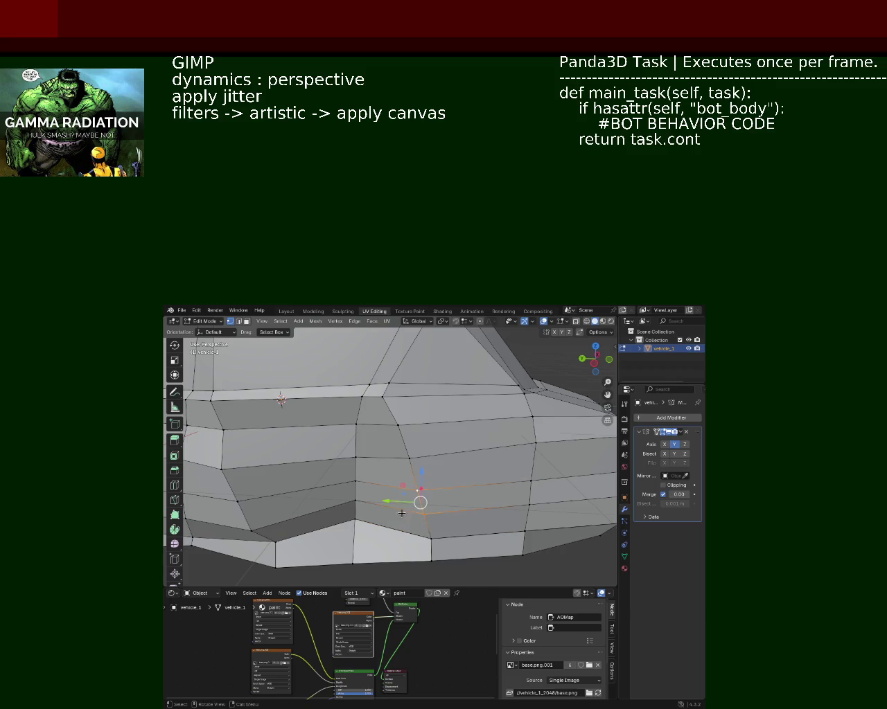
middle_drag(380, 517, 360, 457)
key(g)
key(z)
click(336, 414)
Shift a vertex near the body edge sideways along X
middle_drag(336, 414, 371, 426)
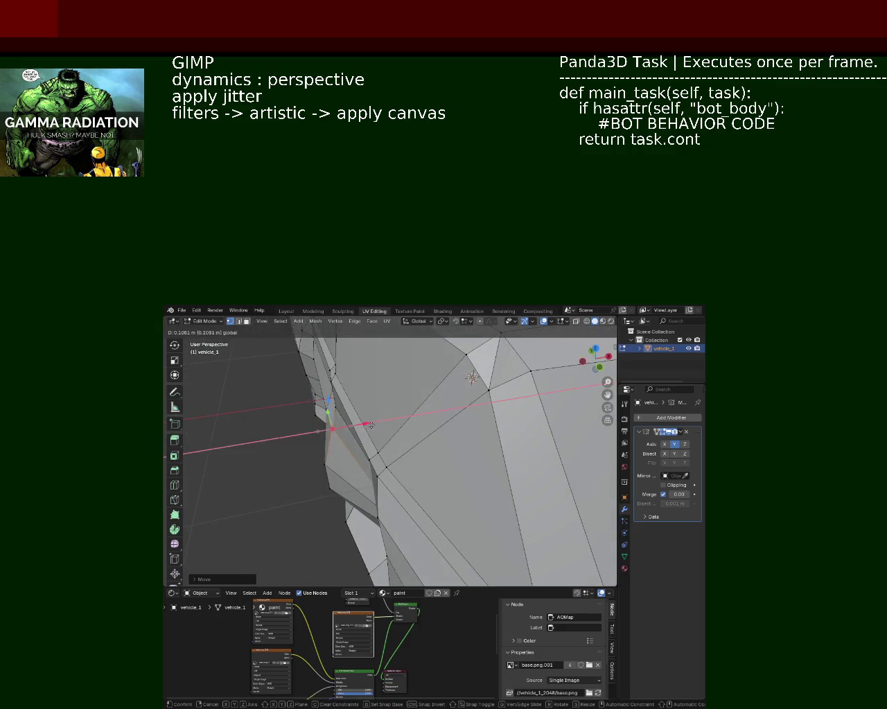
click(327, 476)
key(g)
key(x)
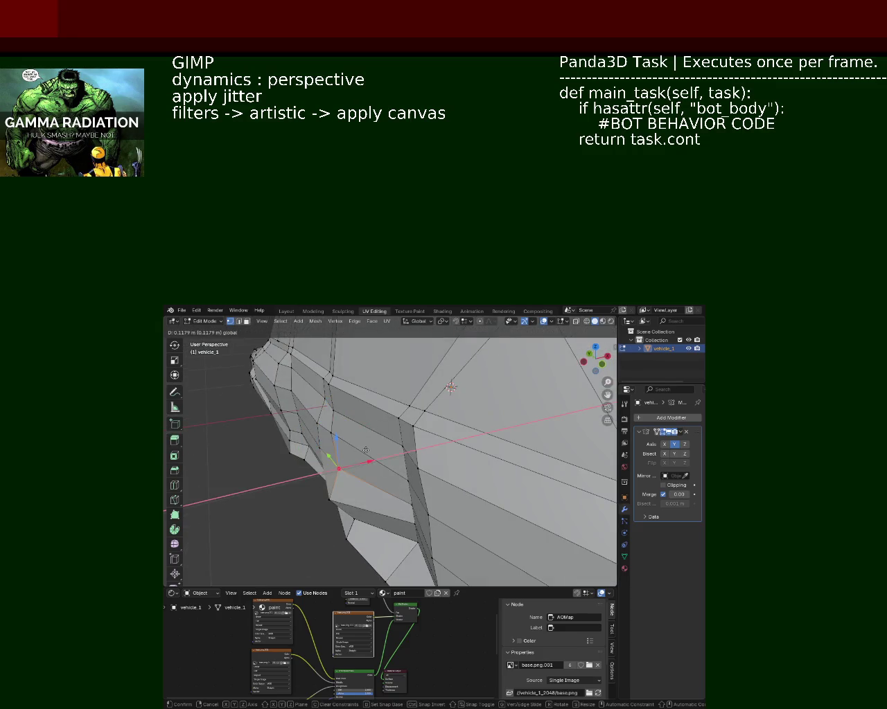
click(360, 487)
Slide a beltline edge and the next beltline vertex lengthwise along Y
mouse_move(360, 488)
middle_down()
mouse_move(468, 427)
mouse_move(447, 432)
middle_up()
click(467, 427)
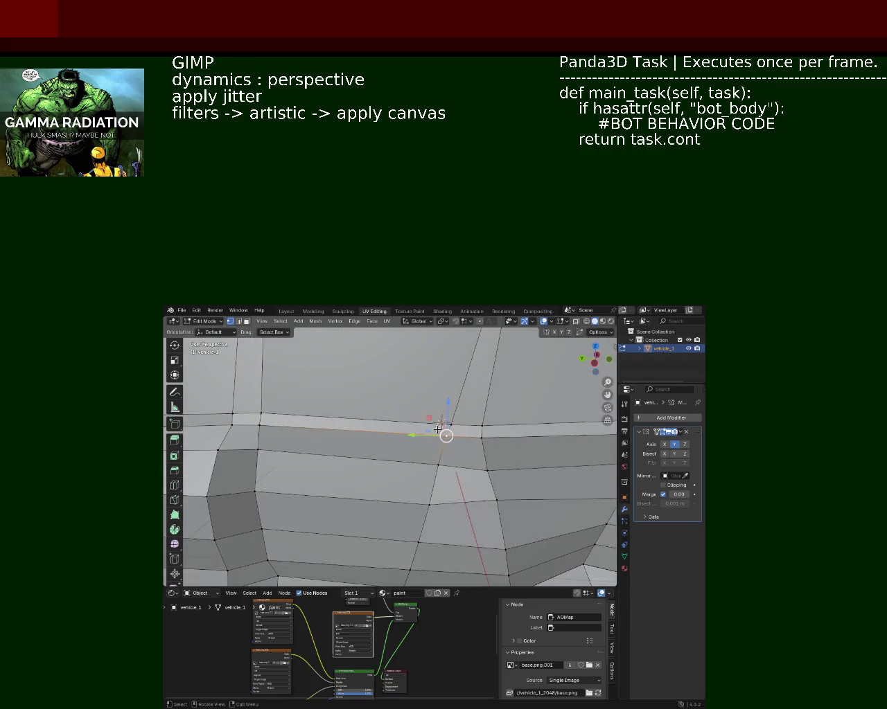
key(g)
key(y)
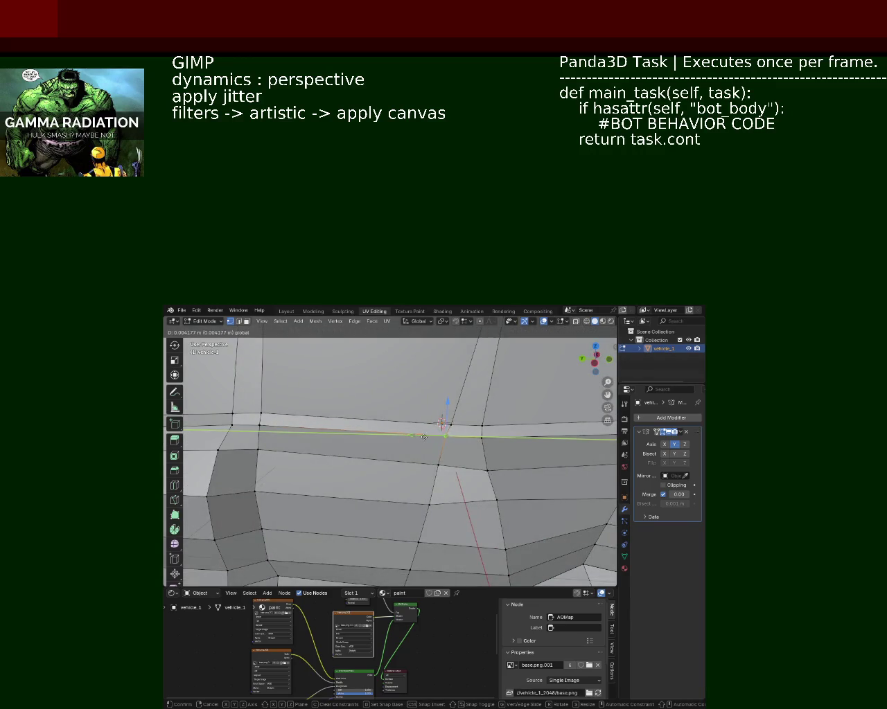
click(424, 437)
mouse_move(424, 437)
middle_down()
mouse_move(322, 488)
mouse_move(374, 513)
mouse_move(342, 465)
middle_up()
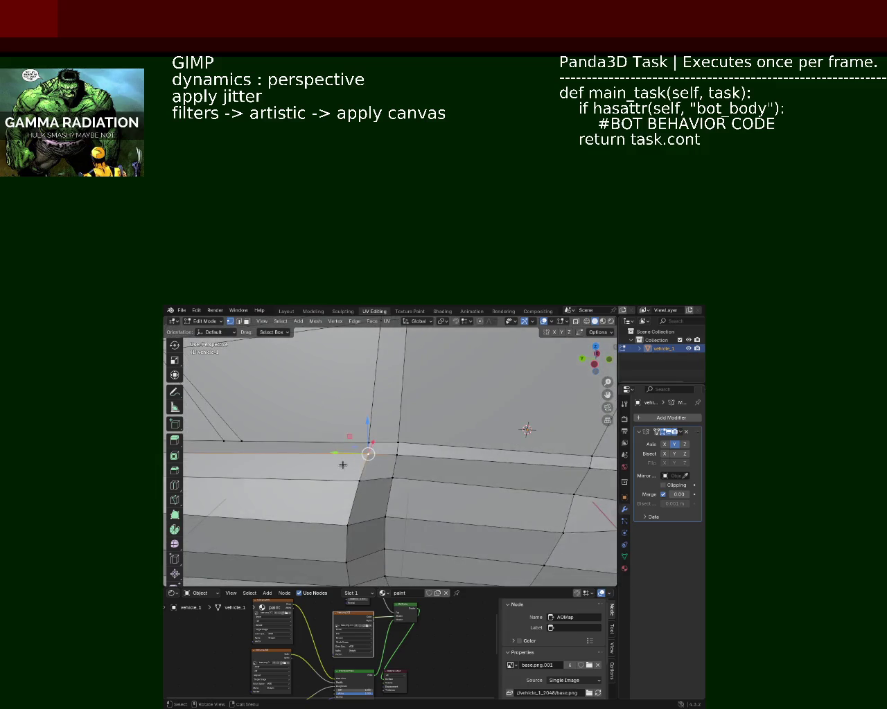
key(g)
key(y)
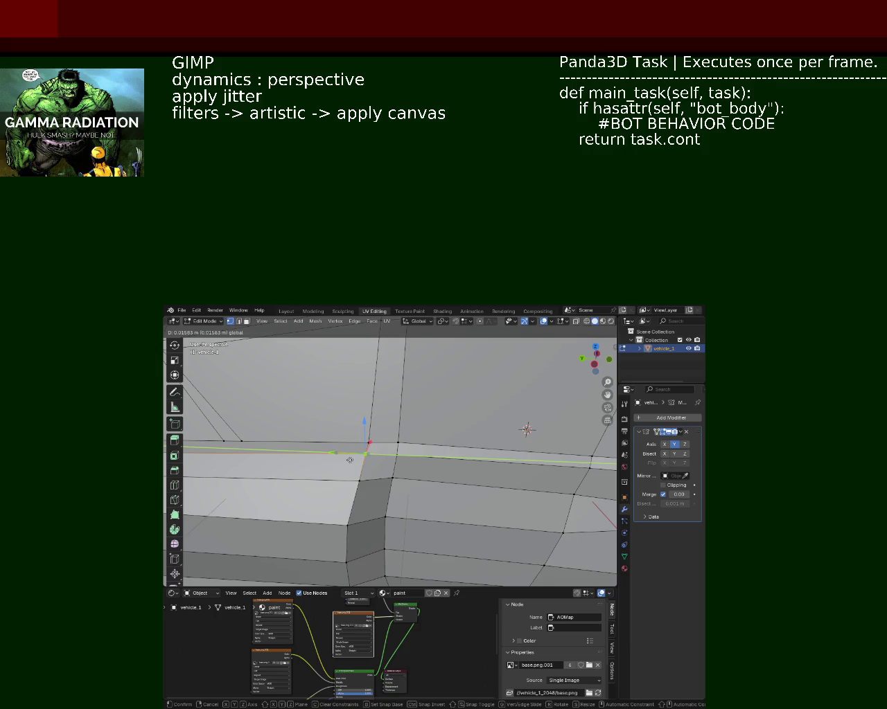
click(349, 460)
Slide the pillar-base vertex along the Y axis
scroll(332, 451, down, 3)
mouse_move(430, 469)
middle_down()
mouse_move(368, 425)
mouse_move(335, 474)
mouse_move(294, 486)
mouse_move(289, 477)
middle_up()
key(g)
key(y)
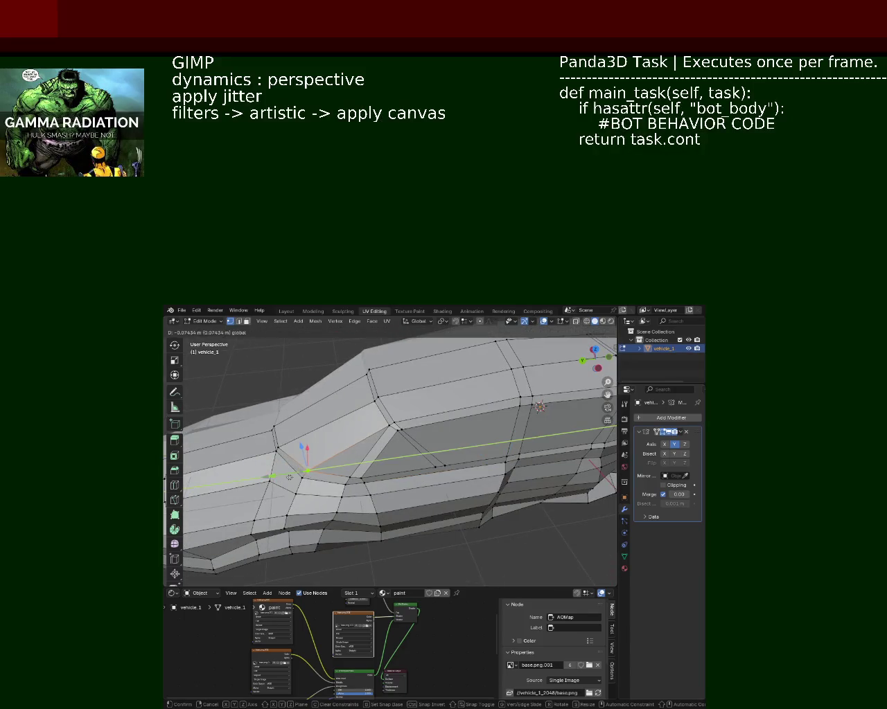
click(286, 478)
mouse_move(286, 478)
middle_down()
mouse_move(326, 449)
mouse_move(423, 434)
mouse_move(422, 422)
mouse_move(380, 429)
mouse_move(365, 457)
middle_up()
Select the lower wheel-arch vertex and slide it twice along the Y axis
scroll(409, 424, up, 3)
click(354, 476)
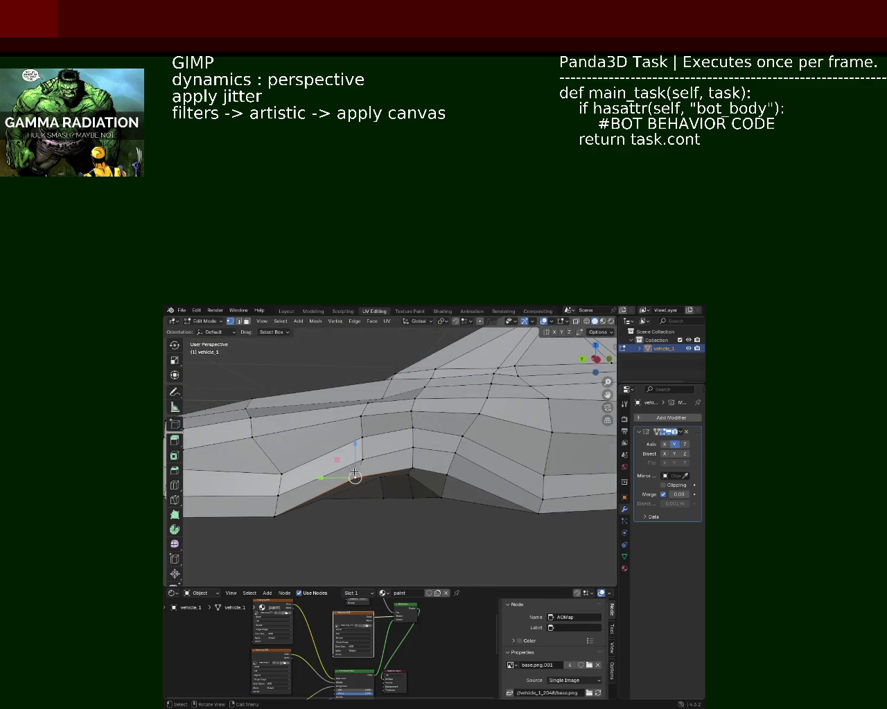
click(274, 517)
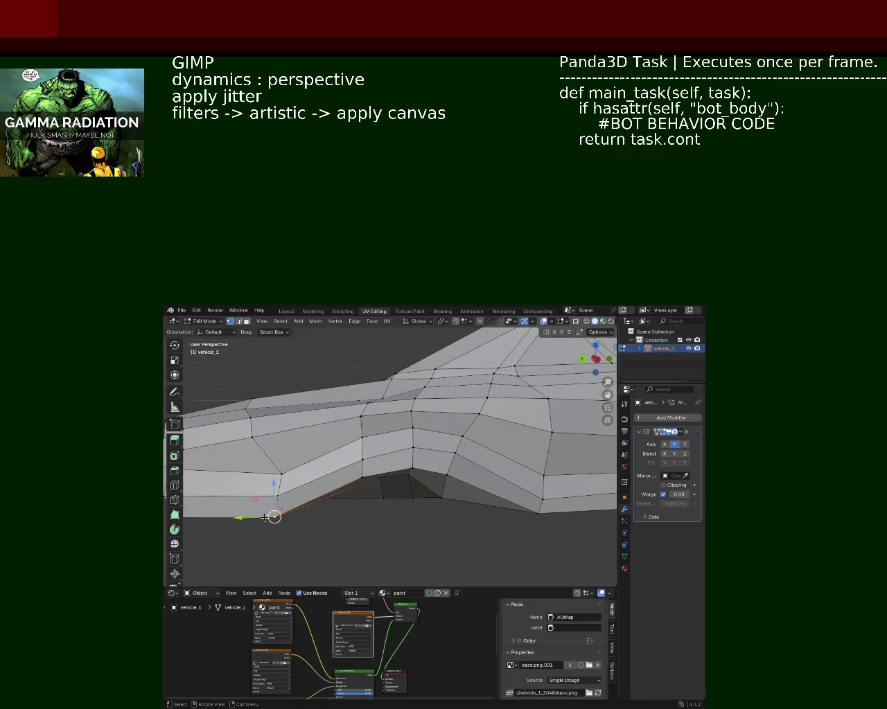
key(g)
key(y)
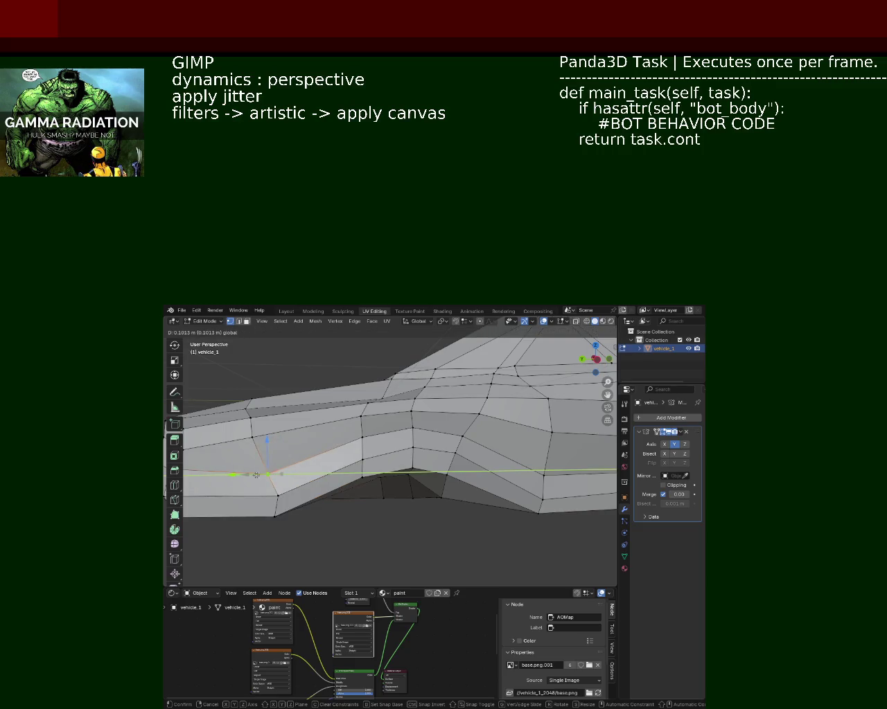
click(270, 495)
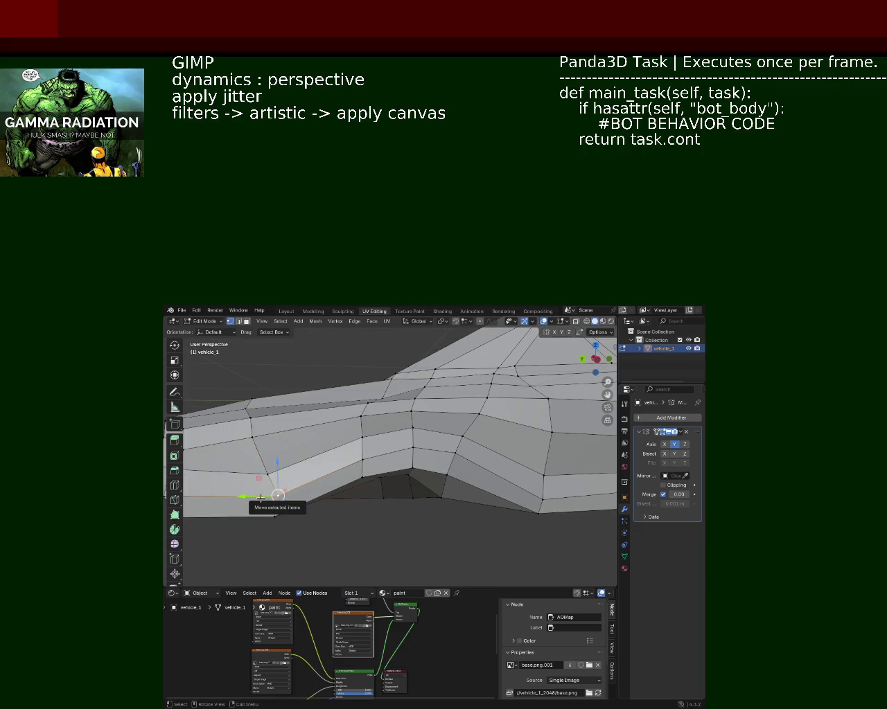
key(g)
key(y)
click(256, 498)
Raise another wheel-arch vertex along Z, then nudge it along Y
click(362, 478)
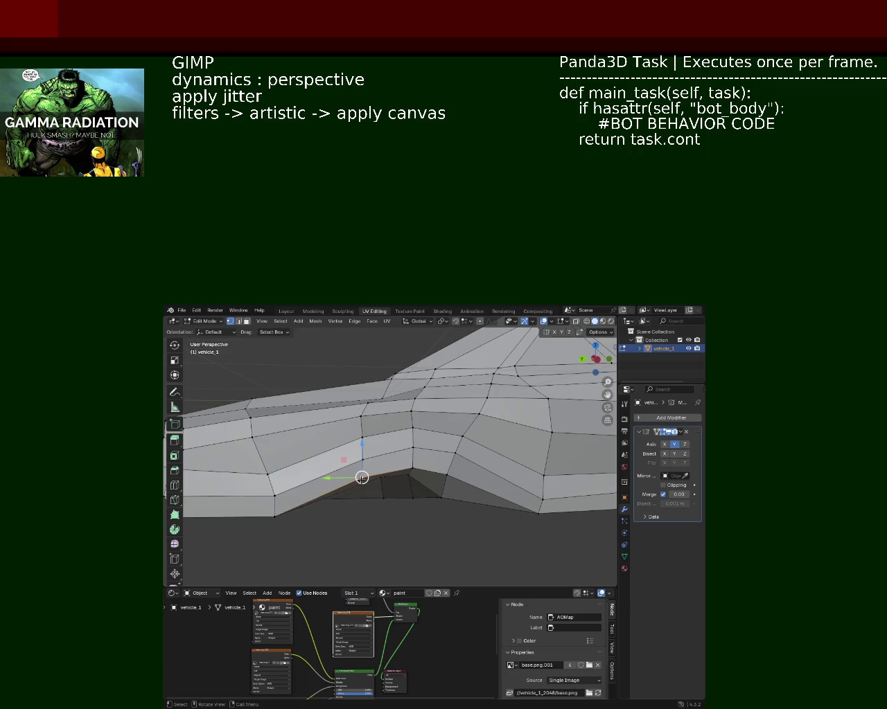
key(g)
key(z)
click(343, 441)
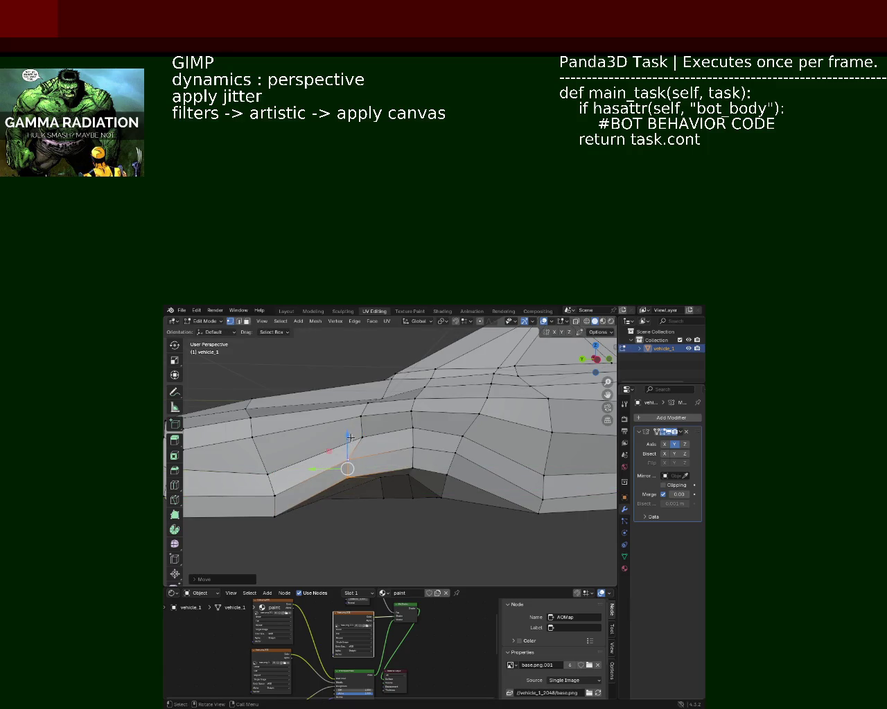
key(g)
key(y)
click(347, 441)
mouse_move(342, 443)
middle_down()
mouse_move(316, 454)
mouse_move(381, 433)
middle_up()
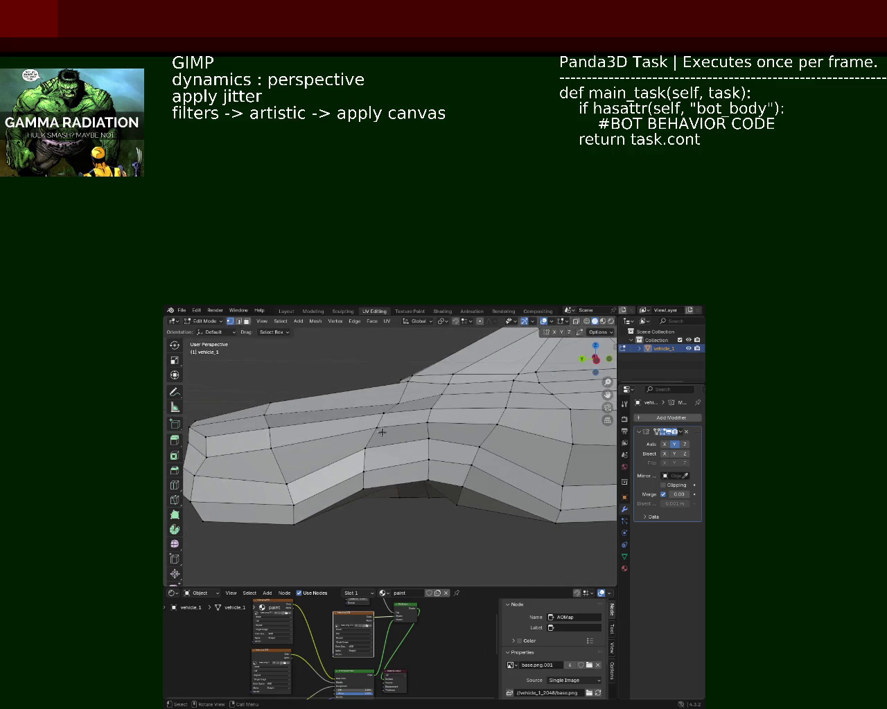
key(g)
click(346, 430)
Slide the selected side-panel vertex along Y in two small adjustments
middle_drag(360, 428, 366, 431)
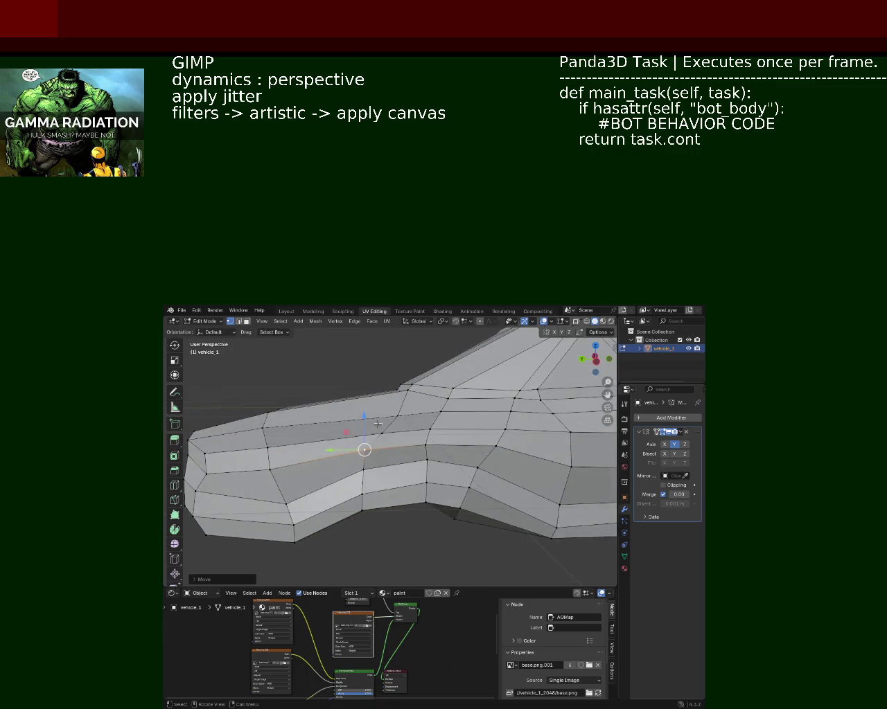
key(g)
key(y)
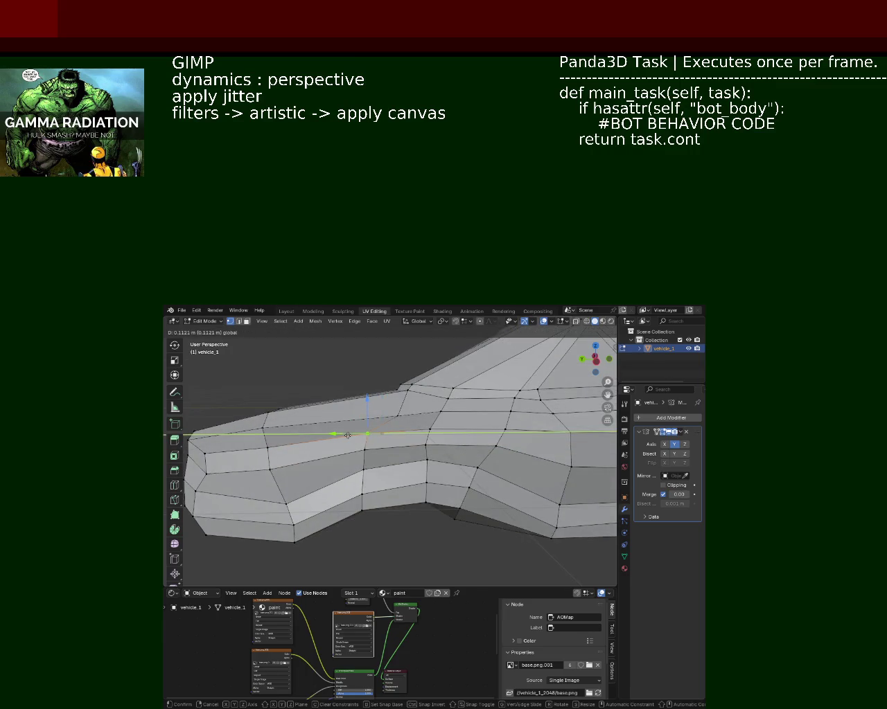
click(348, 435)
middle_drag(348, 435, 347, 423)
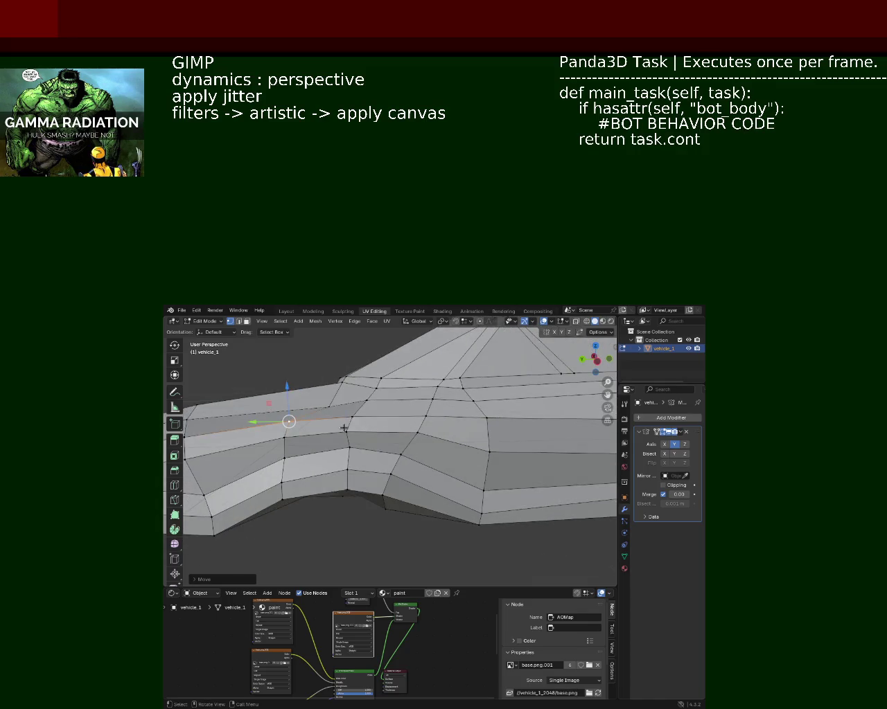
key(g)
key(y)
click(325, 431)
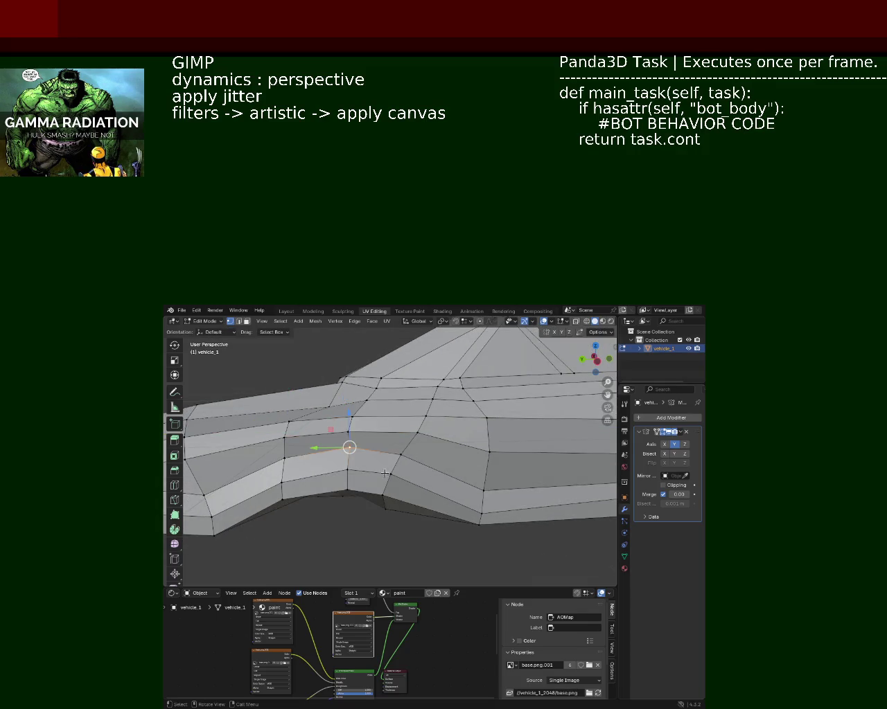
From a lower view, shift the side-panel vertex three more times along Y
middle_drag(348, 447, 407, 454)
key(g)
key(y)
click(417, 430)
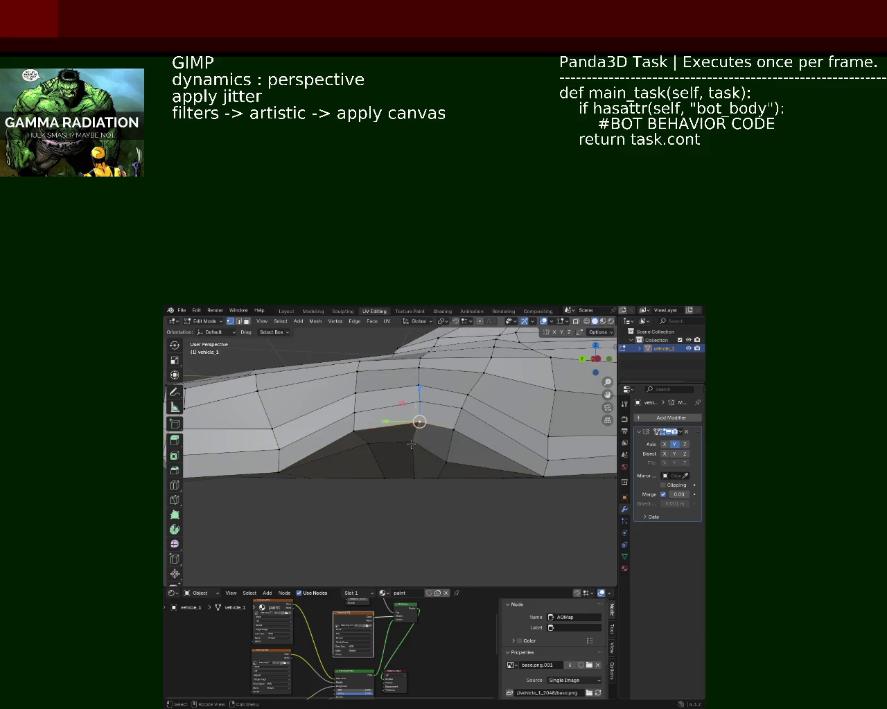
key(g)
key(y)
click(443, 462)
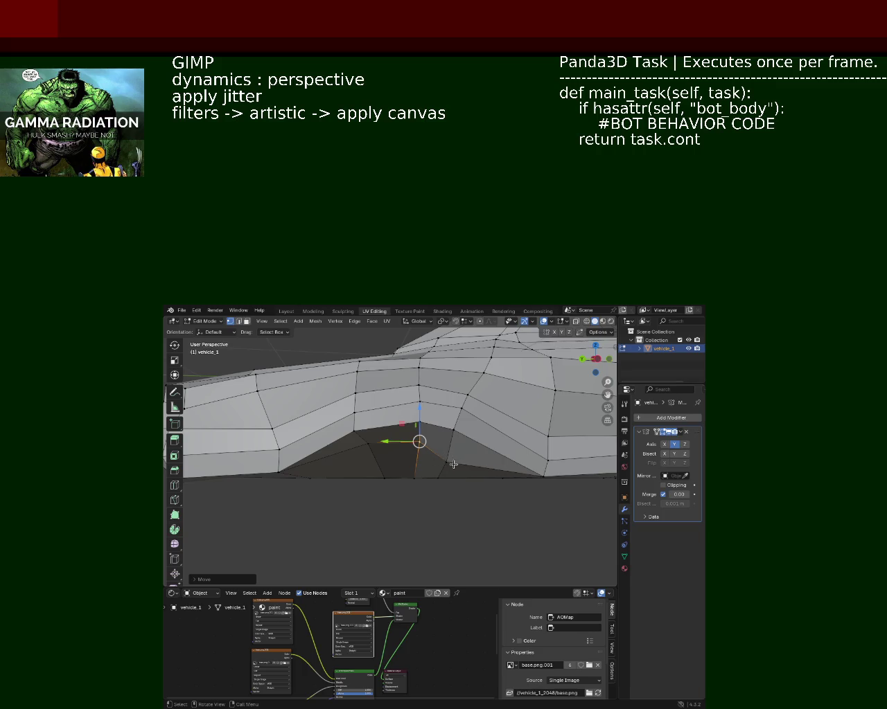
key(g)
key(y)
click(431, 463)
mouse_move(443, 461)
middle_down()
mouse_move(413, 427)
mouse_move(420, 415)
middle_up()
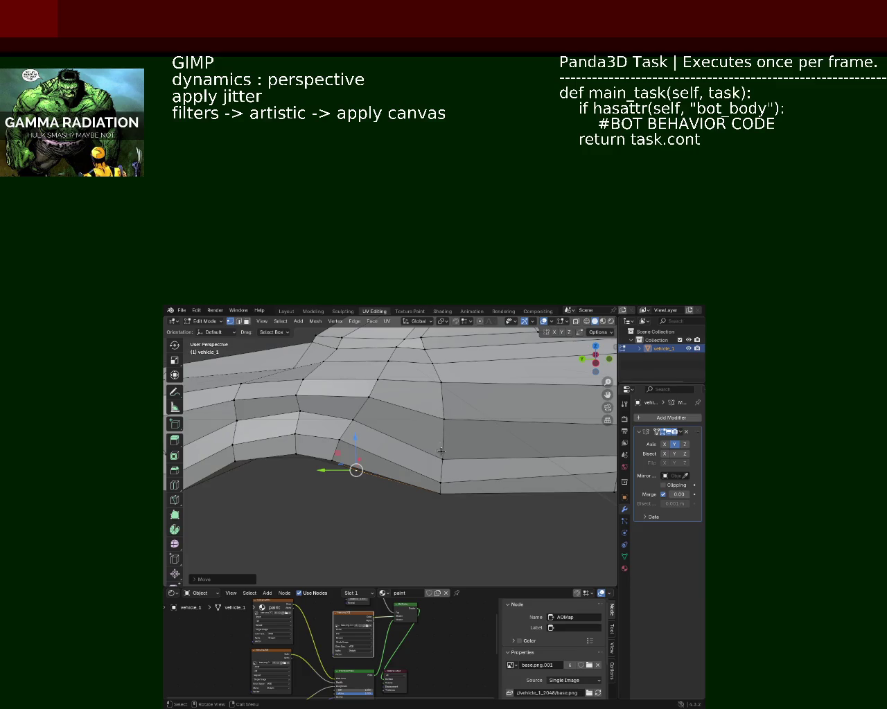
Raise a lower-panel vertex along Z by about 0.1012 m
click(441, 483)
key(g)
key(z)
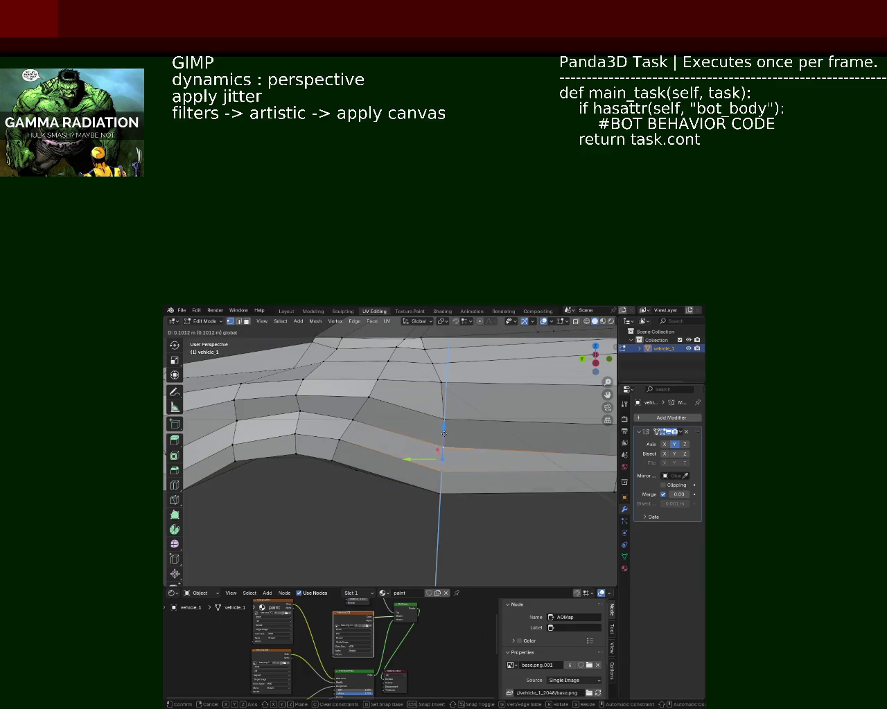
click(444, 434)
key(g)
key(z)
click(444, 415)
mouse_move(443, 412)
middle_down()
mouse_move(372, 414)
mouse_move(370, 381)
middle_up()
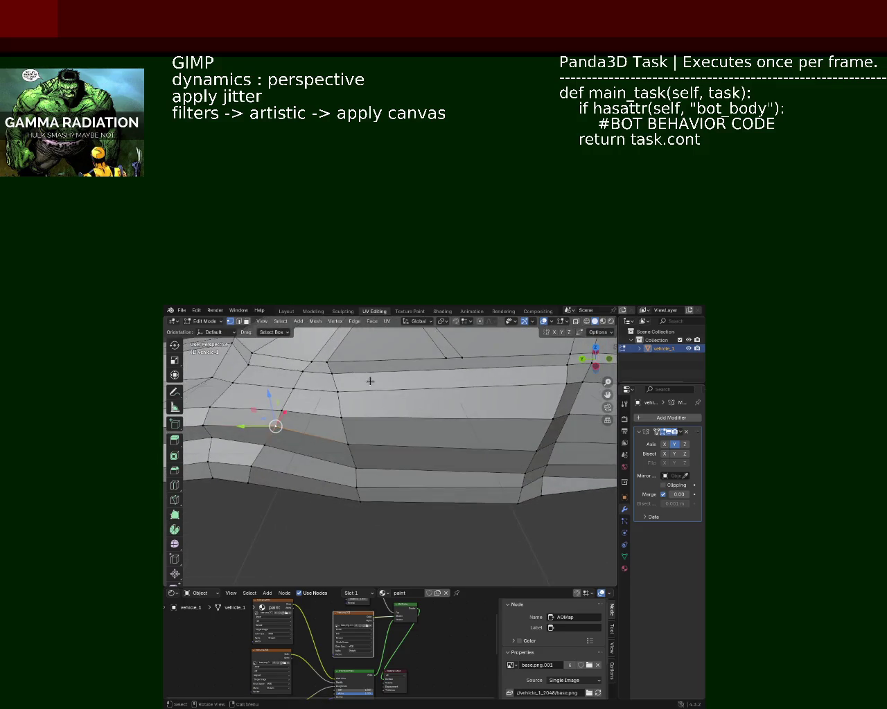
Slide a vertex on the upper panel edge -0.040 m along Y
click(324, 361)
key(g)
key(y)
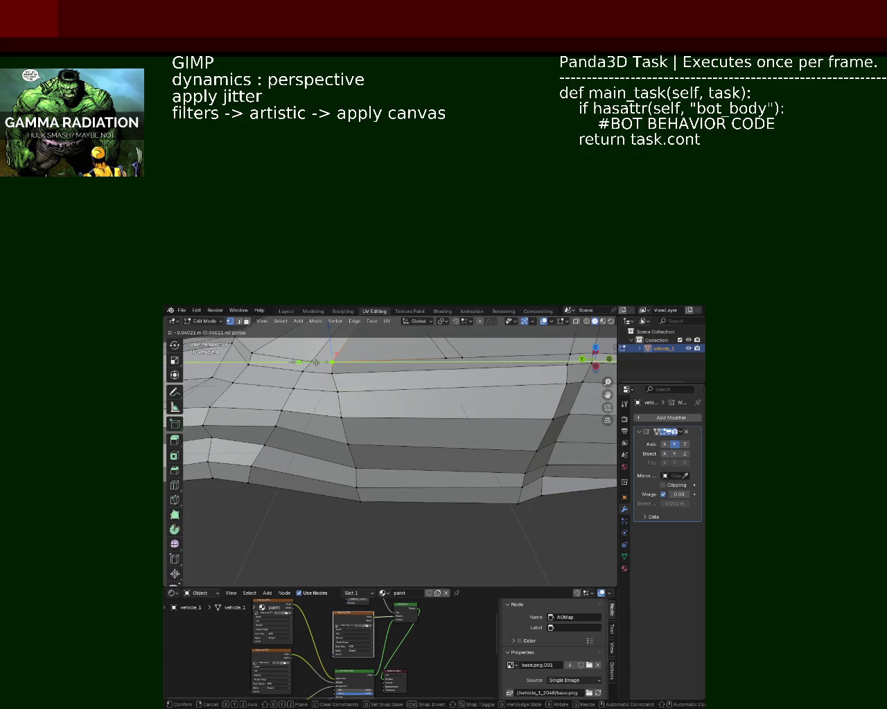
click(316, 363)
mouse_move(386, 405)
middle_down()
mouse_move(411, 432)
mouse_move(414, 468)
mouse_move(494, 449)
middle_up()
scroll(431, 442, down, 3)
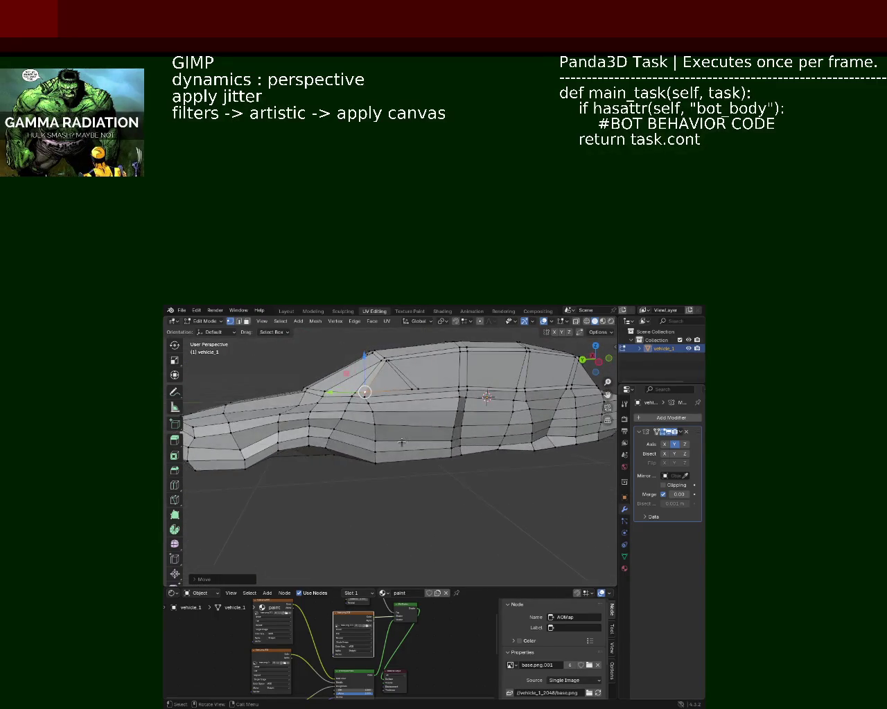
Zoom in on the side panel and raise the first bottom-edge vertex
scroll(494, 449, up, 2)
scroll(425, 459, up, 2)
scroll(426, 461, up, 2)
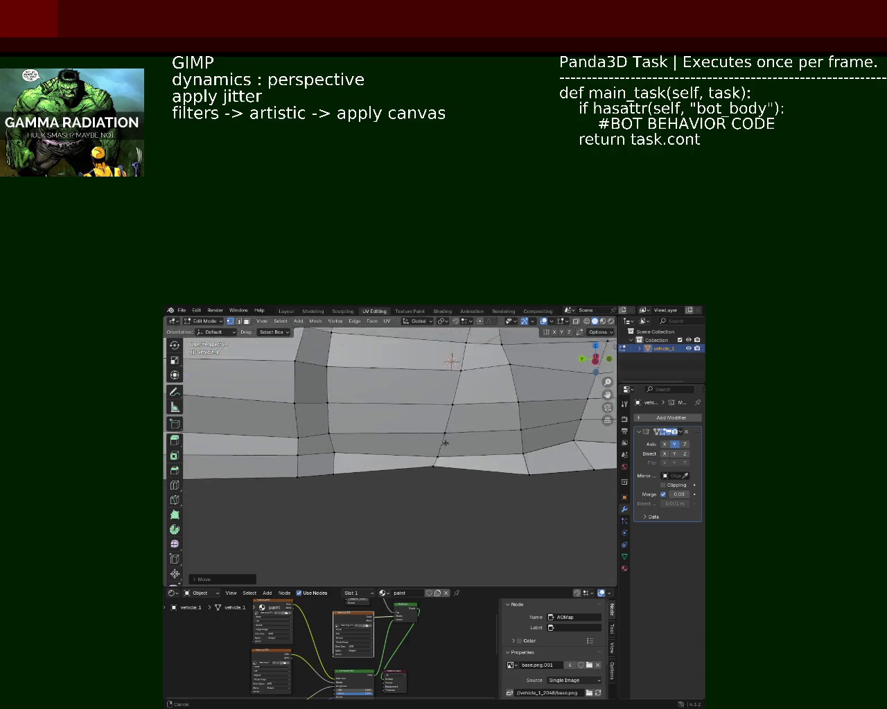
scroll(429, 465, up, 1)
click(434, 471)
key(g)
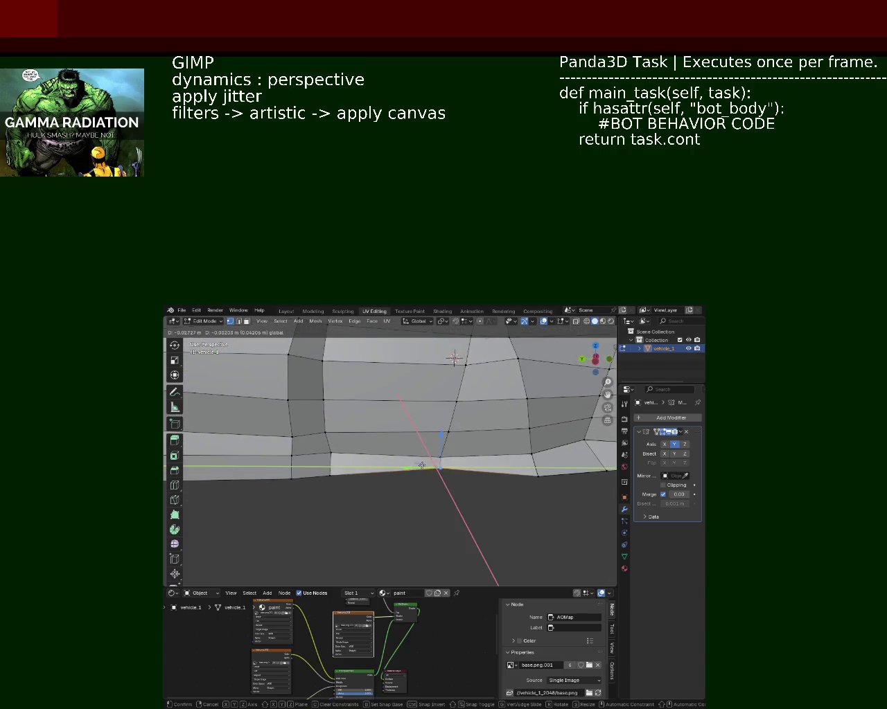
click(421, 466)
drag(438, 444, 442, 437)
Raise the next bottom-edge vertex along Z and ease it into place
click(537, 474)
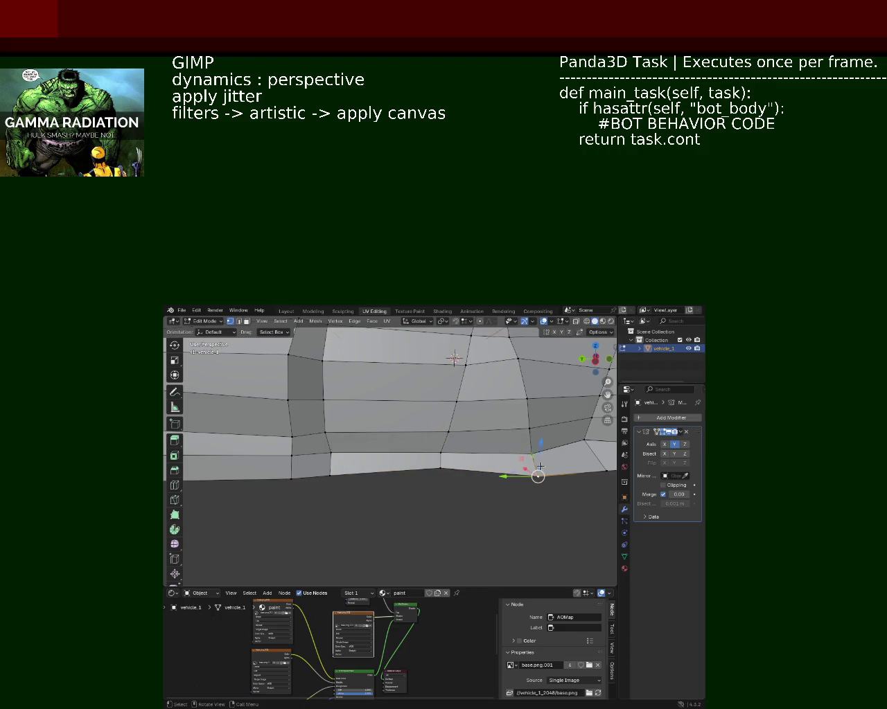
drag(537, 441, 538, 441)
click(538, 437)
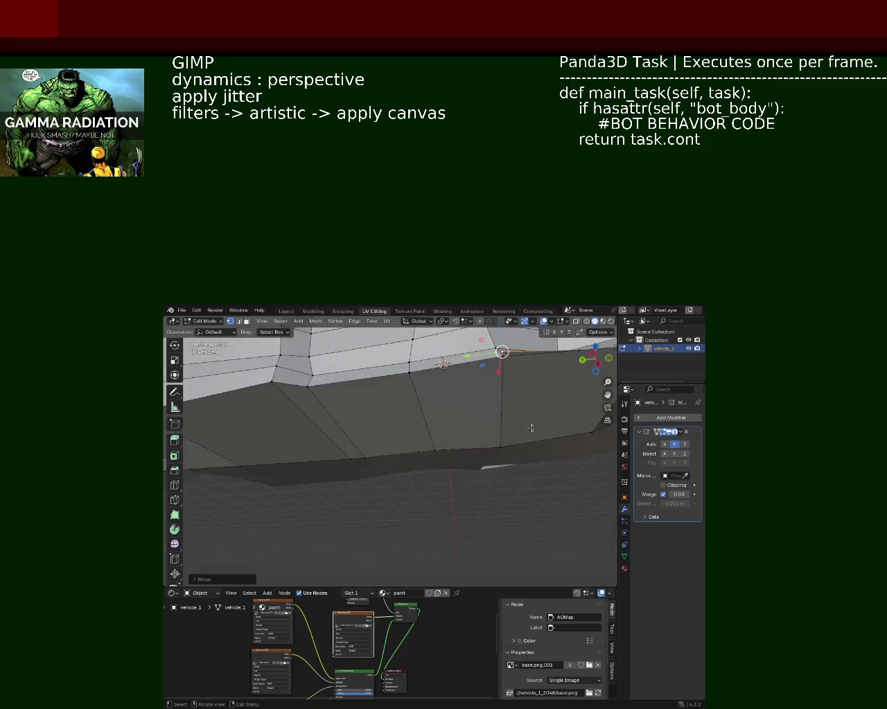
middle_drag(538, 437, 454, 454)
drag(421, 448, 415, 451)
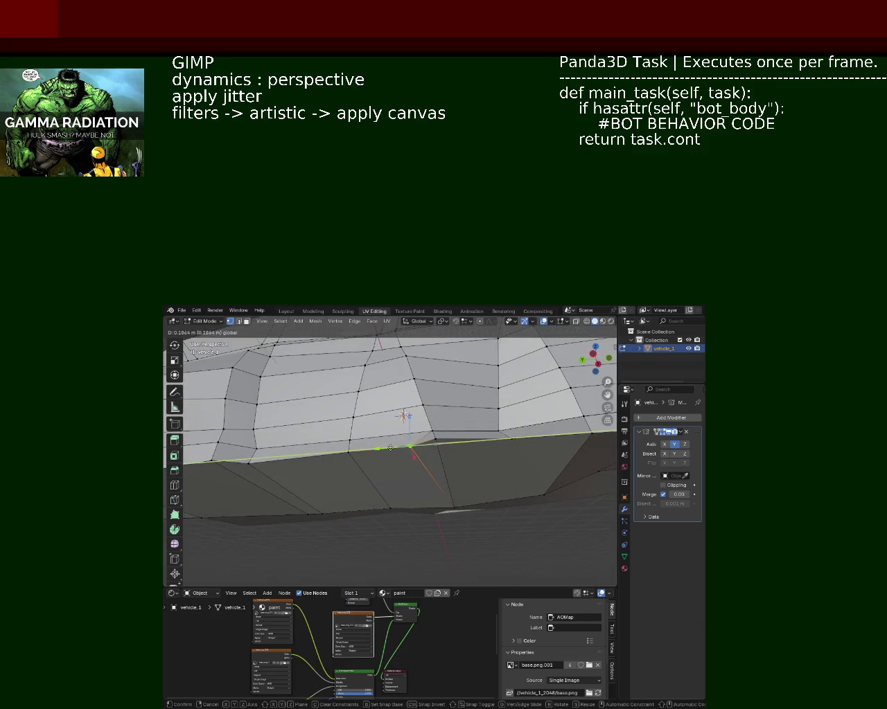
middle_drag(416, 450, 401, 453)
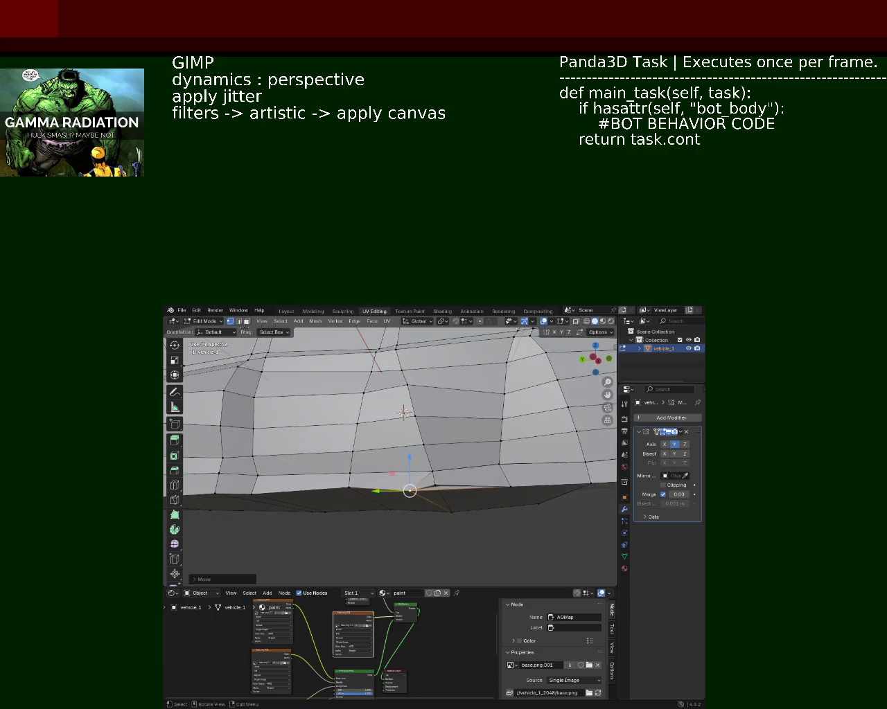
Delete the small faces along the bottom edge of the side panel
key(alt+a)
click(445, 475)
key(x)
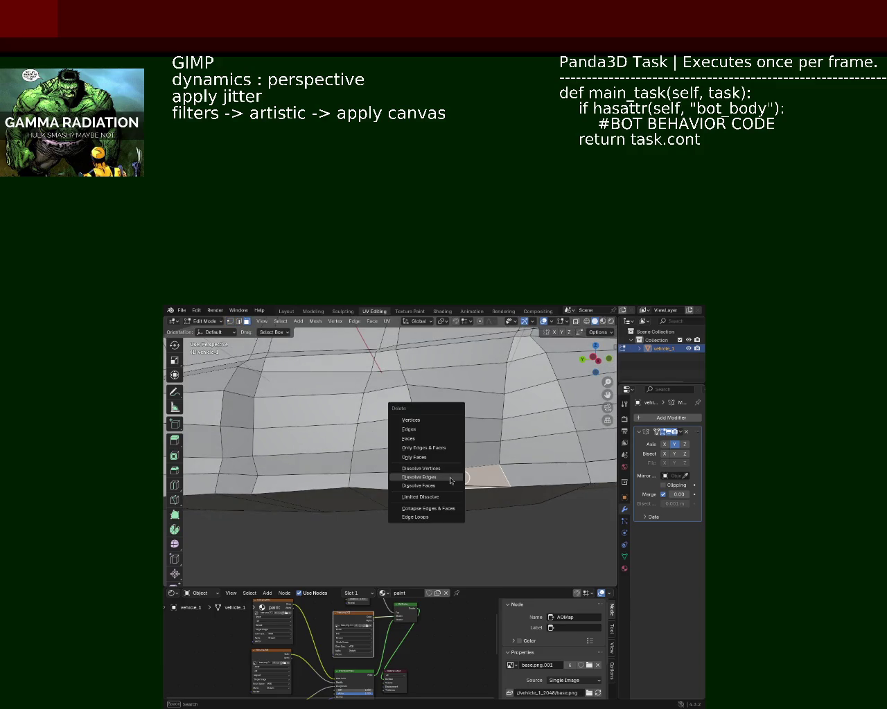
click(444, 439)
mouse_move(444, 444)
middle_down()
mouse_move(478, 457)
mouse_move(416, 443)
middle_up()
click(480, 455)
key(x)
click(478, 456)
click(436, 485)
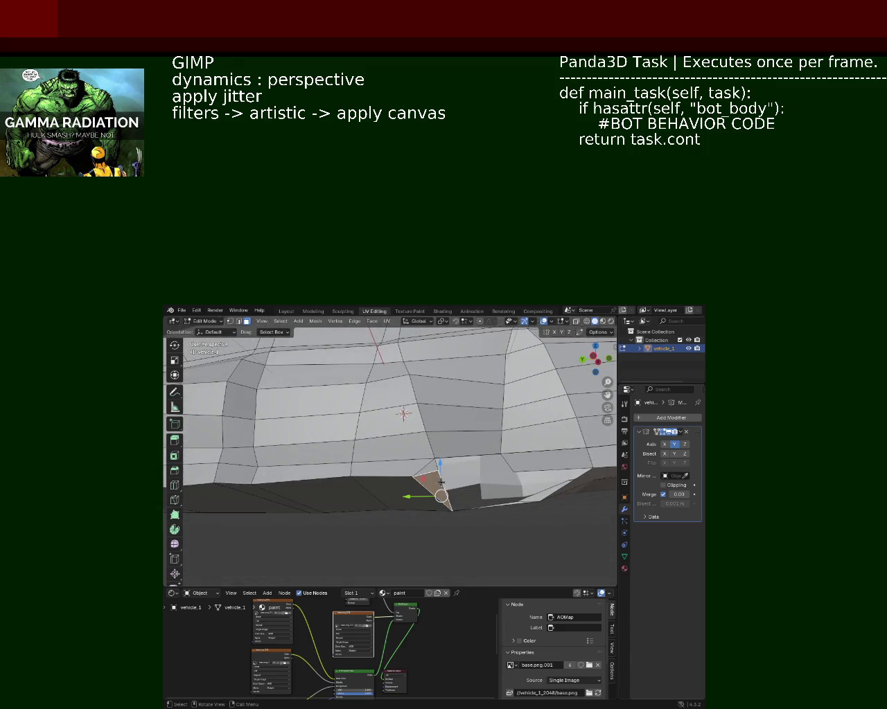